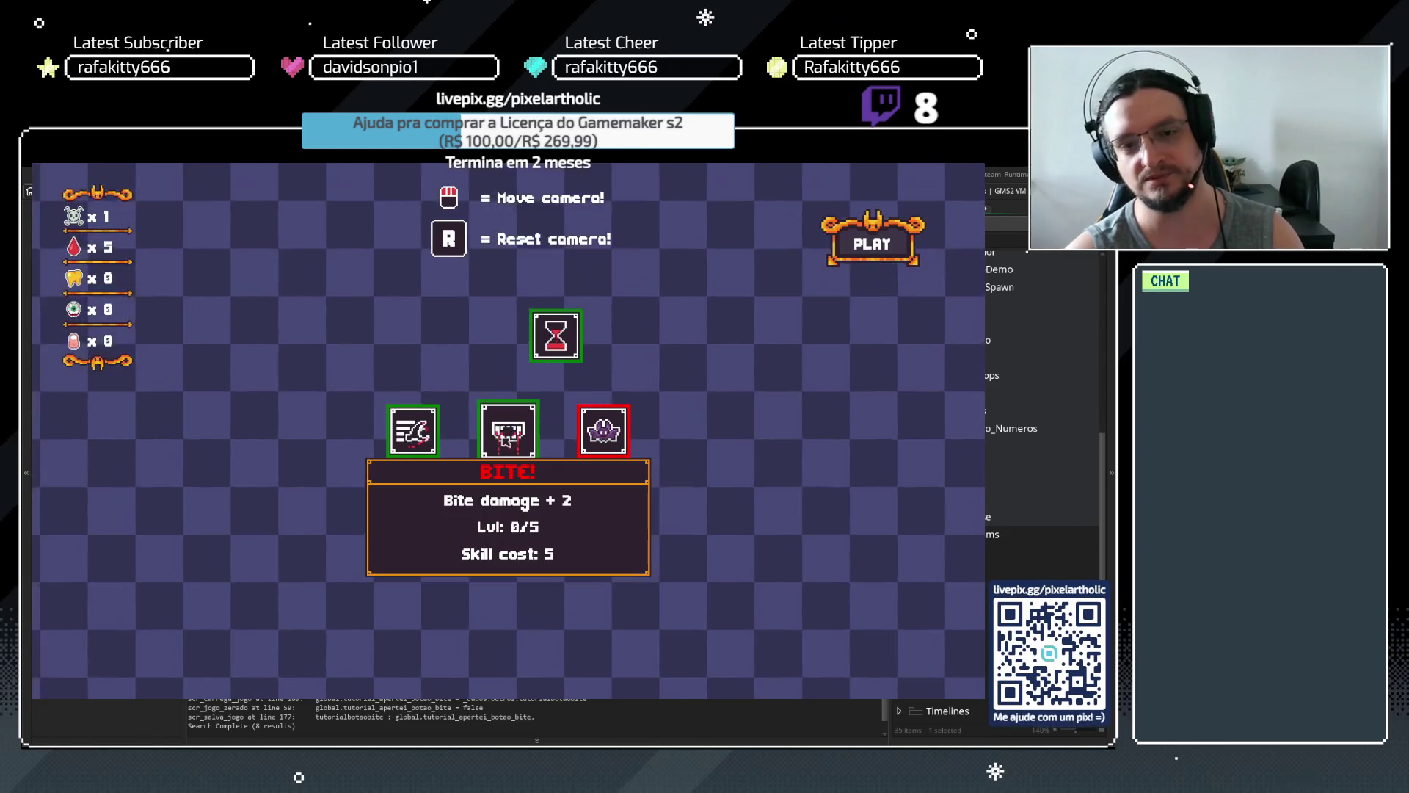
Buy the Bite upgrade for 5 blood, dismiss the last tutorial step, and close the game
{"action": "left_click", "coordinate": [508, 431]}
{"action": "left_click", "coordinate": [849, 293]}
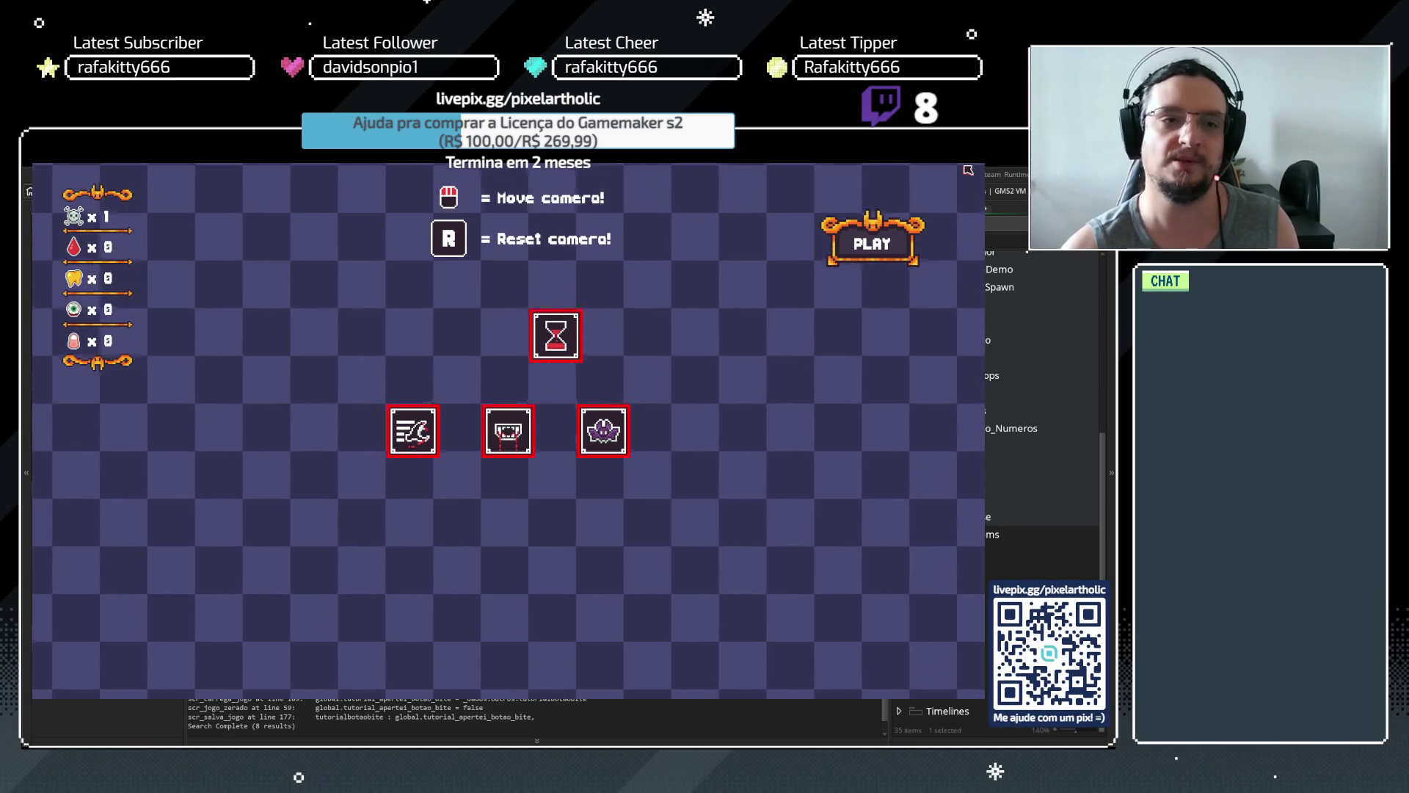
{"action": "left_click", "coordinate": [971, 154]}
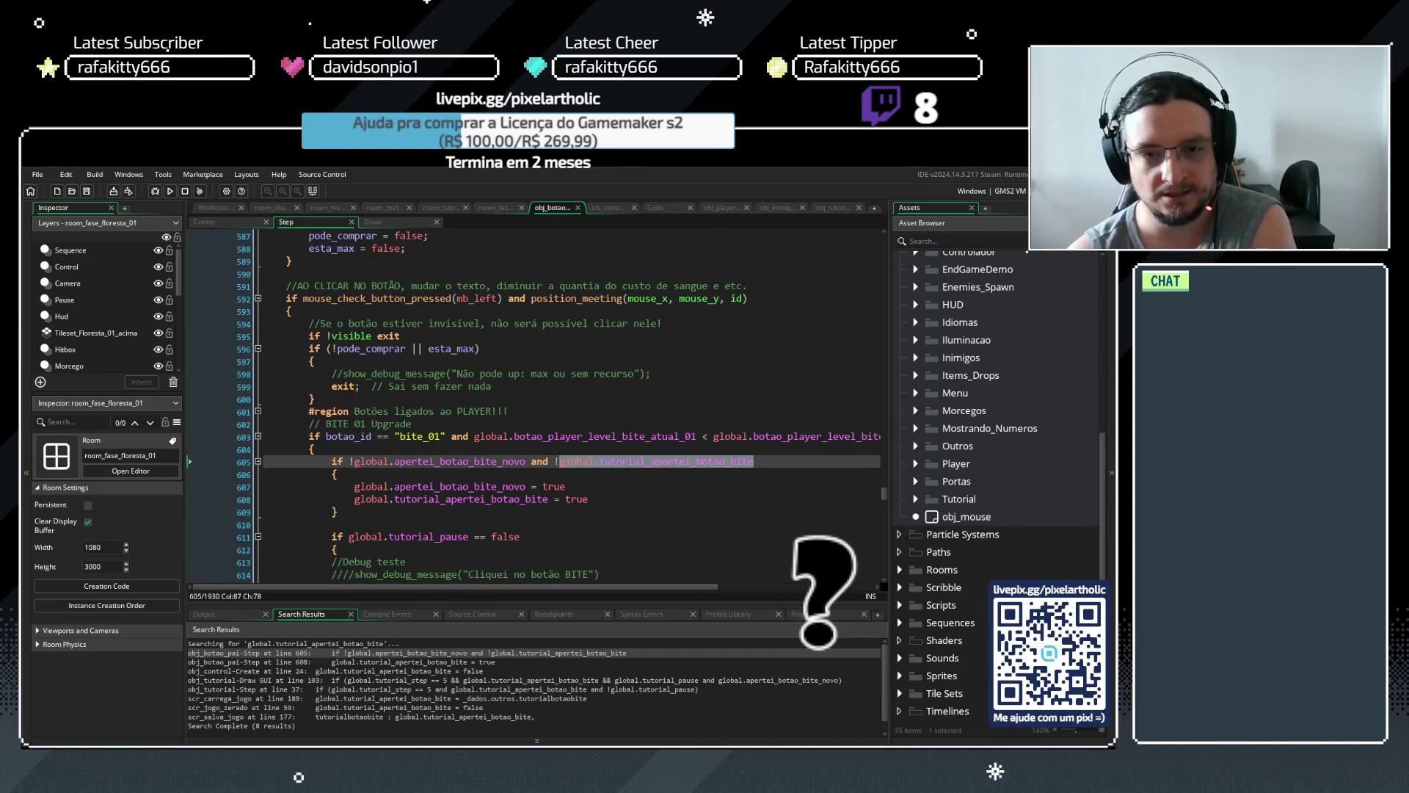
Delete 'and !global.tutorial_apertei_botao_bite' from line 605's condition
{"action": "left_click_drag", "start_coordinate": [527, 461], "coordinate": [763, 464]}
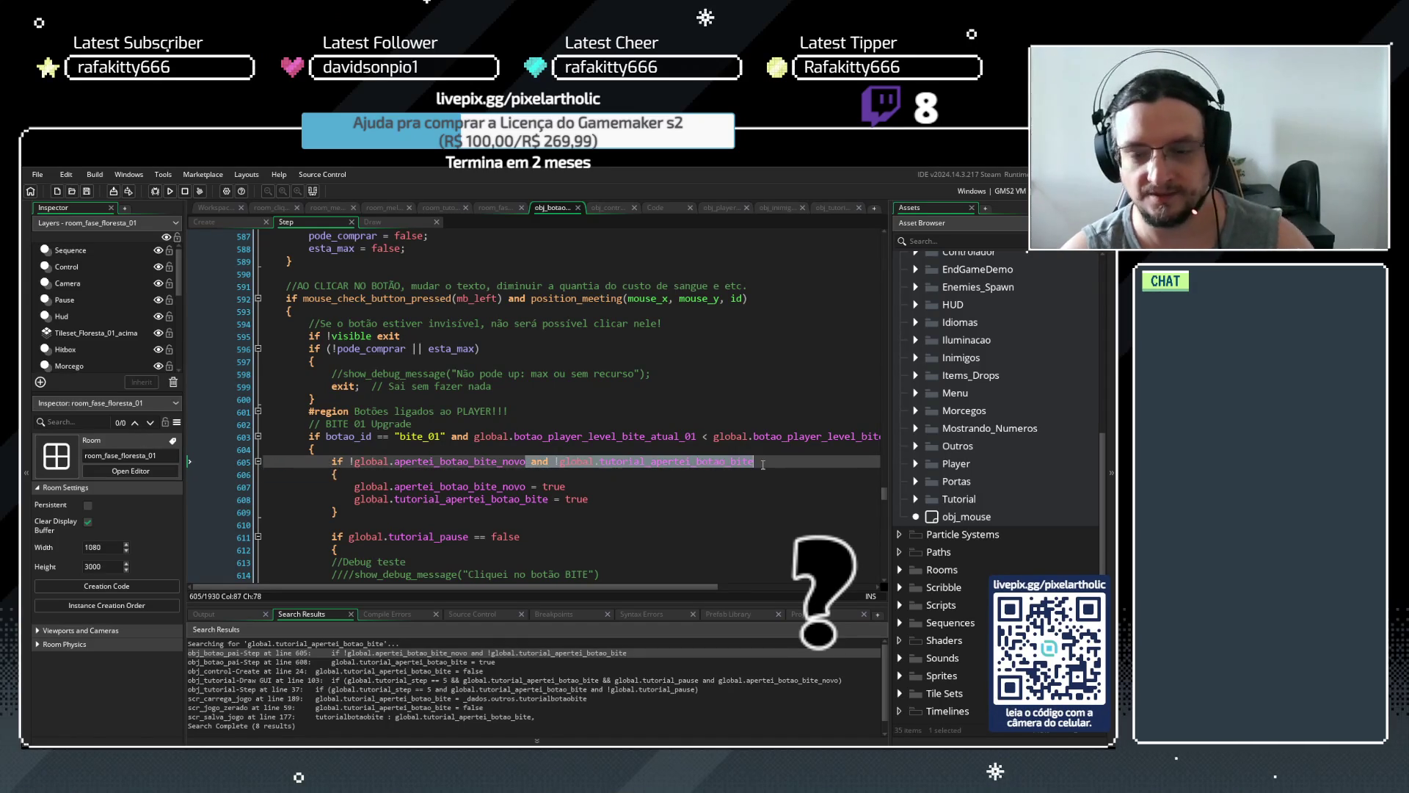
{"action": "key", "text": "BackSpace"}
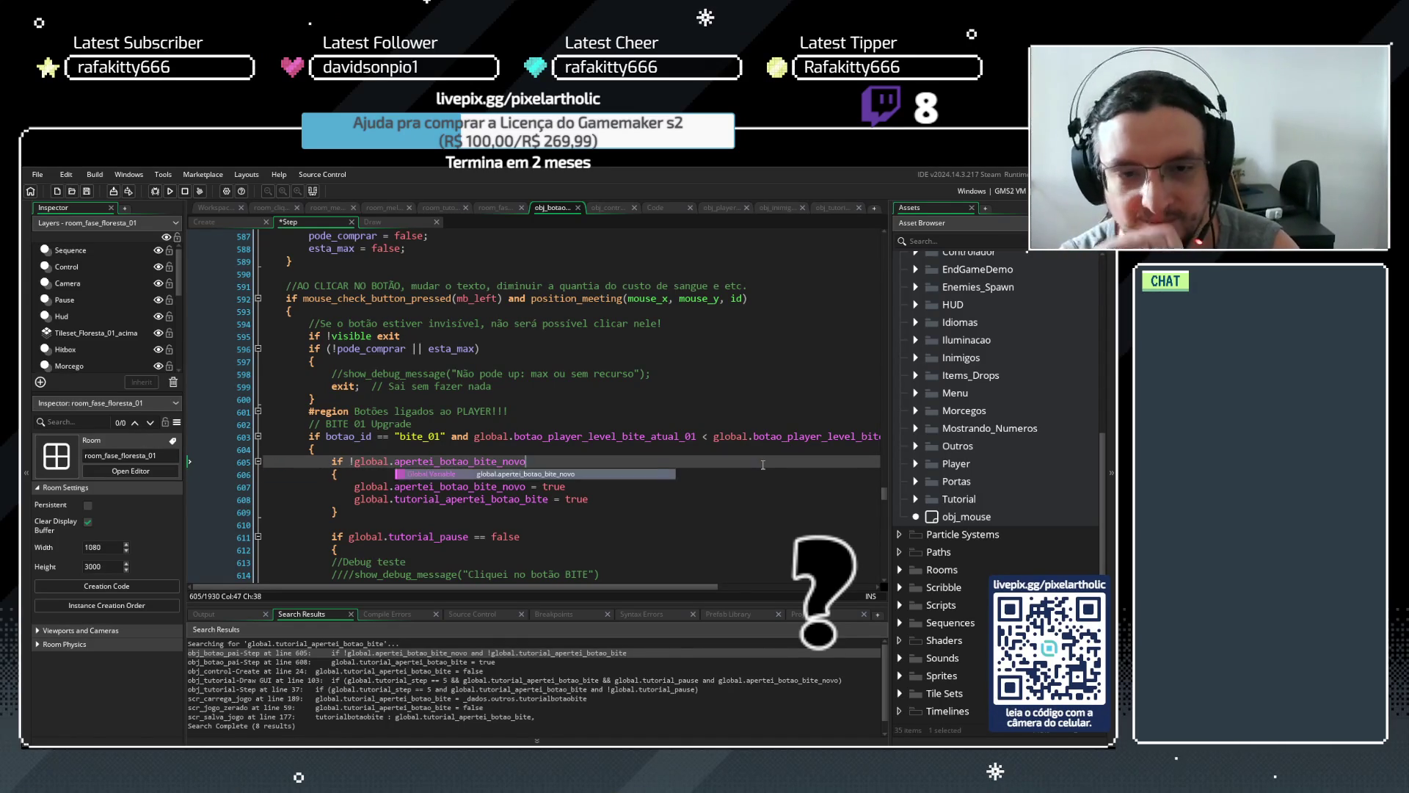
{"action": "left_click", "coordinate": [763, 440]}
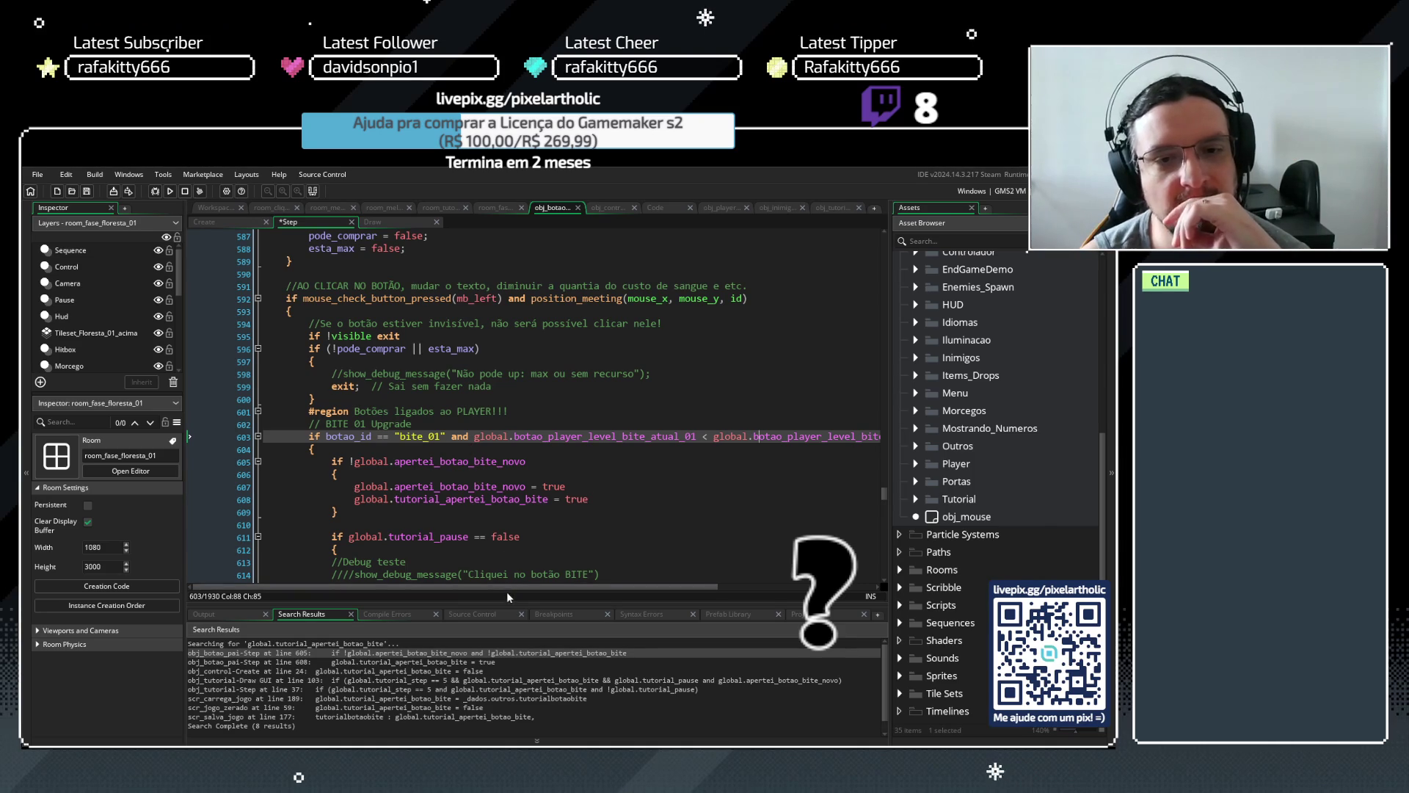
Select global.botao_player_level_bite_atual_01 on line 603 and start a project search for it
{"action": "mouse_move", "coordinate": [491, 584]}
{"action": "left_mouse_down"}
{"action": "mouse_move", "coordinate": [568, 587]}
{"action": "mouse_move", "coordinate": [479, 491]}
{"action": "left_mouse_up"}
{"action": "scroll", "coordinate": [479, 488], "scroll_direction": "down", "scroll_amount": 1}
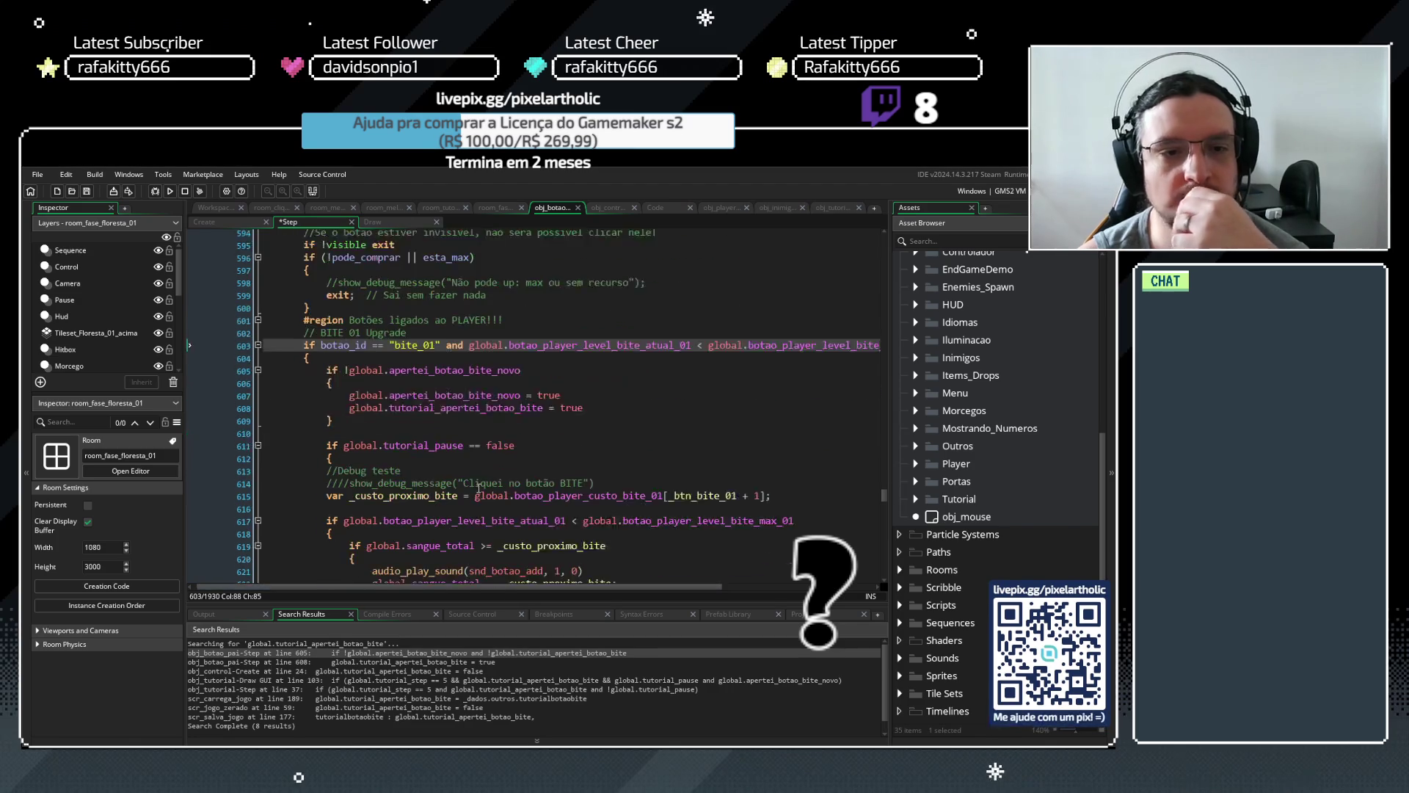
{"action": "scroll", "coordinate": [478, 488], "scroll_direction": "down", "scroll_amount": 2}
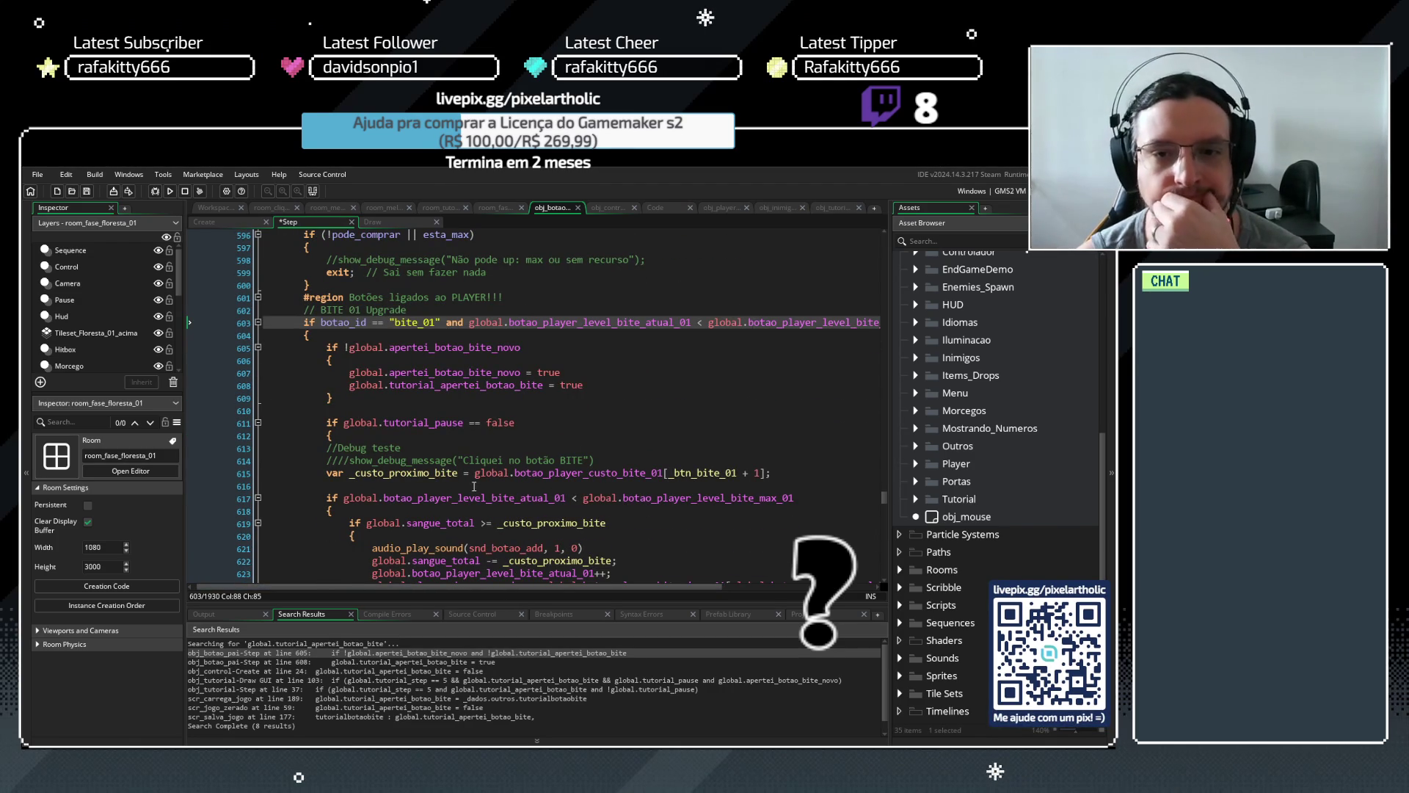
{"action": "scroll", "coordinate": [474, 486], "scroll_direction": "up", "scroll_amount": 1}
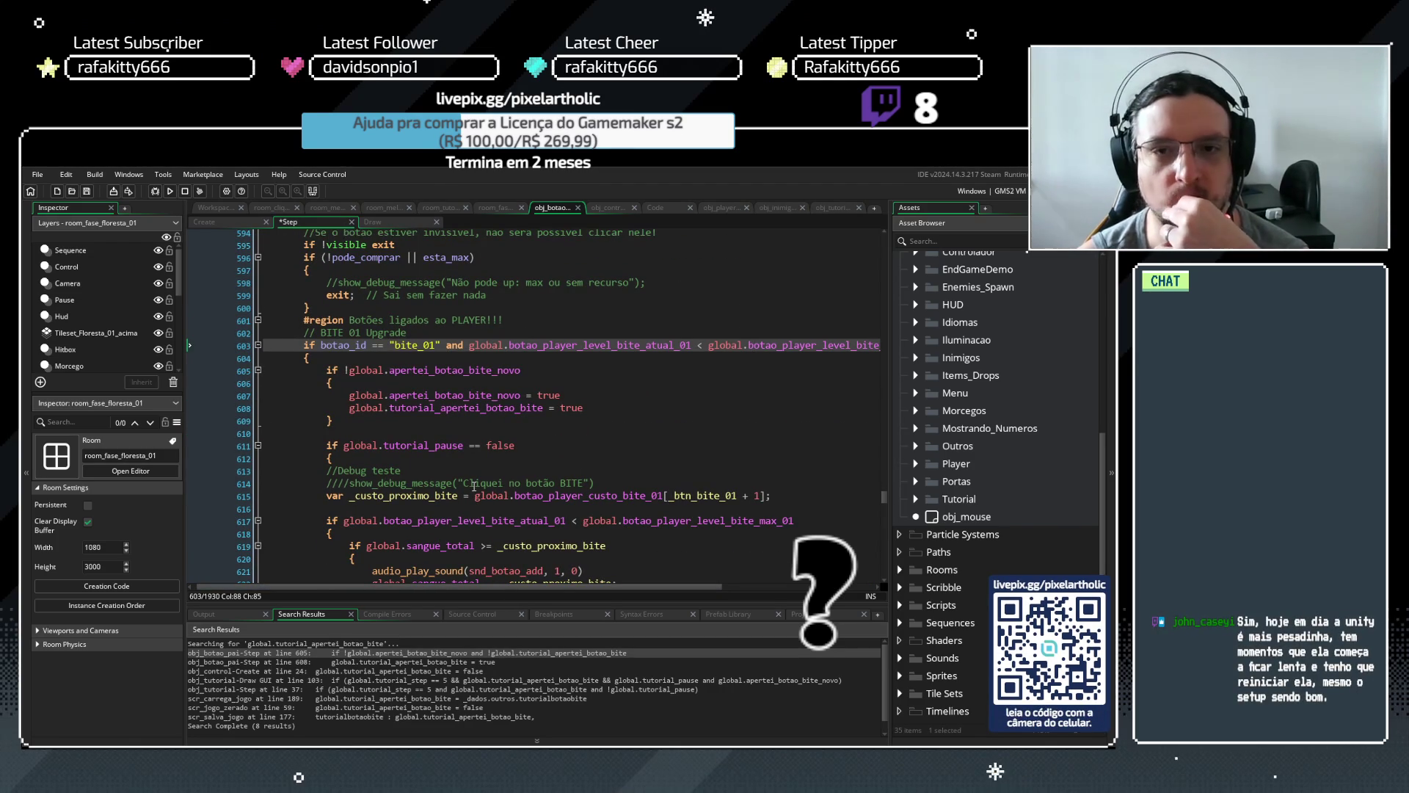
{"action": "scroll", "coordinate": [475, 486], "scroll_direction": "up", "scroll_amount": 2}
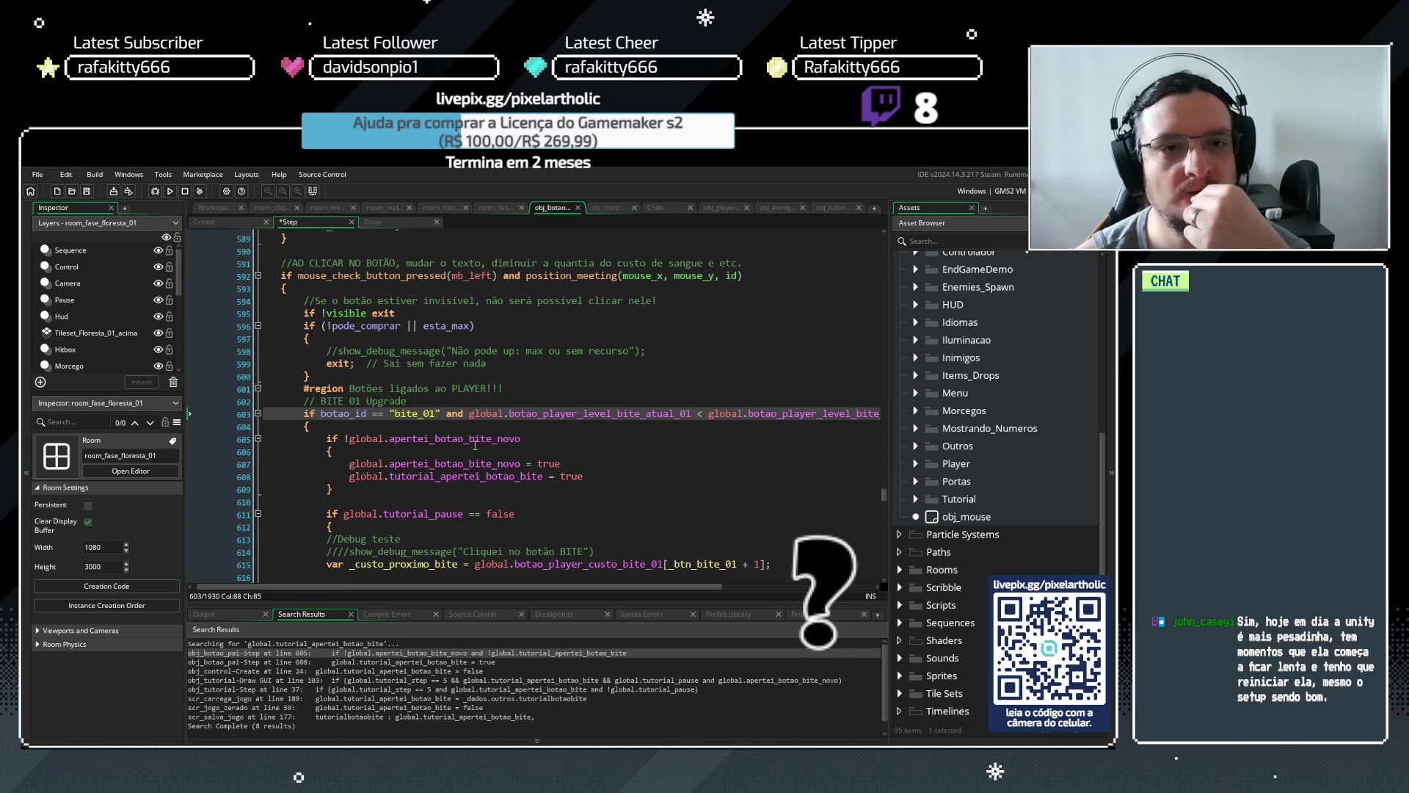
{"action": "left_click", "coordinate": [405, 413]}
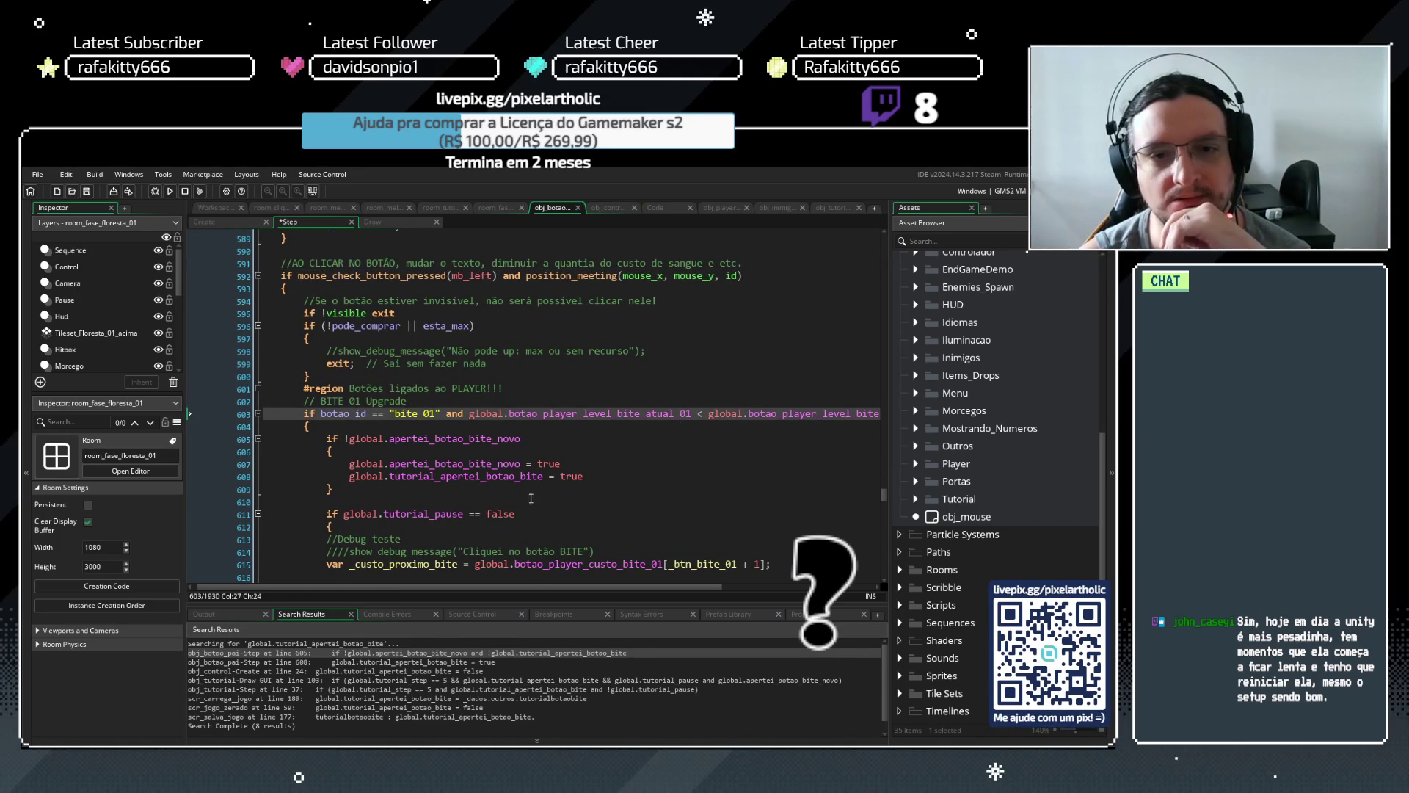
{"action": "mouse_move", "coordinate": [417, 586]}
{"action": "left_mouse_down"}
{"action": "mouse_move", "coordinate": [480, 589]}
{"action": "mouse_move", "coordinate": [413, 586]}
{"action": "left_mouse_up"}
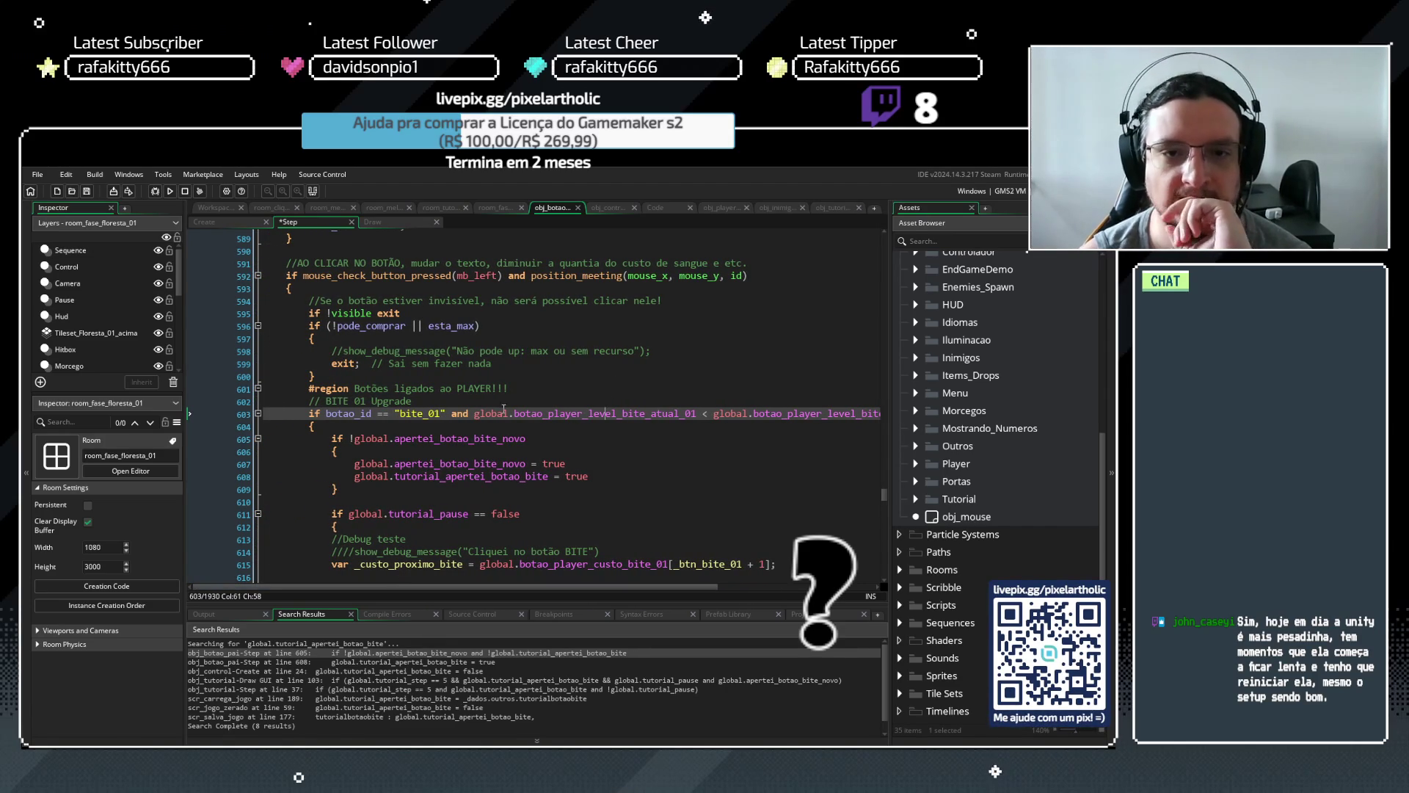
{"action": "left_click_drag", "start_coordinate": [474, 413], "coordinate": [697, 417]}
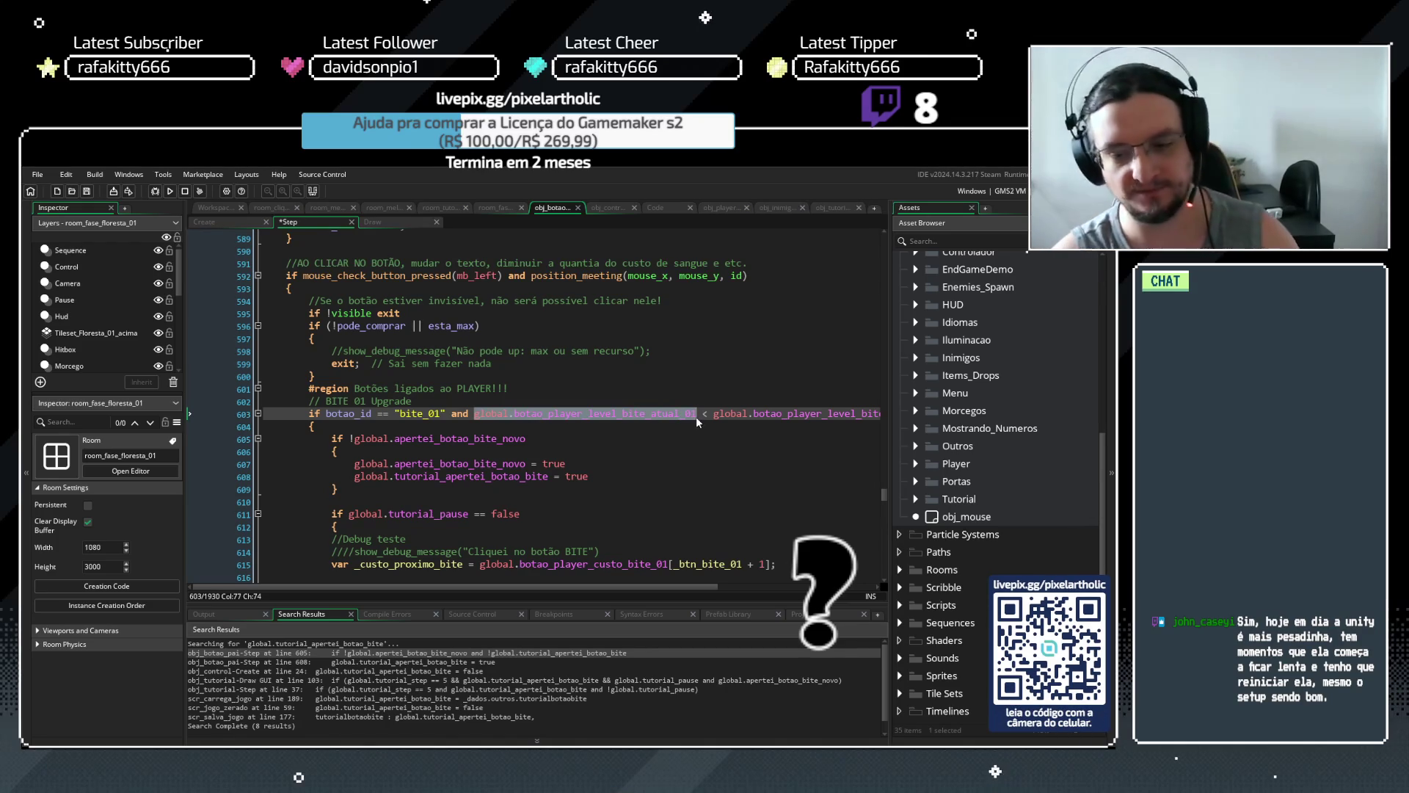
{"action": "key", "text": "ctrl+shift+f"}
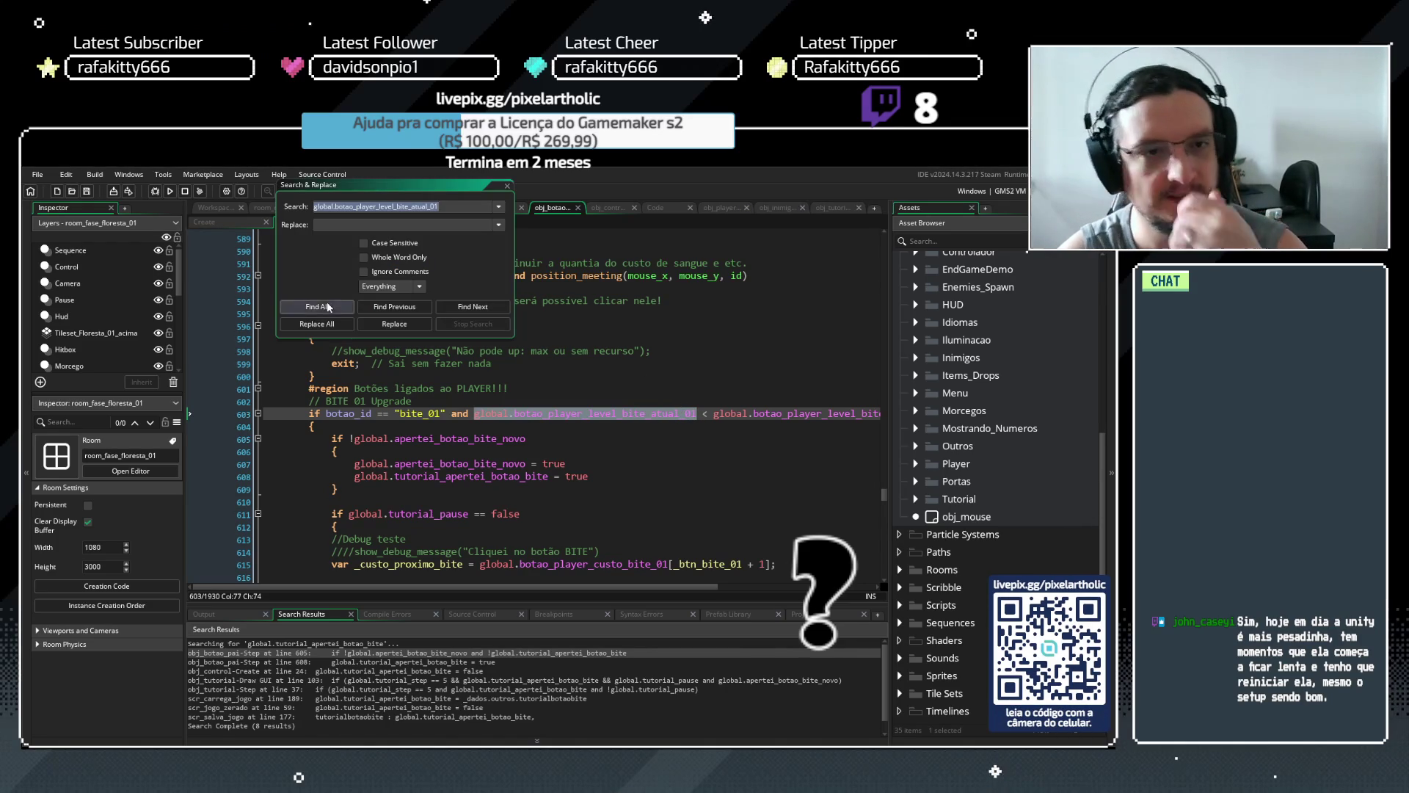
List all 13 matches for the bite level variable, checking the scr_carrega_jogo line 217 hit
{"action": "left_click", "coordinate": [328, 305]}
{"action": "mouse_move", "coordinate": [488, 587]}
{"action": "left_mouse_down"}
{"action": "mouse_move", "coordinate": [499, 453]}
{"action": "mouse_move", "coordinate": [495, 496]}
{"action": "left_mouse_up"}
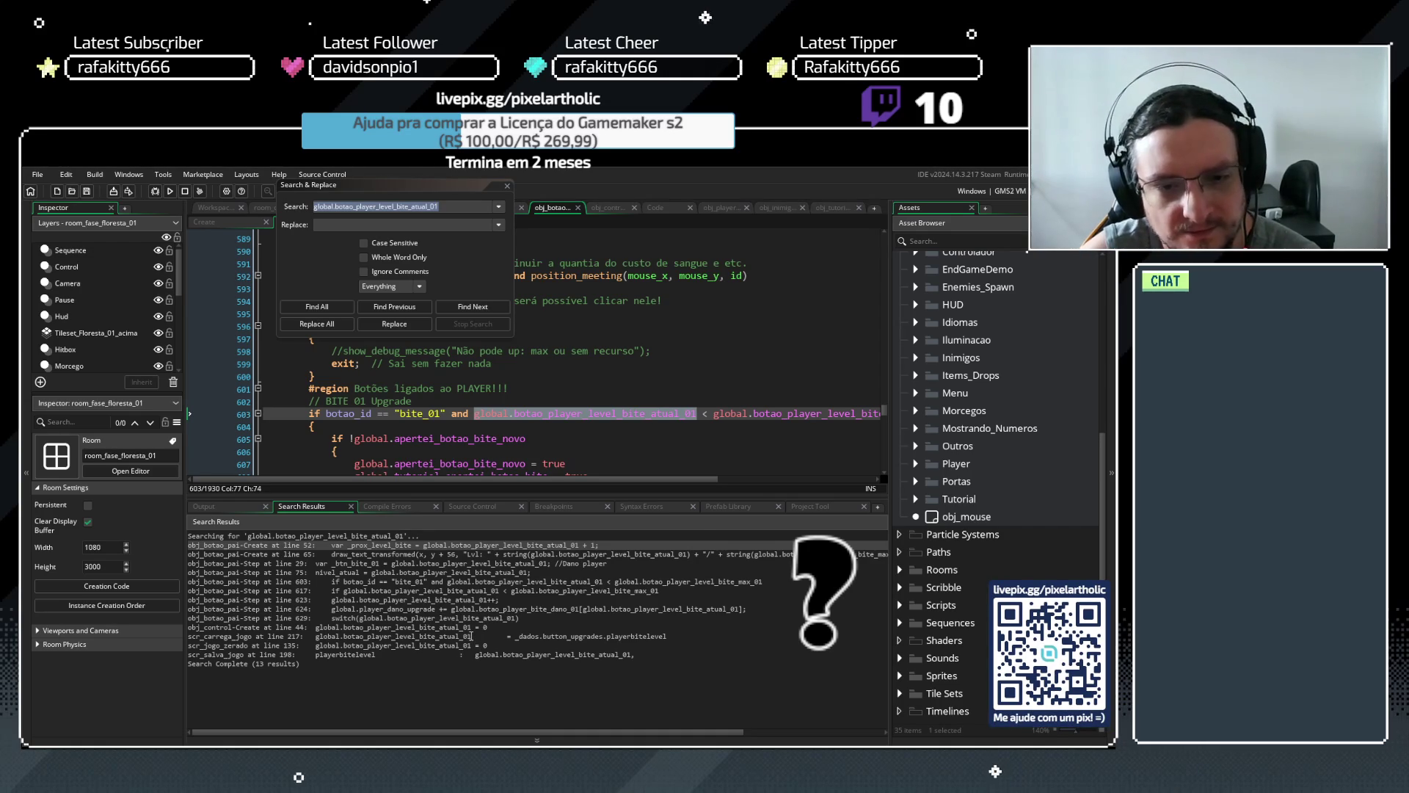
{"action": "left_click", "coordinate": [470, 636]}
{"action": "left_click", "coordinate": [510, 189]}
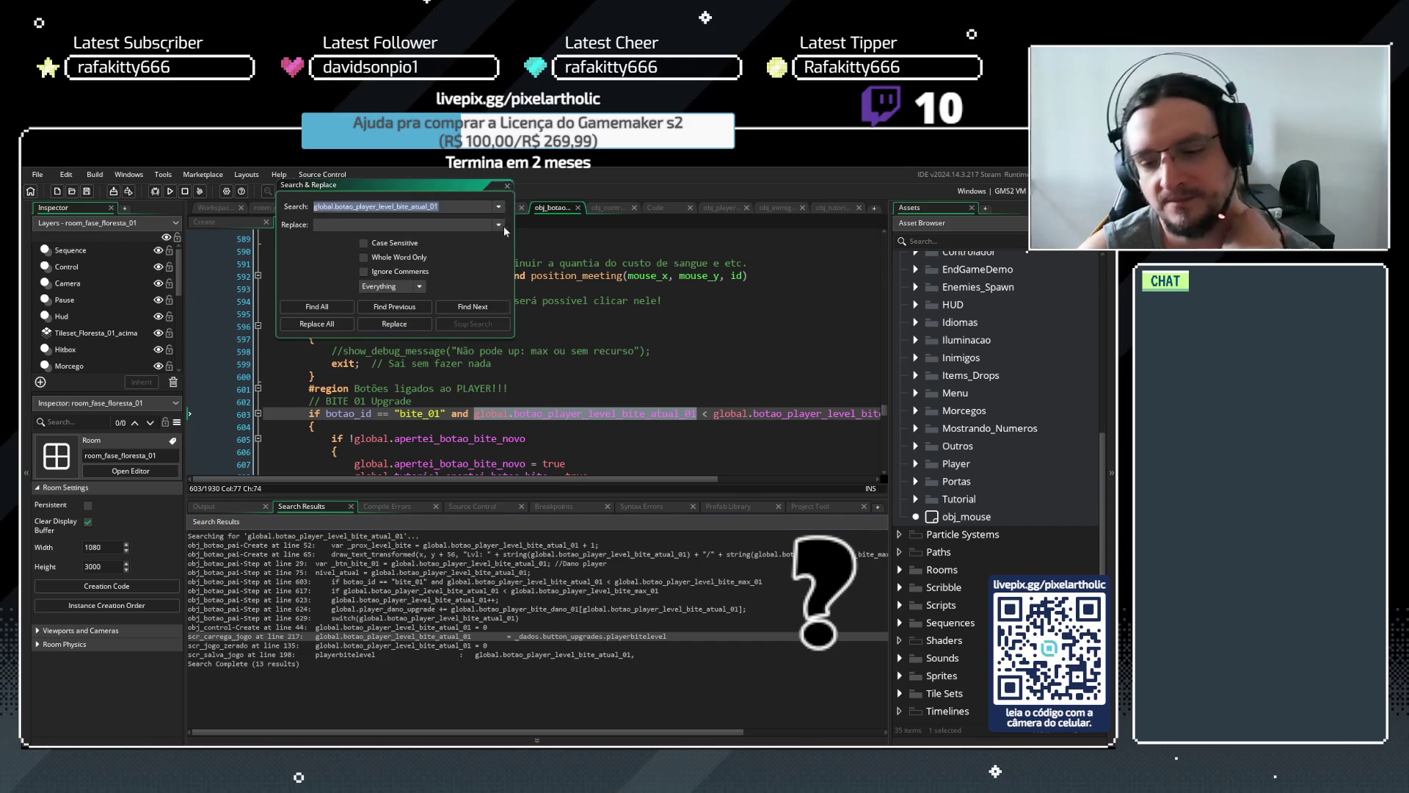
{"action": "key", "text": "Escape"}
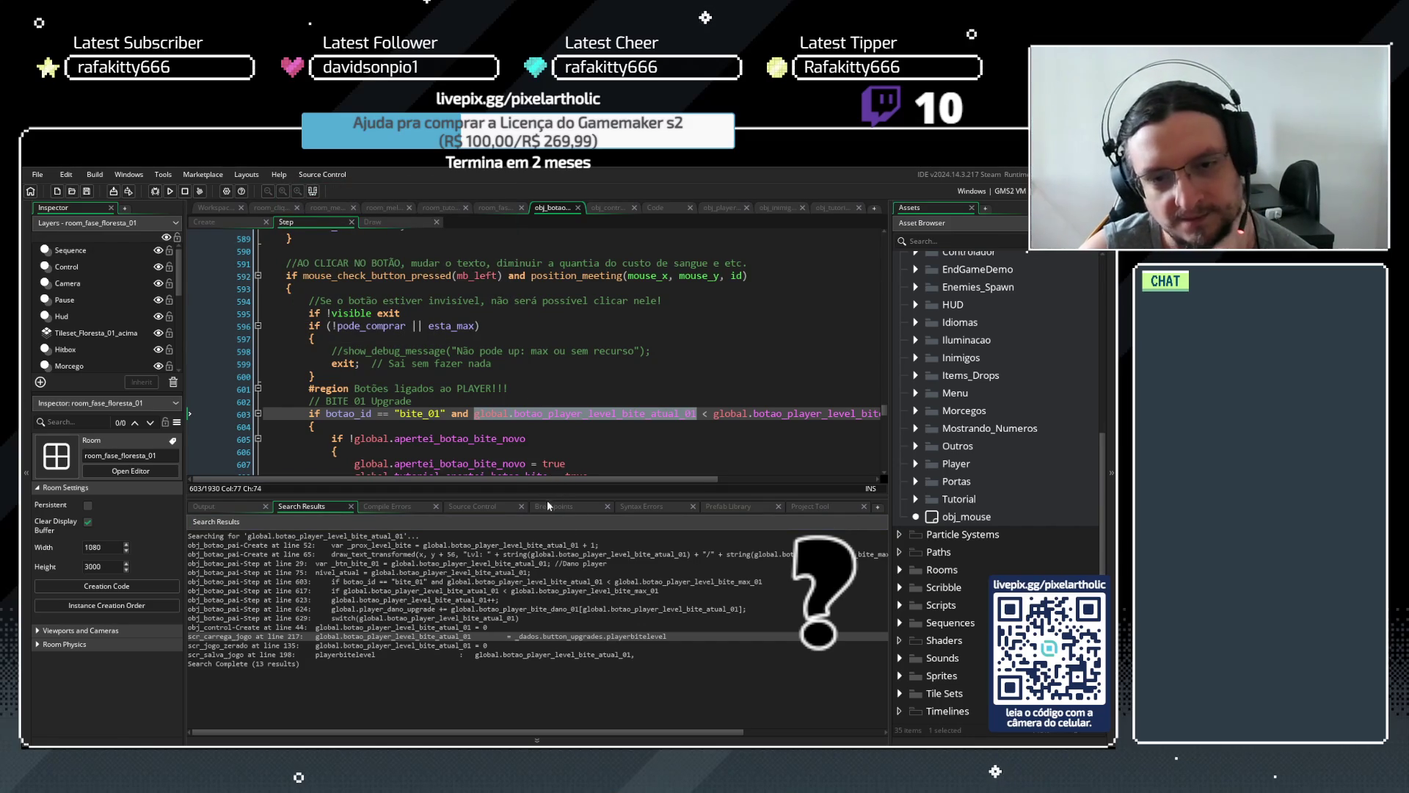
Enlarge the code area, review line 607's bite flag, and open the scr_salvo_jogo save script
{"action": "left_click_drag", "start_coordinate": [548, 498], "coordinate": [547, 546]}
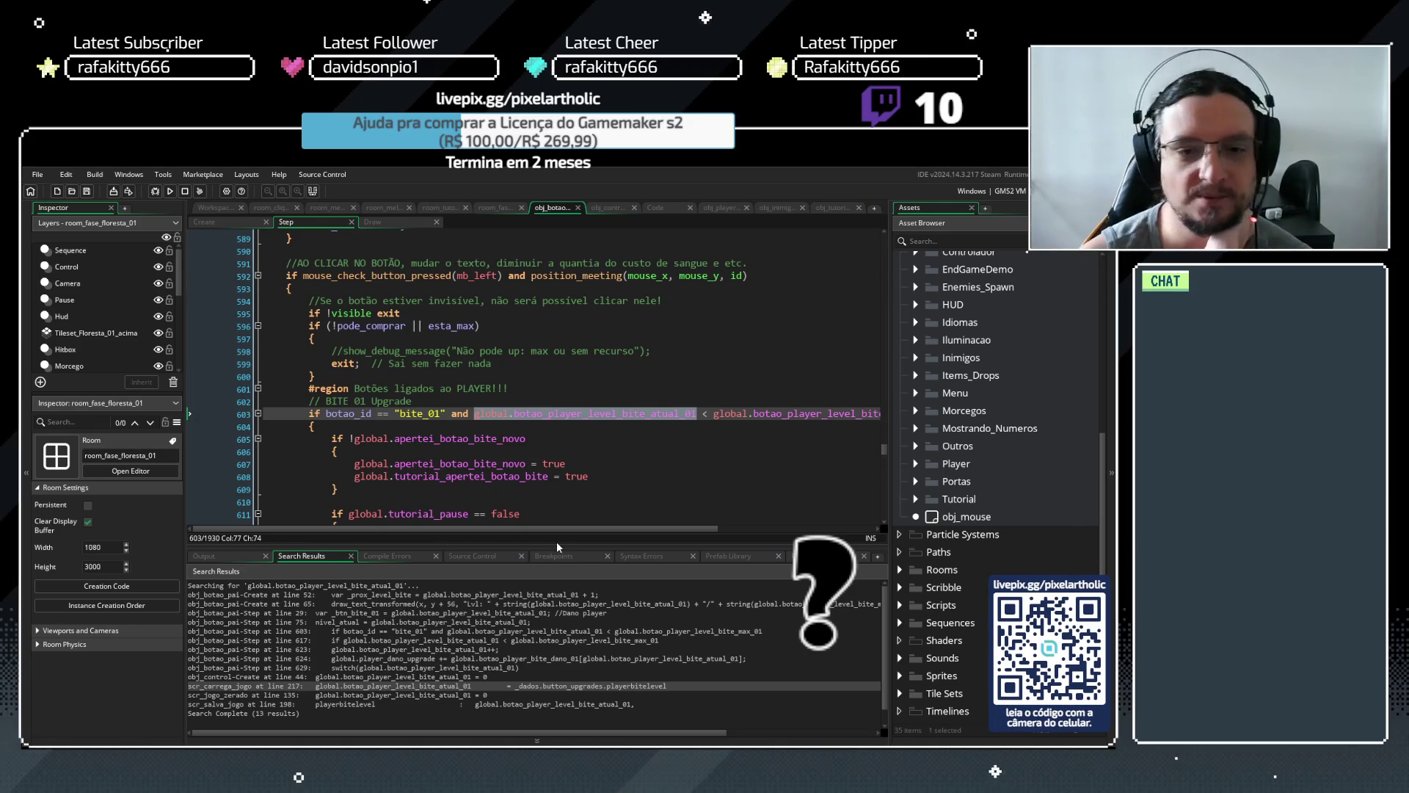
{"action": "left_click", "coordinate": [588, 414]}
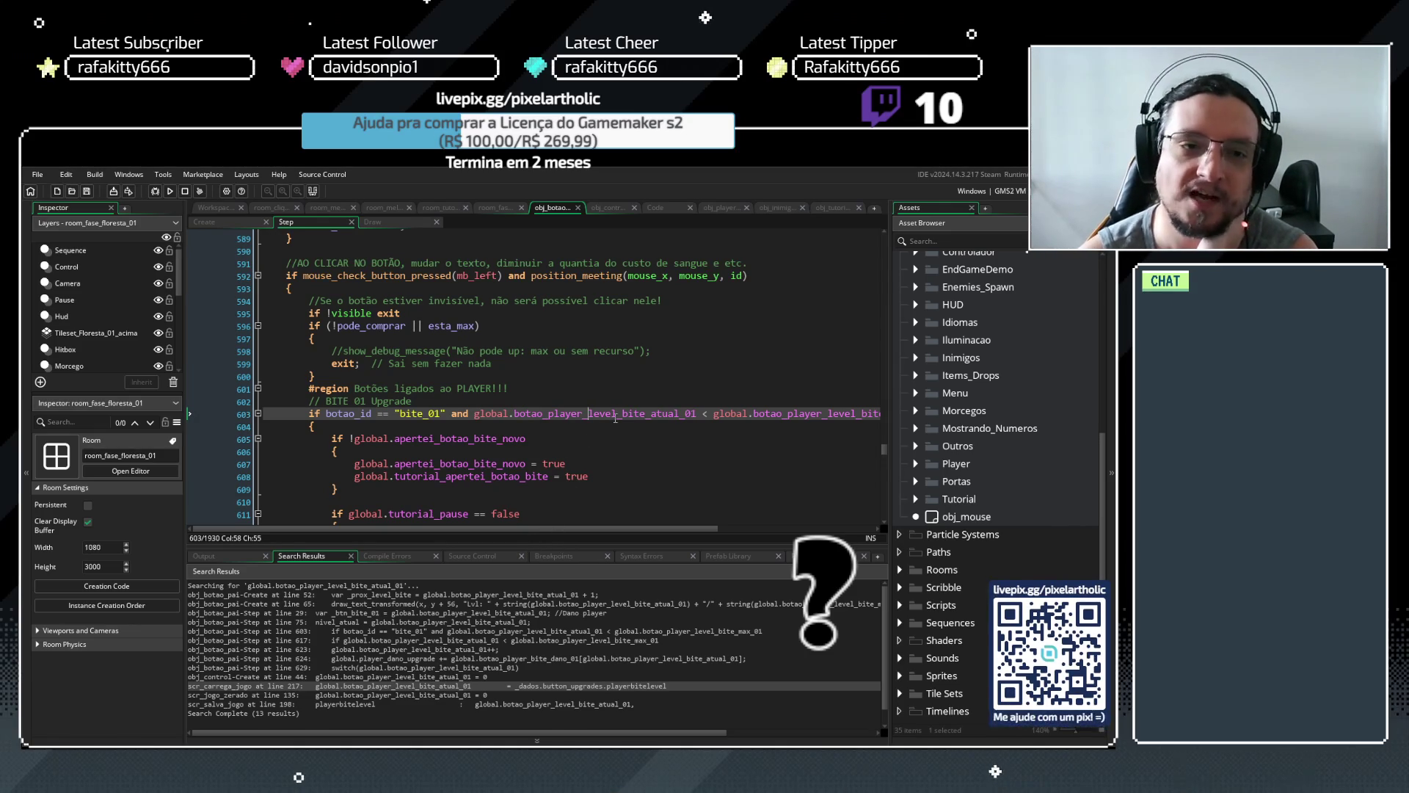
{"action": "left_click_drag", "start_coordinate": [517, 552], "coordinate": [509, 579]}
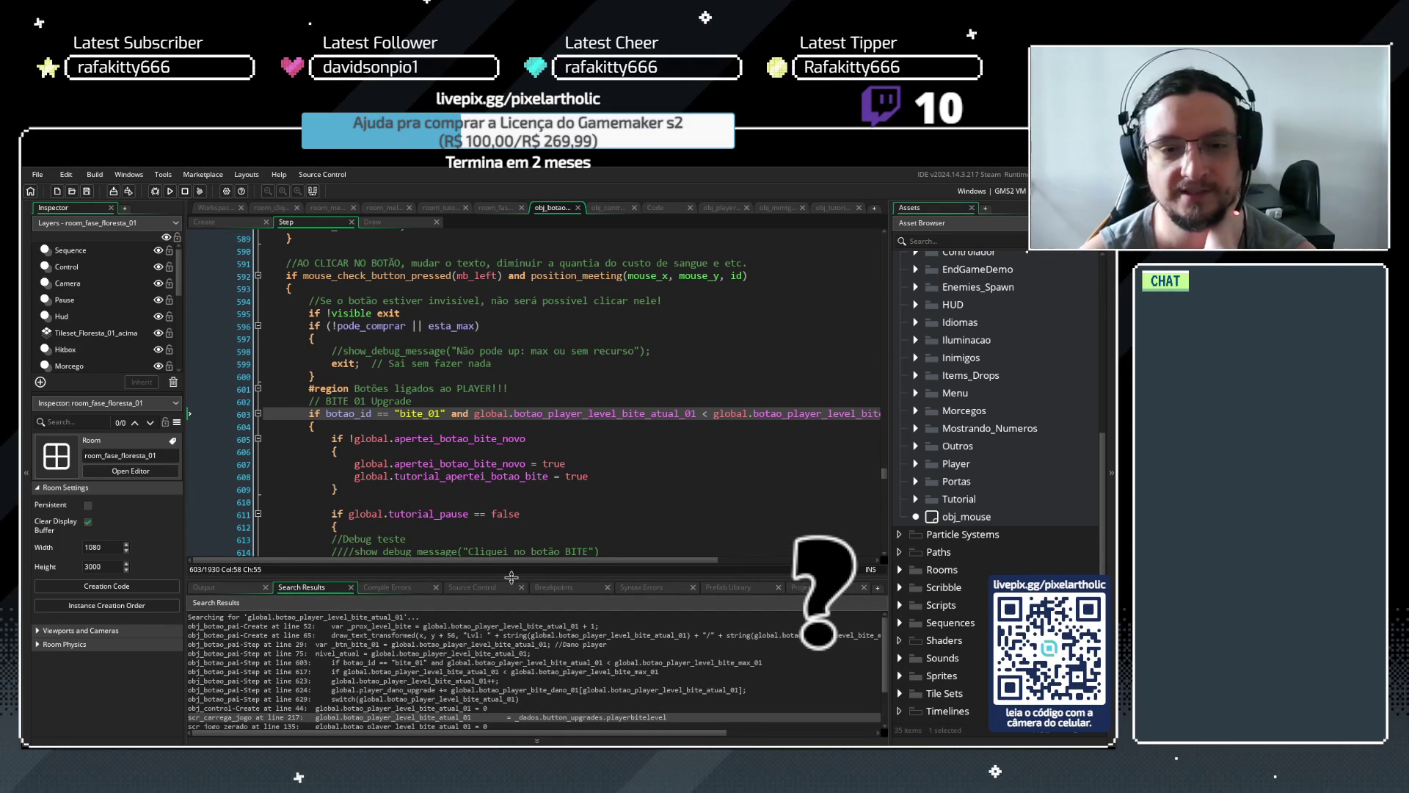
{"action": "left_click_drag", "start_coordinate": [511, 578], "coordinate": [508, 593]}
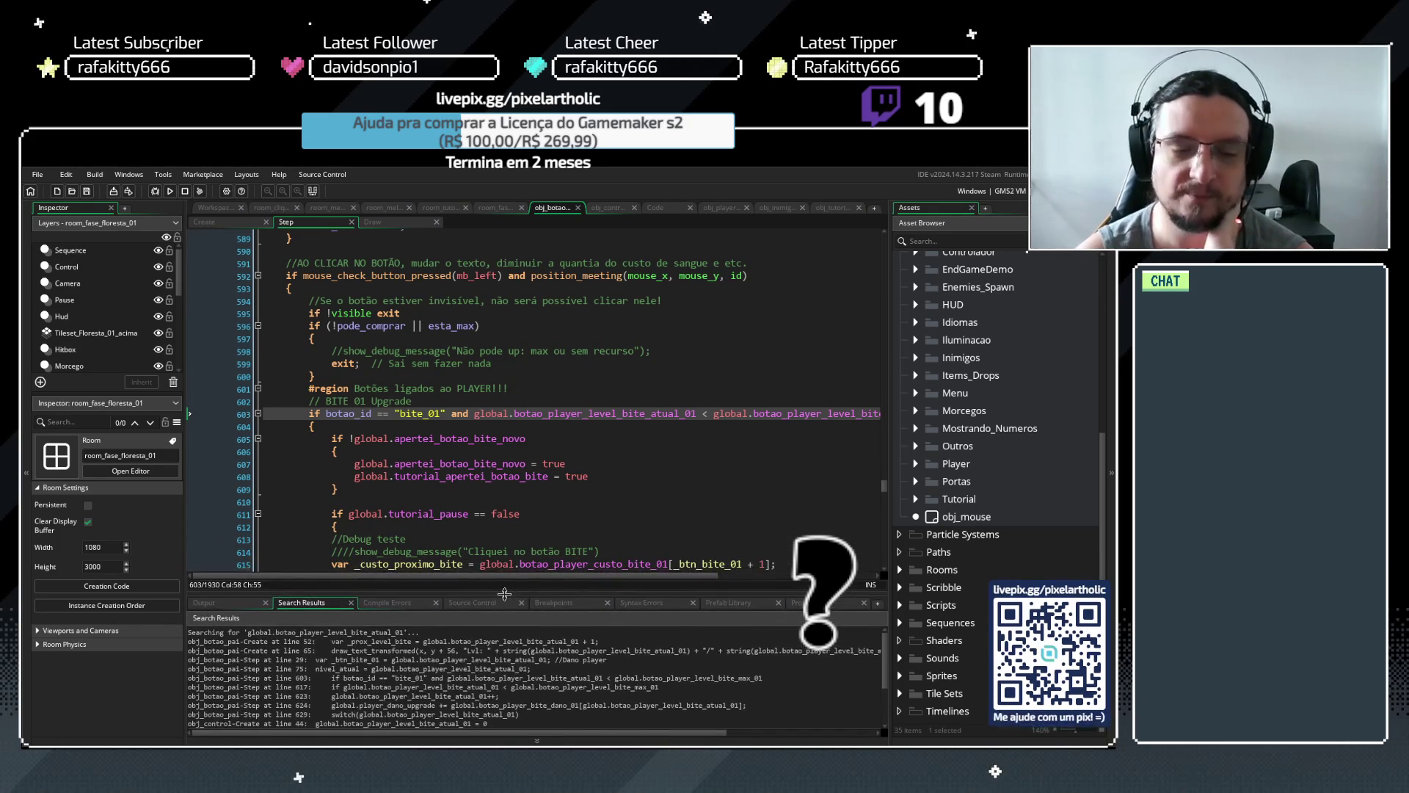
{"action": "left_click", "coordinate": [558, 464]}
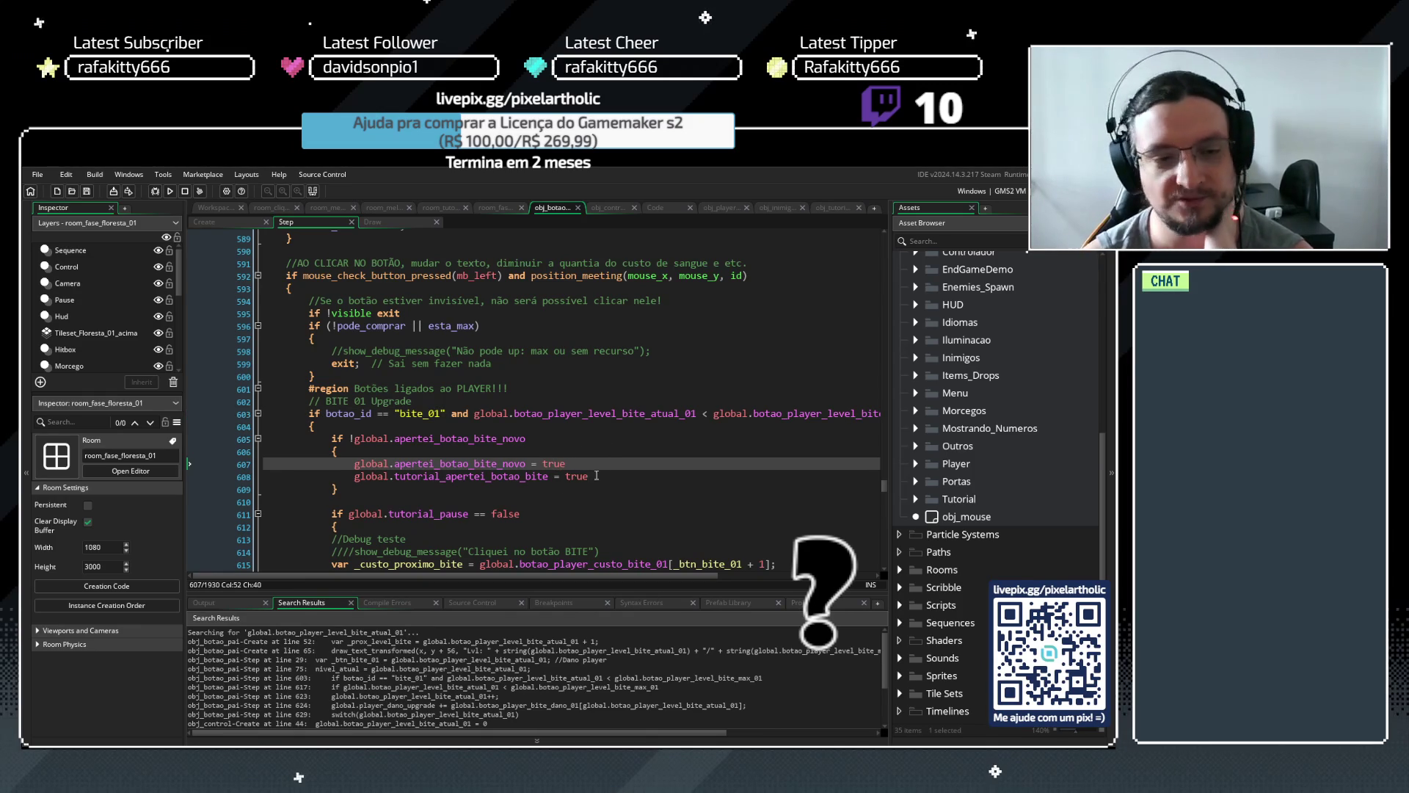
{"action": "scroll", "coordinate": [422, 690], "scroll_direction": "down", "scroll_amount": 3}
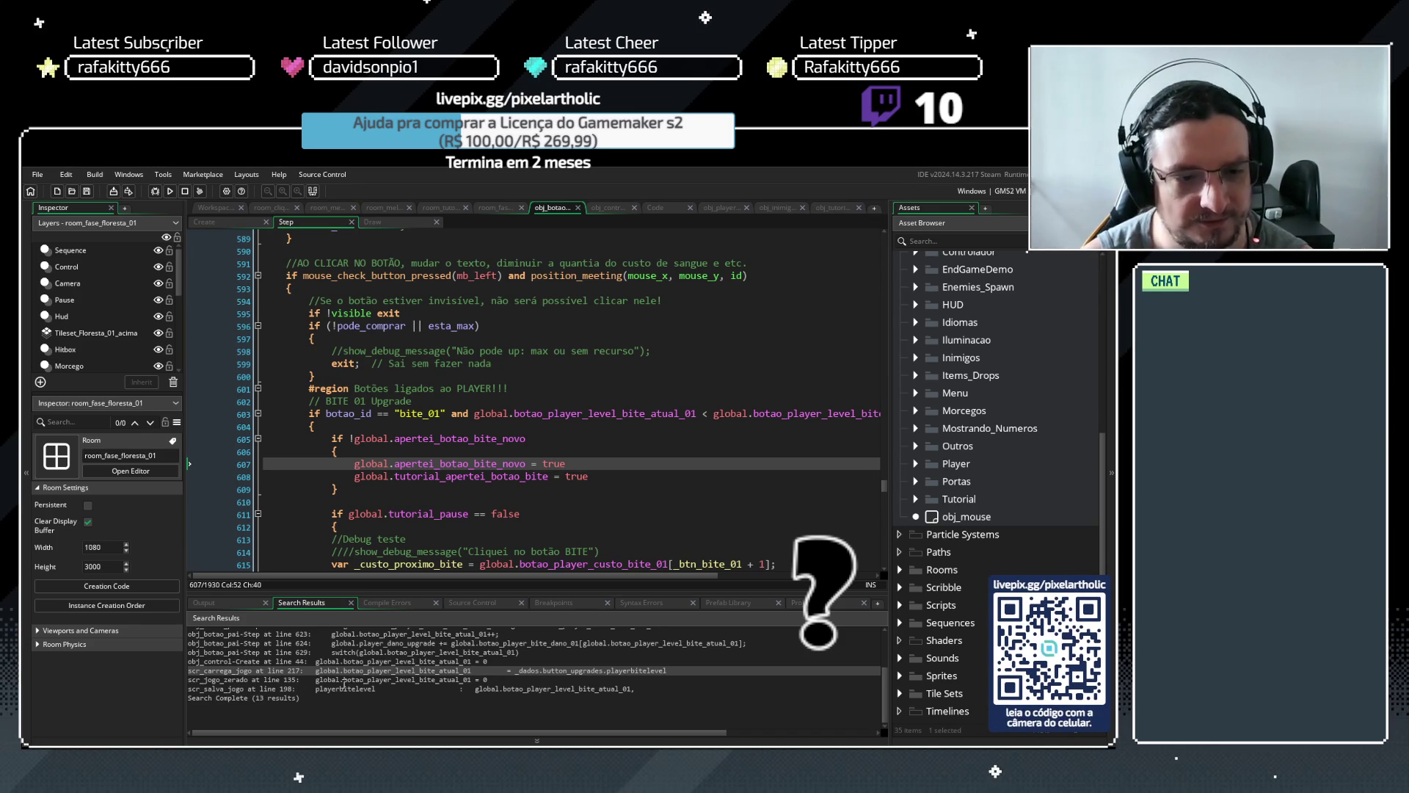
{"action": "scroll", "coordinate": [339, 685], "scroll_direction": "up", "scroll_amount": 1}
{"action": "left_click", "coordinate": [669, 208]}
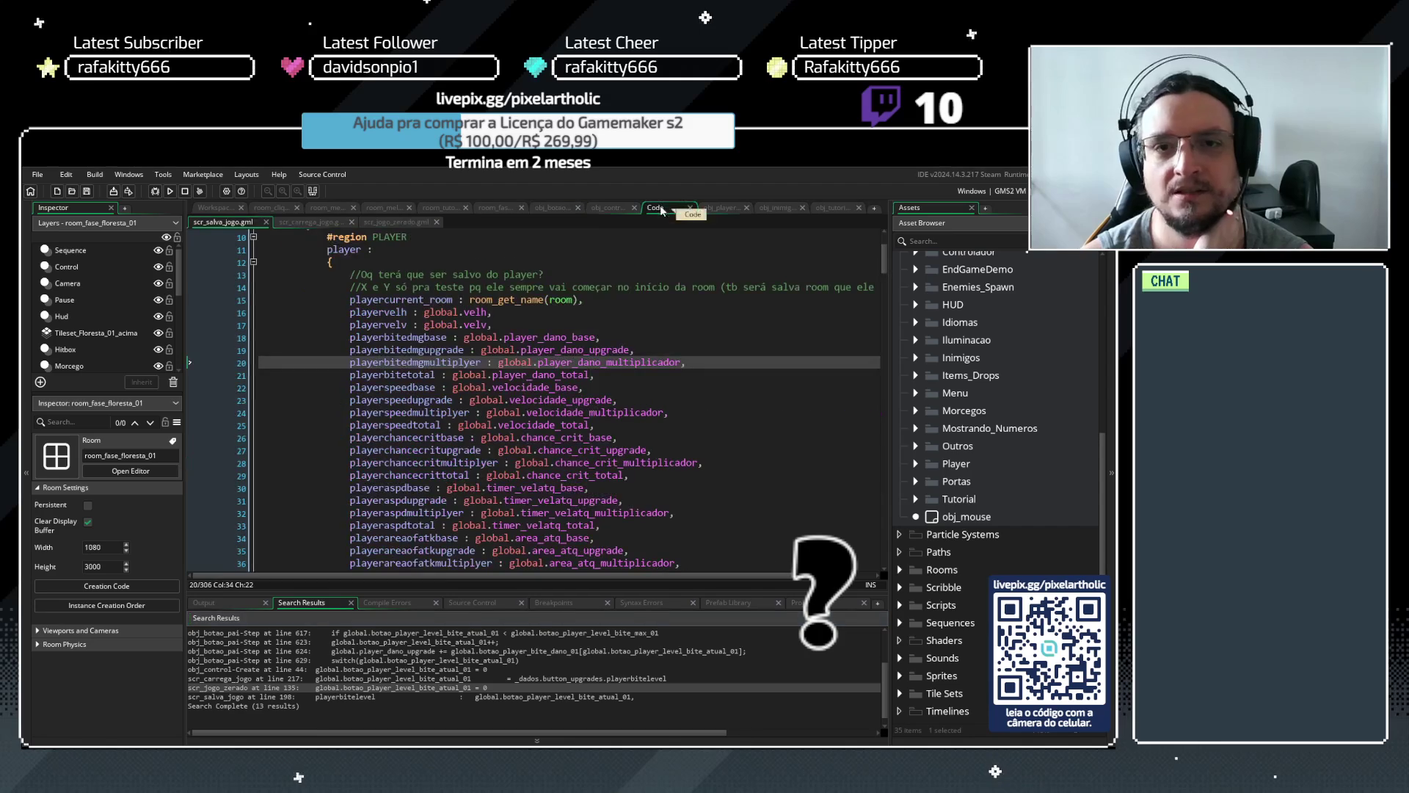
Check the bite level reset on scr_jogo_zerado line 135, then view obj_control's Create code
{"action": "left_click", "coordinate": [394, 222]}
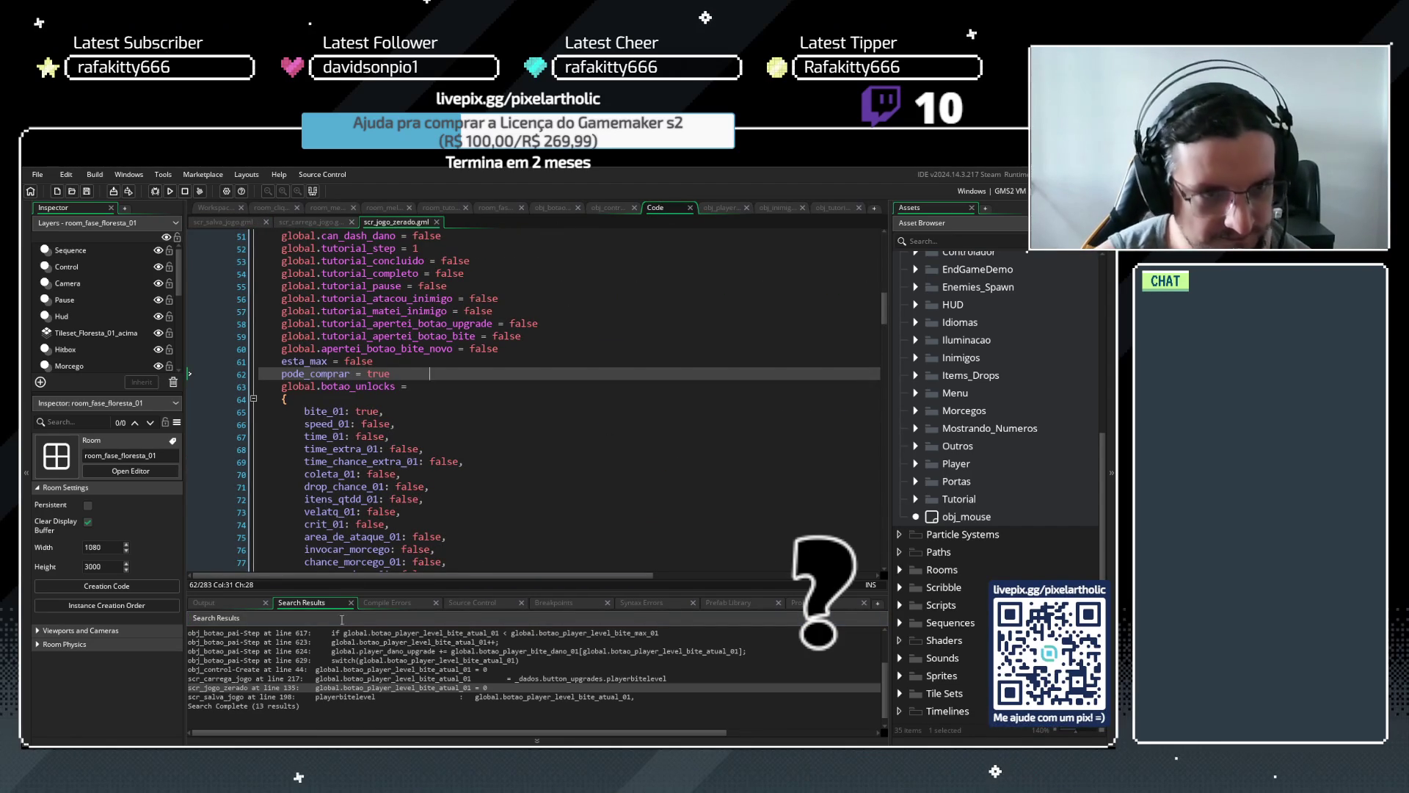
{"action": "scroll", "coordinate": [451, 369], "scroll_direction": "down", "scroll_amount": 20}
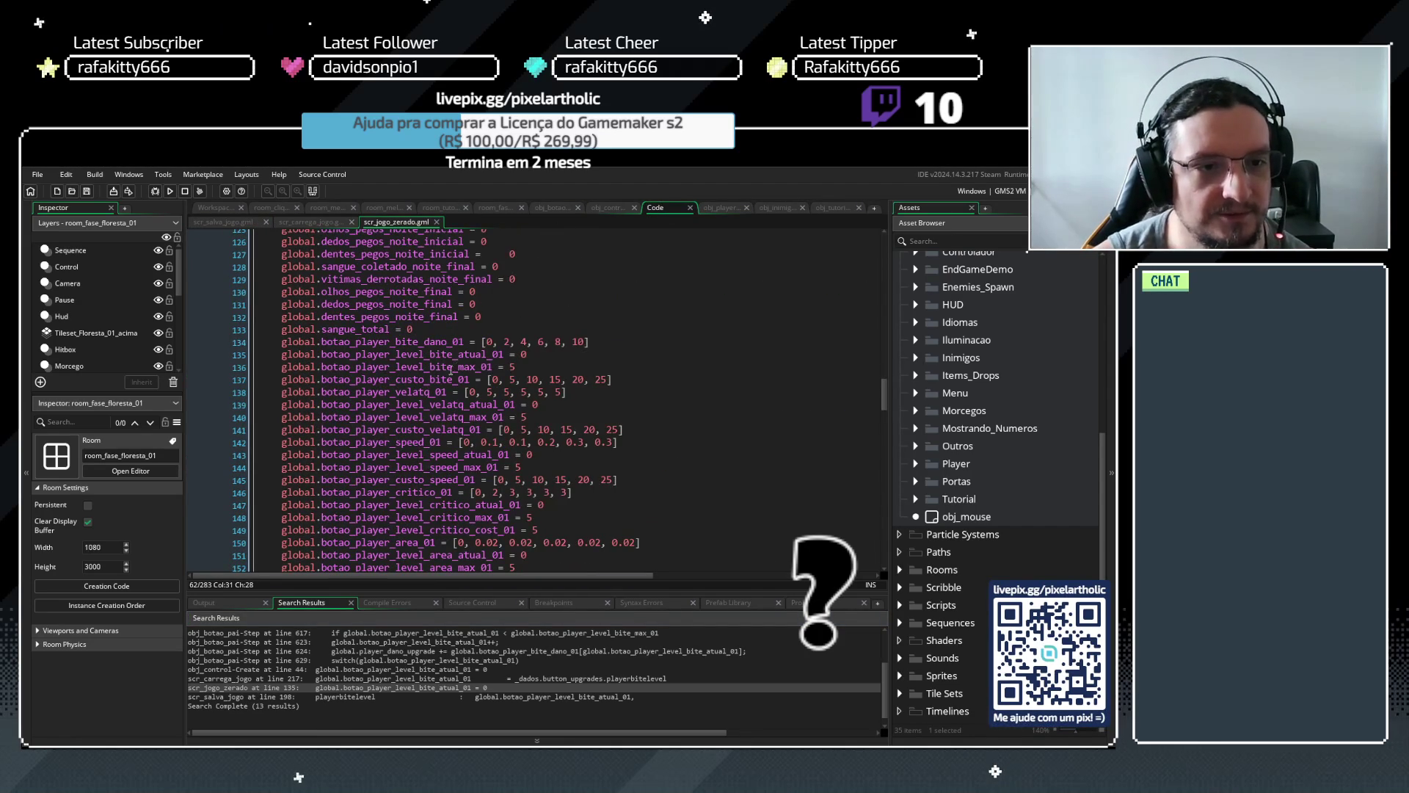
{"action": "left_click", "coordinate": [534, 354]}
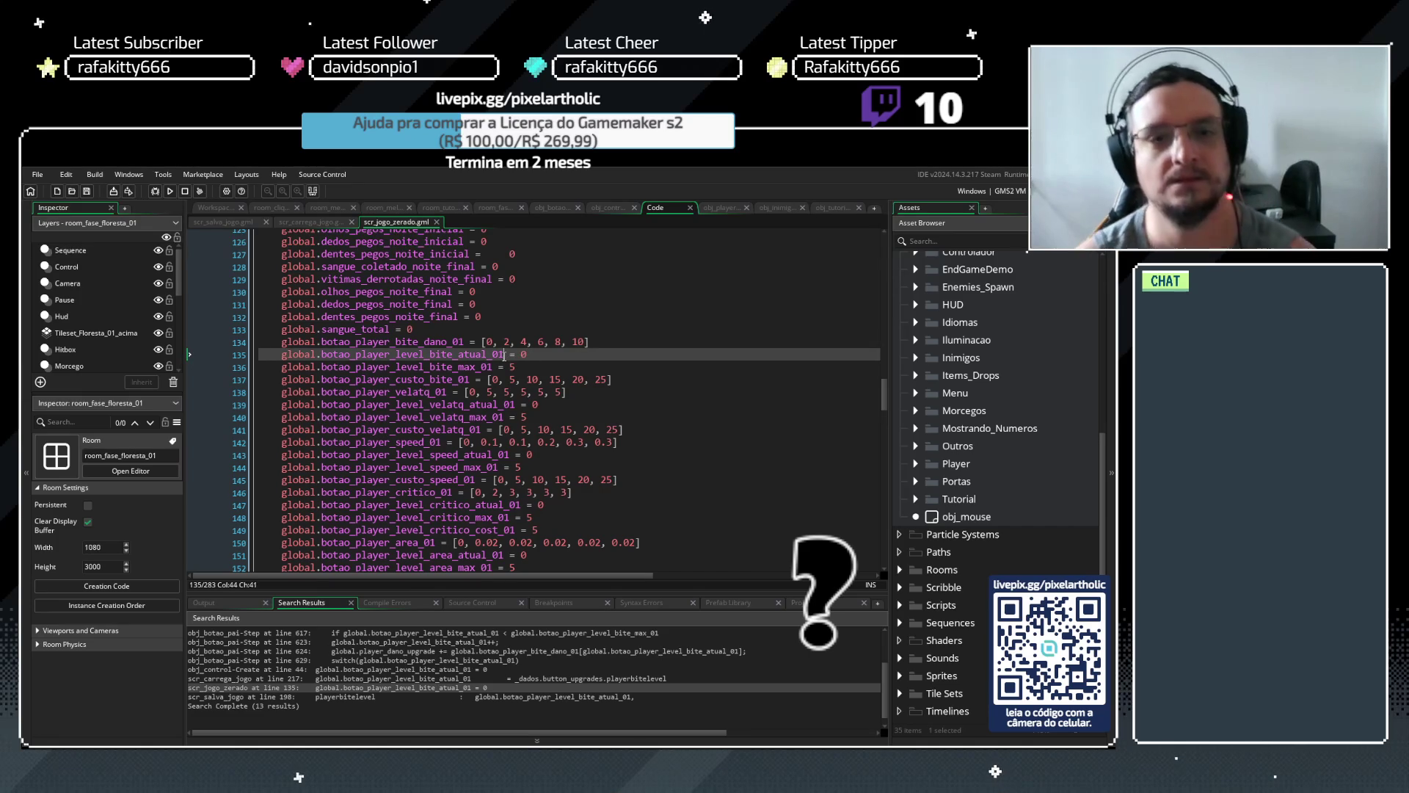
{"action": "left_click", "coordinate": [611, 210]}
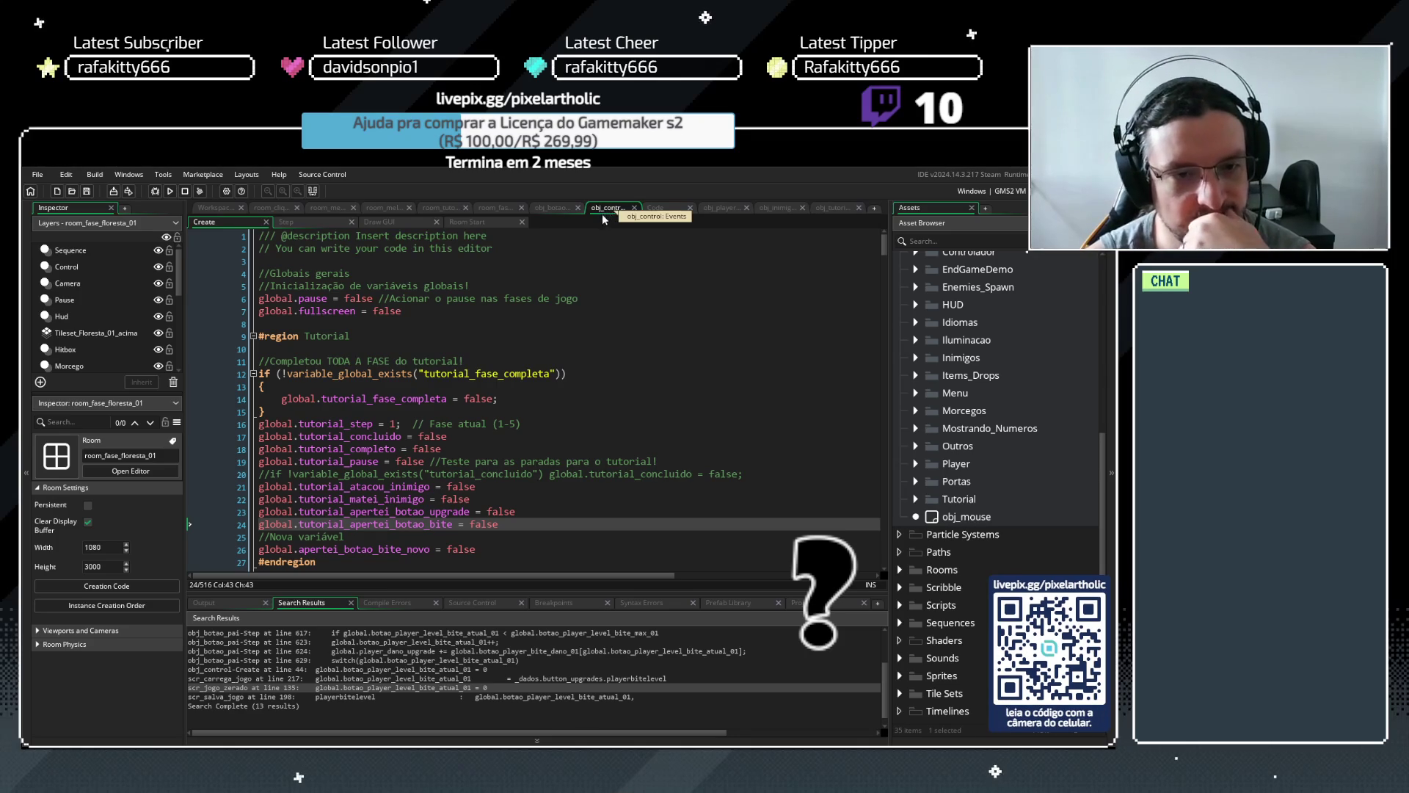
Compare obj_control's Step and Create event code
{"action": "left_click", "coordinate": [323, 222]}
{"action": "left_click", "coordinate": [232, 222]}
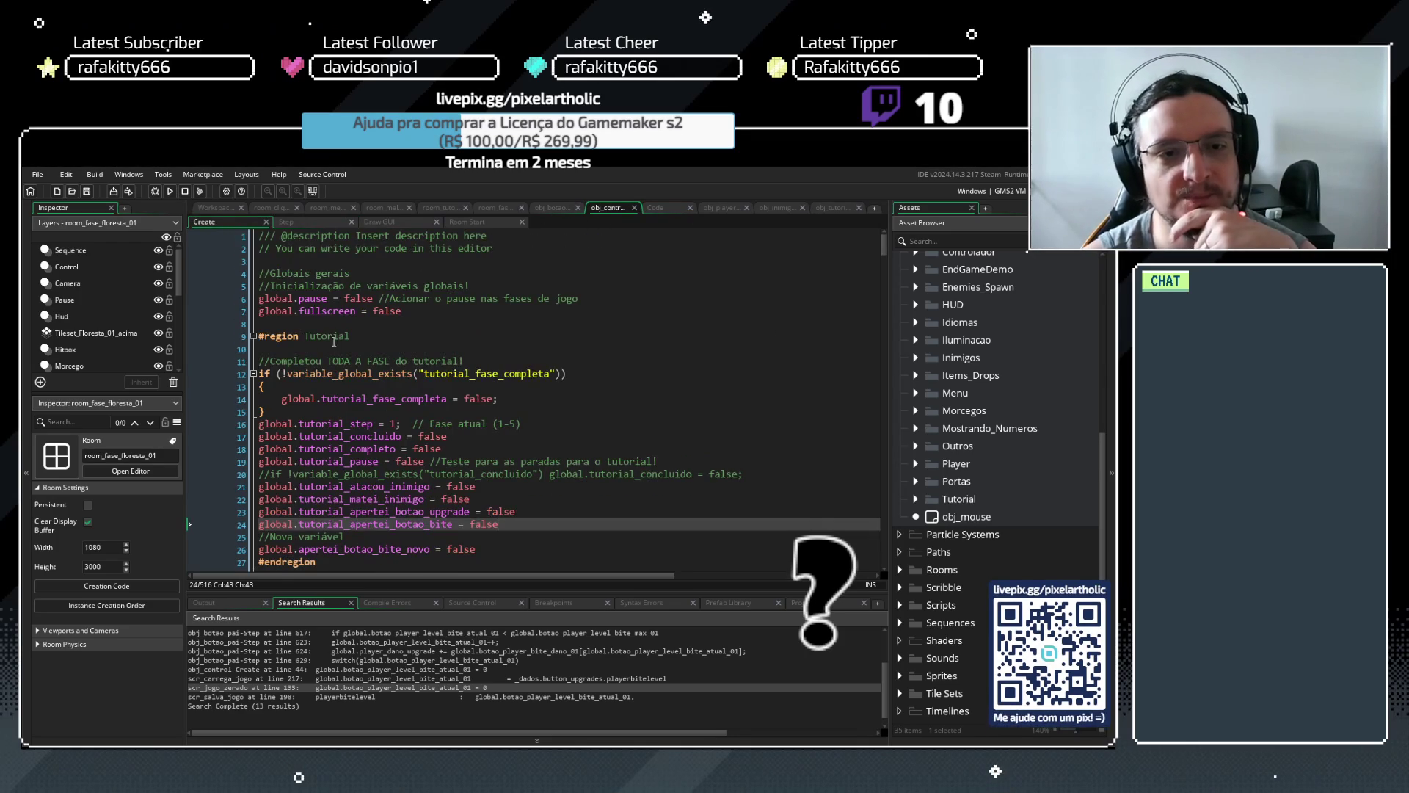
{"action": "left_click", "coordinate": [323, 221]}
{"action": "left_click", "coordinate": [248, 221]}
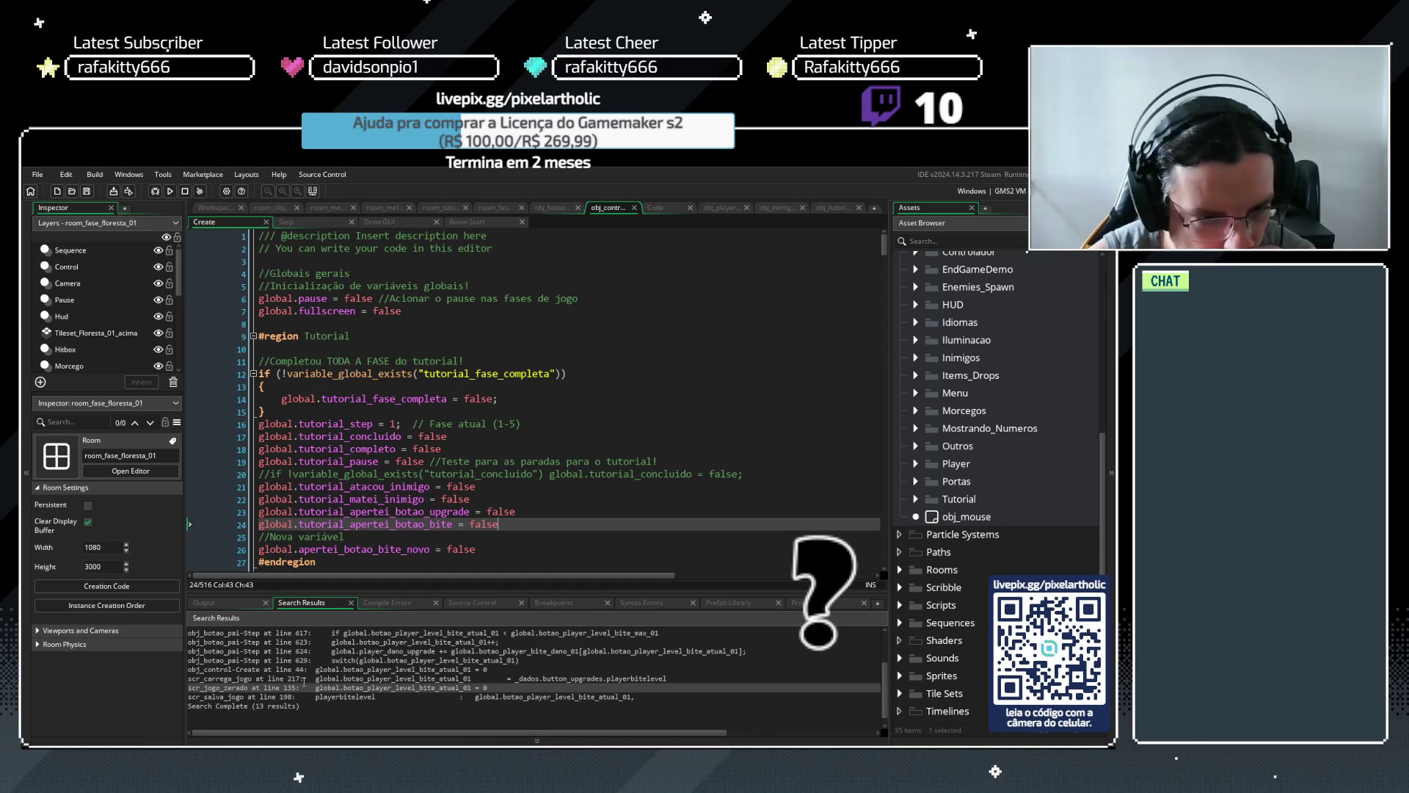
{"action": "scroll", "coordinate": [330, 654], "scroll_direction": "up", "scroll_amount": 2}
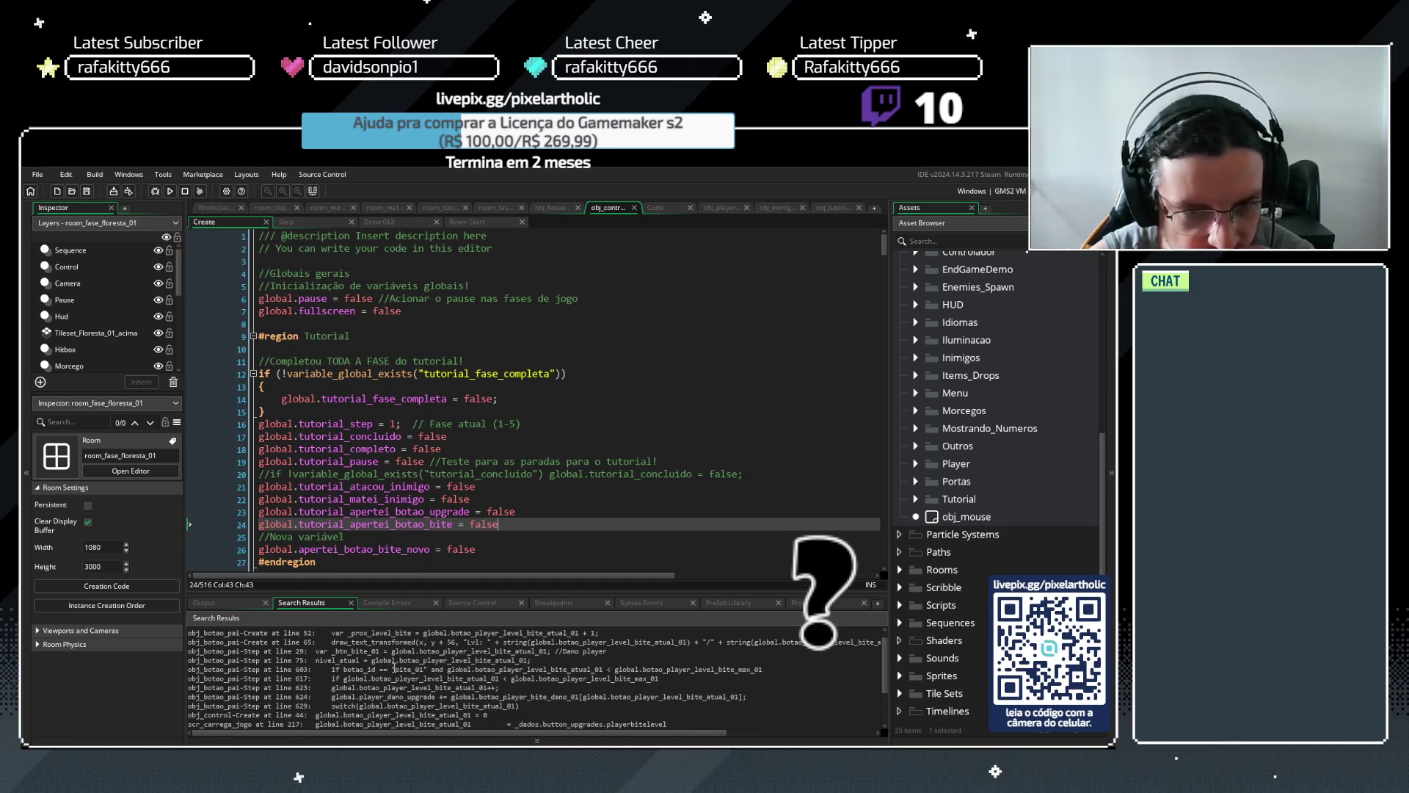
{"action": "scroll", "coordinate": [429, 661], "scroll_direction": "down", "scroll_amount": 2}
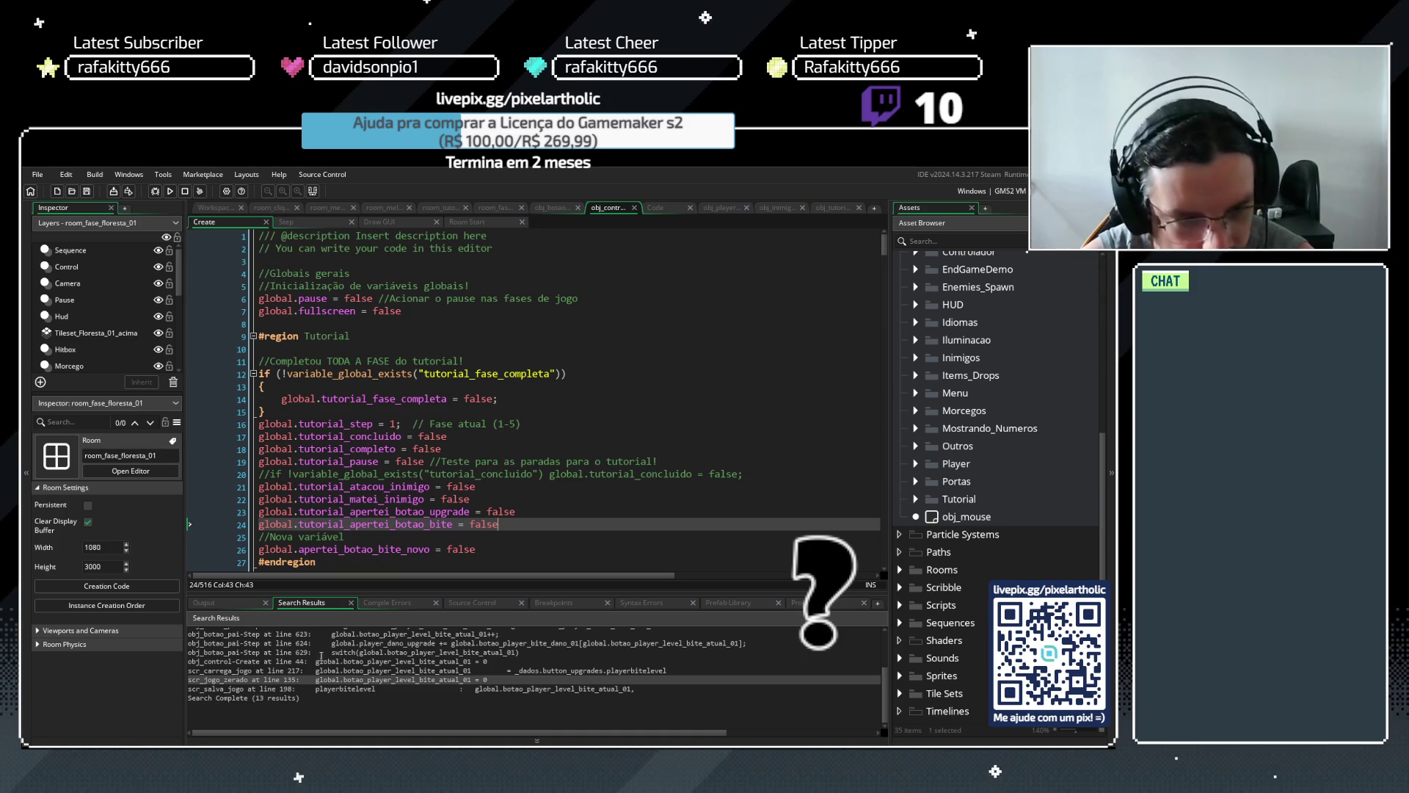
{"action": "scroll", "coordinate": [317, 670], "scroll_direction": "up", "scroll_amount": 1}
{"action": "left_click_drag", "start_coordinate": [317, 678], "coordinate": [667, 678]}
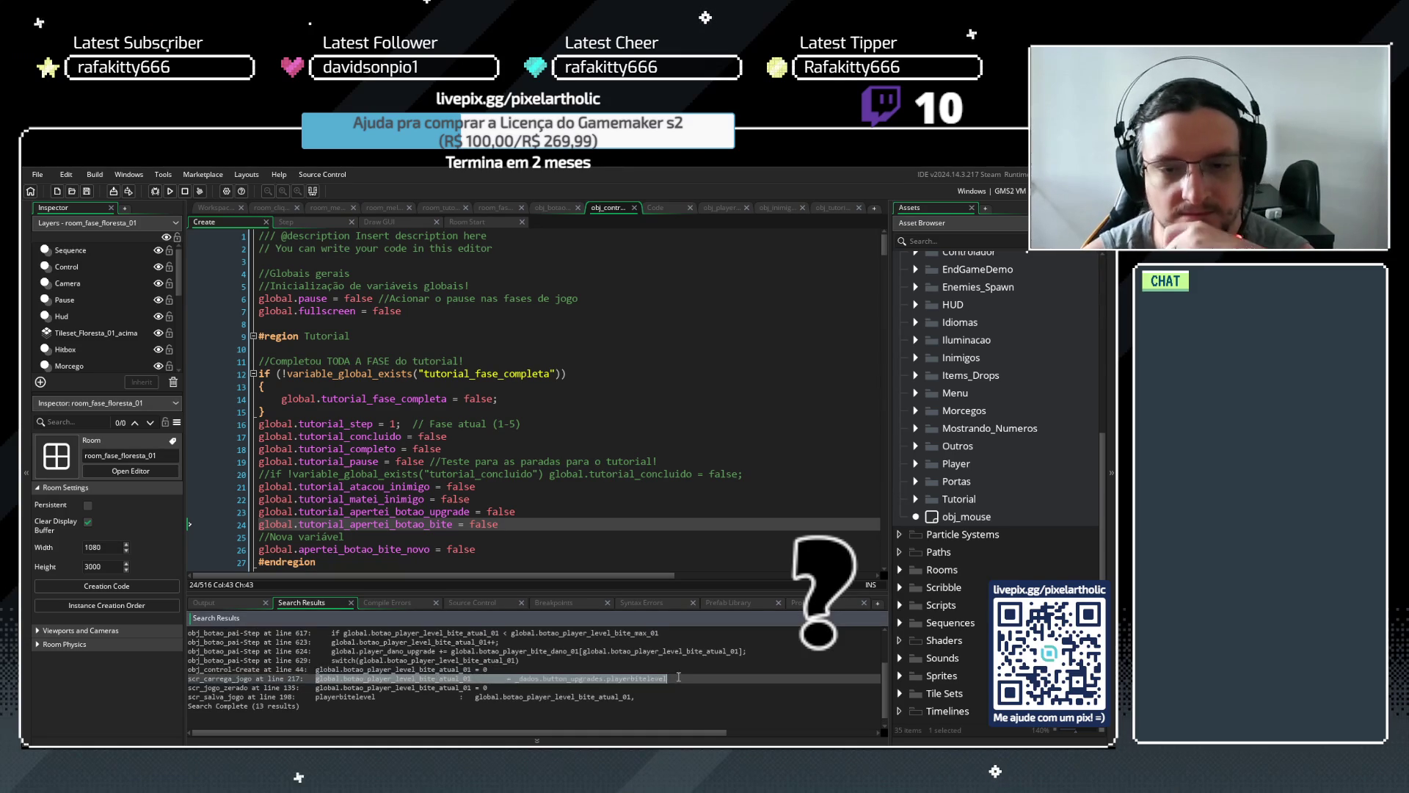
Review the scr_salva_jogo line 198 and scr_jogo_zerado line 135 results, then return to obj_botao_pai line 605
{"action": "left_click", "coordinate": [638, 697]}
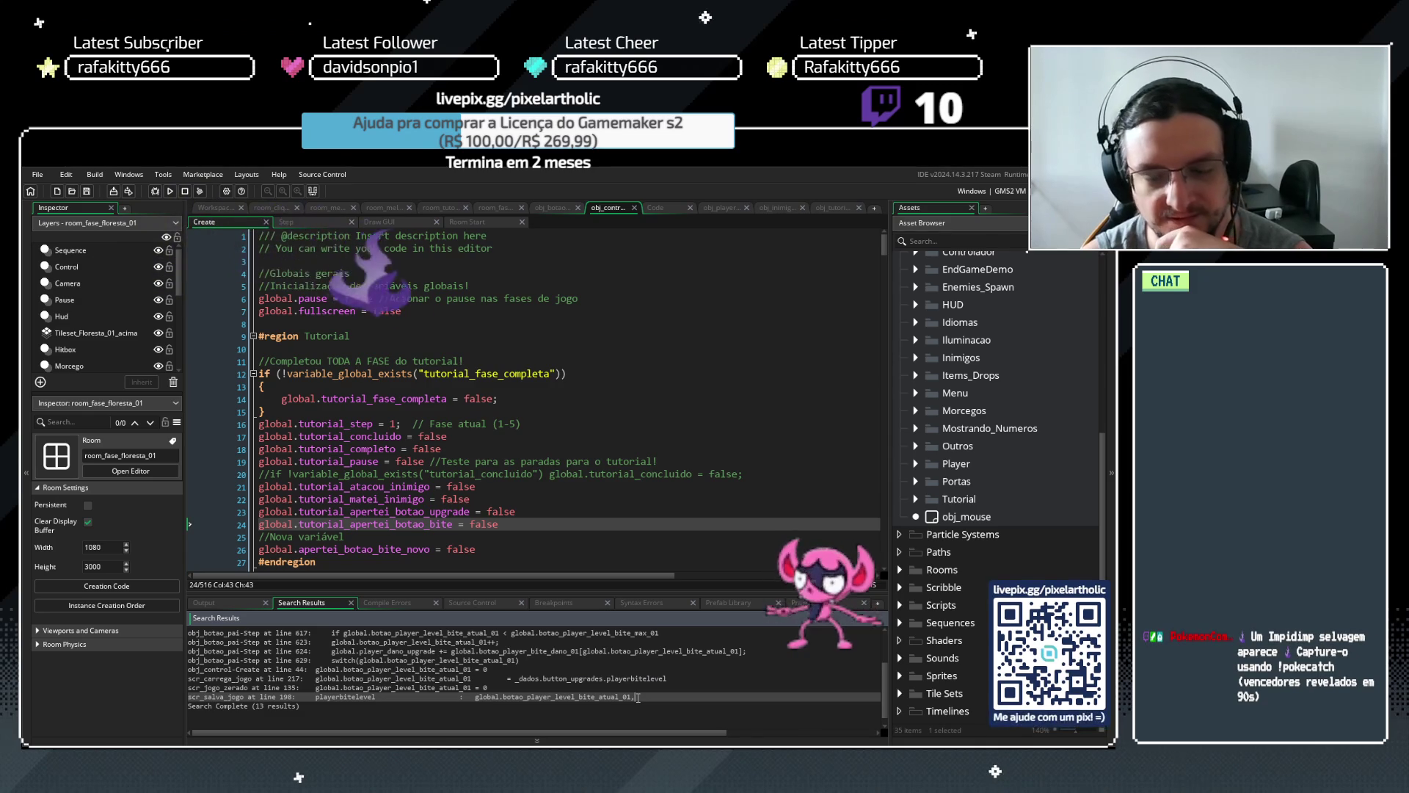
{"action": "left_click", "coordinate": [237, 707]}
{"action": "left_click", "coordinate": [279, 698]}
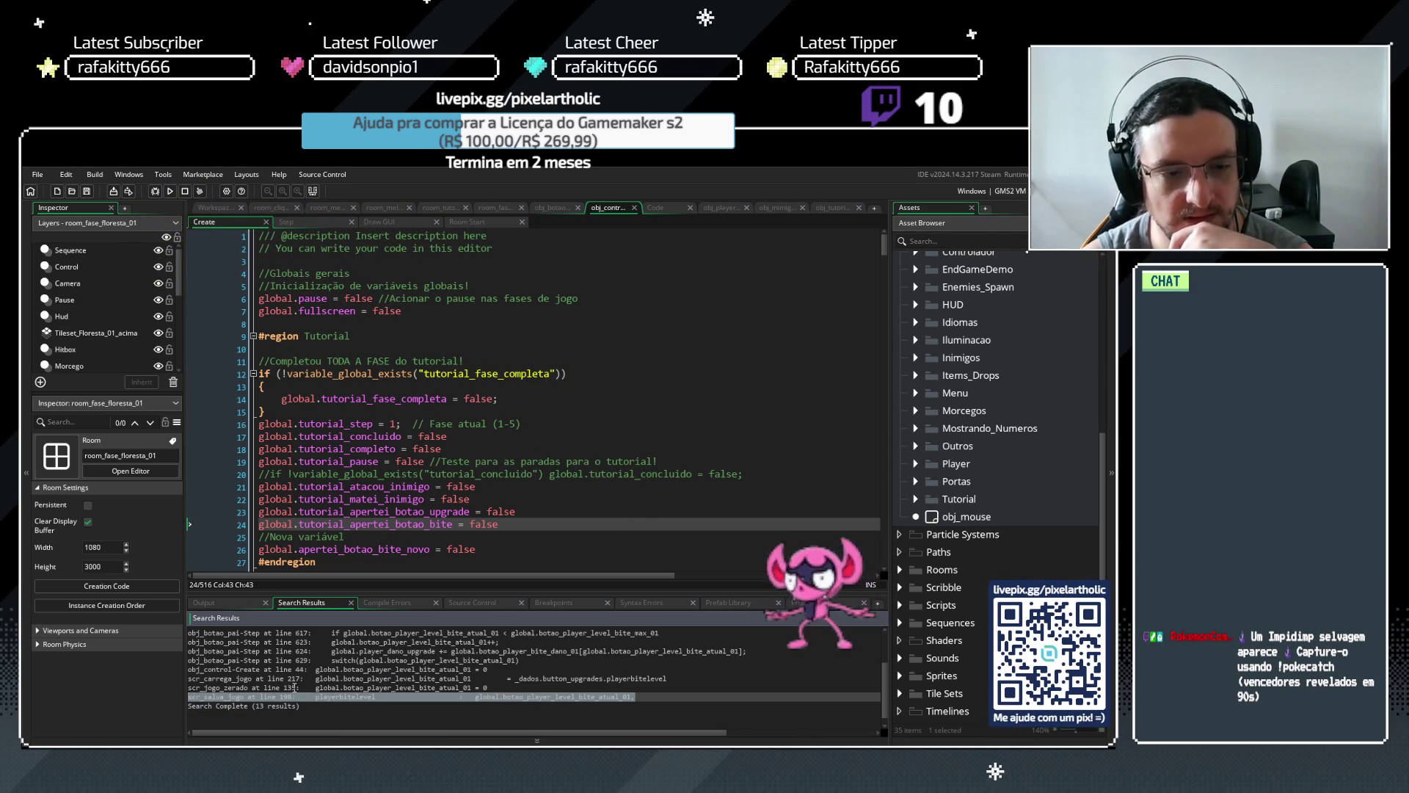
{"action": "left_click", "coordinate": [298, 688]}
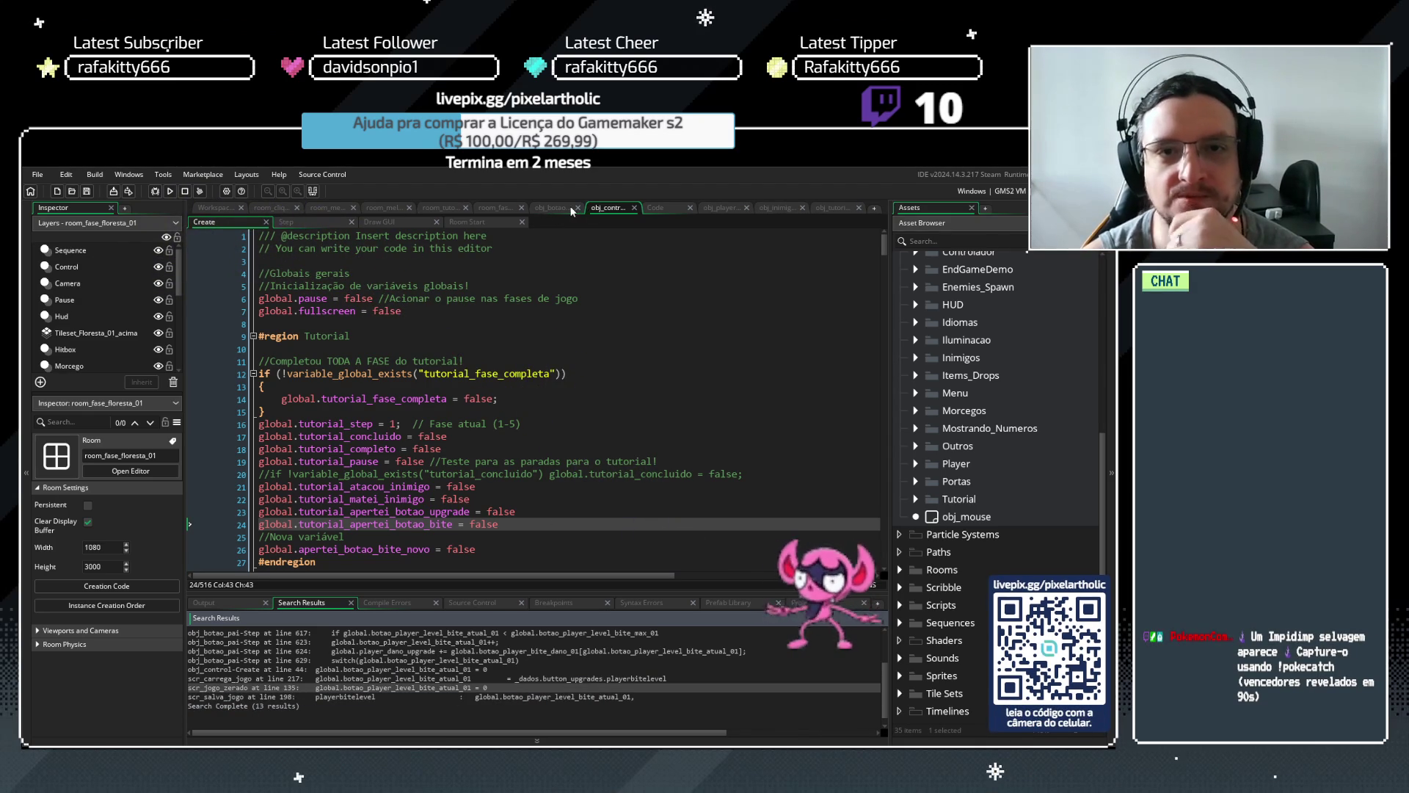
{"action": "left_click", "coordinate": [557, 208]}
{"action": "left_click", "coordinate": [580, 442]}
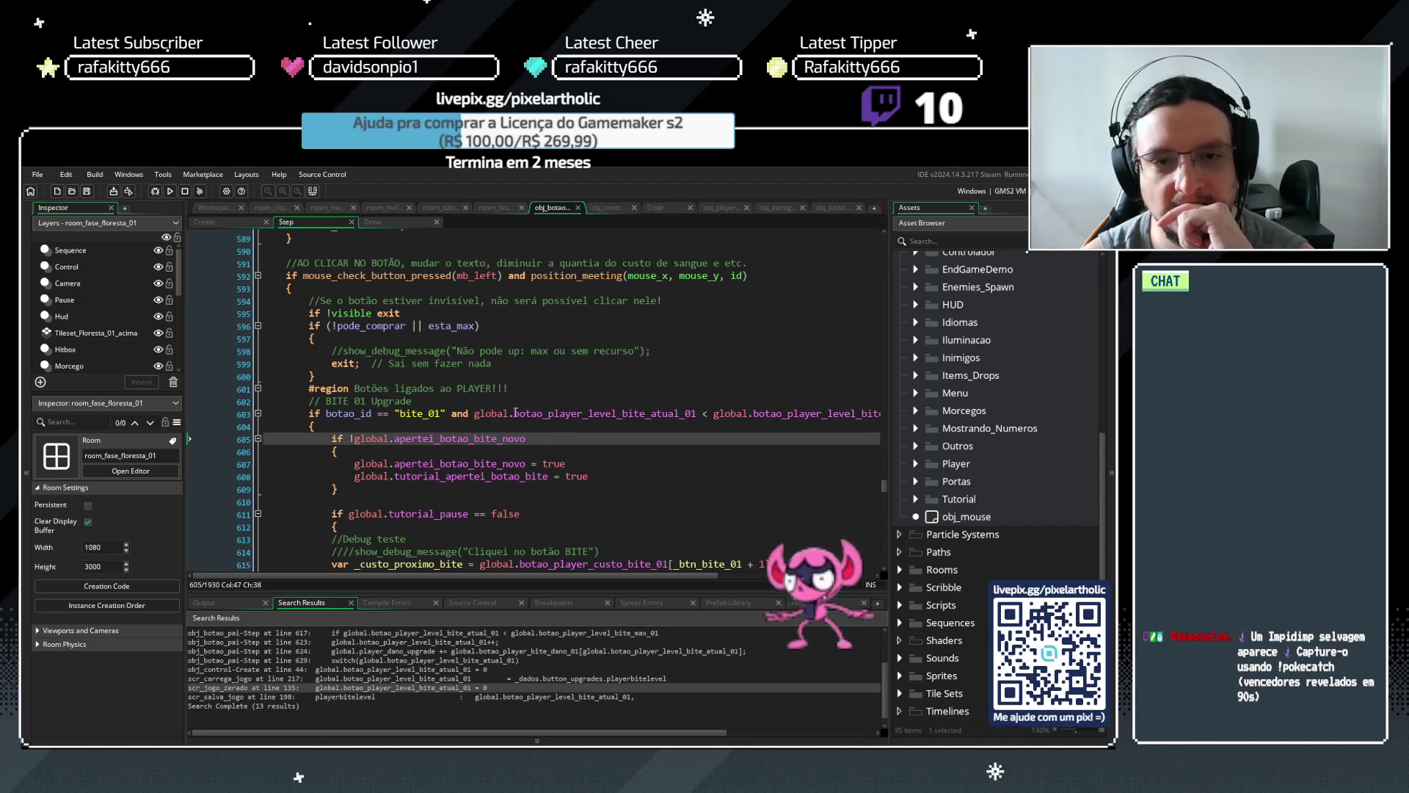
Search the project for global.apertei_botao_bite_novo from line 605, finding 7 uses
{"action": "left_click_drag", "start_coordinate": [474, 413], "coordinate": [697, 414]}
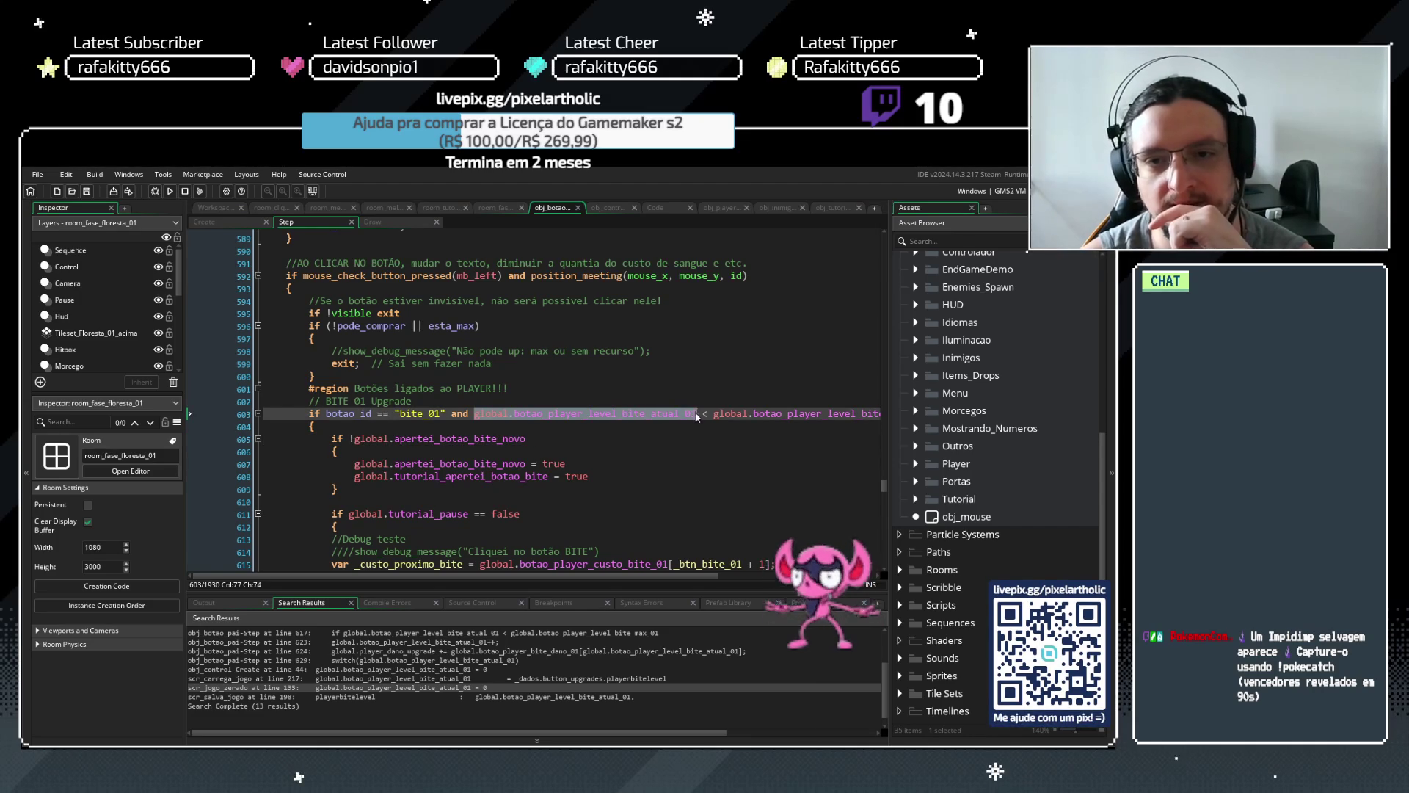
{"action": "mouse_move", "coordinate": [574, 575]}
{"action": "left_mouse_down"}
{"action": "mouse_move", "coordinate": [650, 576]}
{"action": "mouse_move", "coordinate": [548, 576]}
{"action": "left_mouse_up"}
{"action": "left_click", "coordinate": [526, 439]}
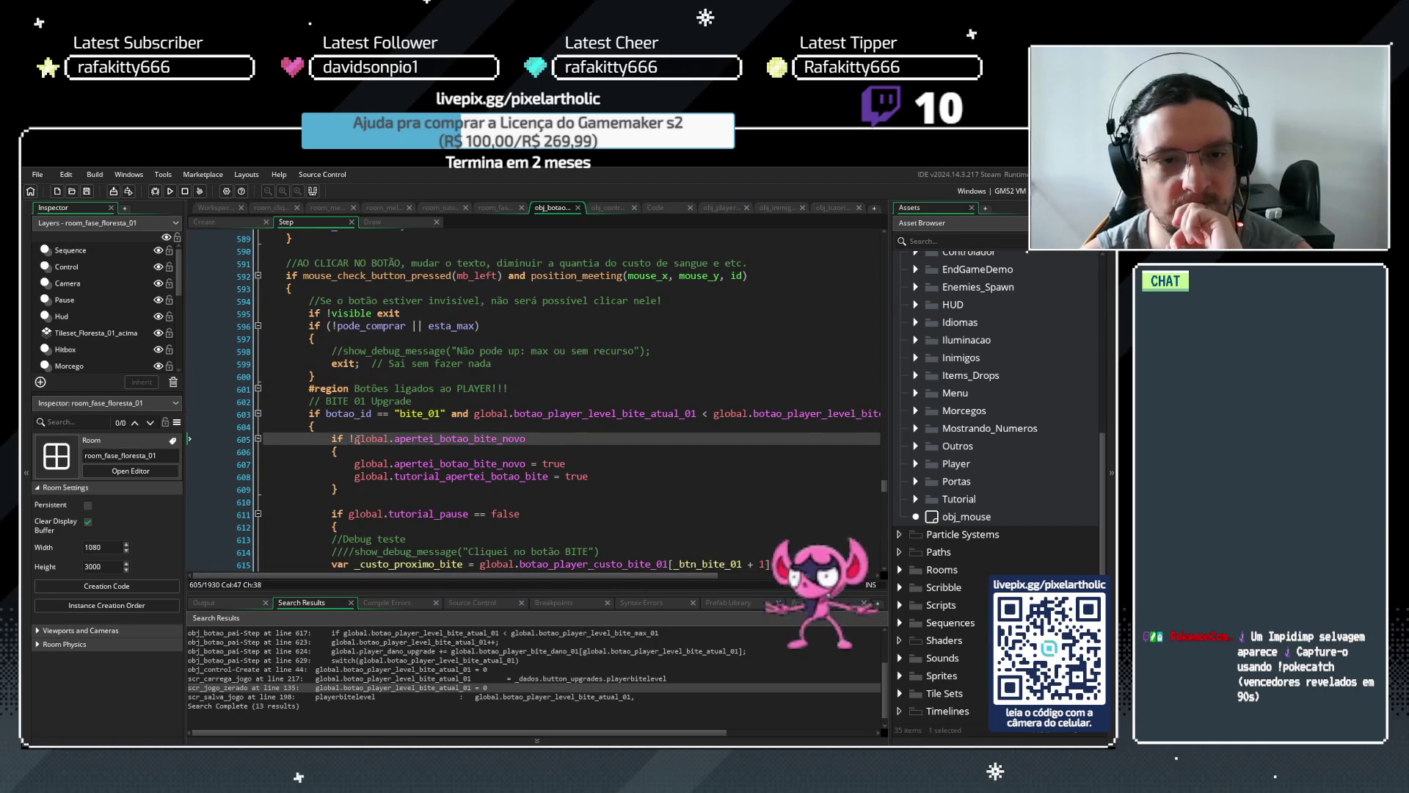
{"action": "left_click_drag", "start_coordinate": [355, 439], "coordinate": [533, 436]}
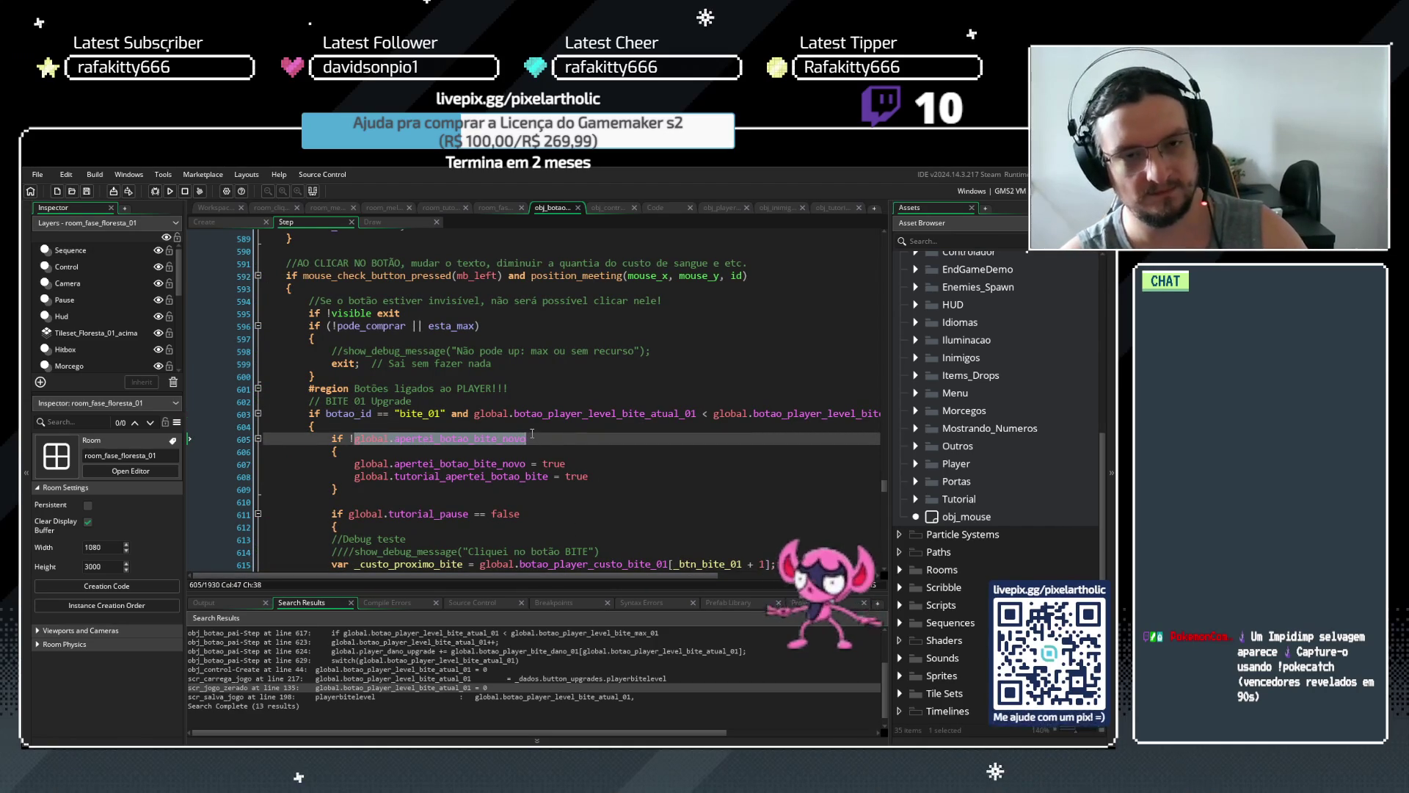
{"action": "key", "text": "ctrl+shift+f"}
{"action": "left_click", "coordinate": [340, 309]}
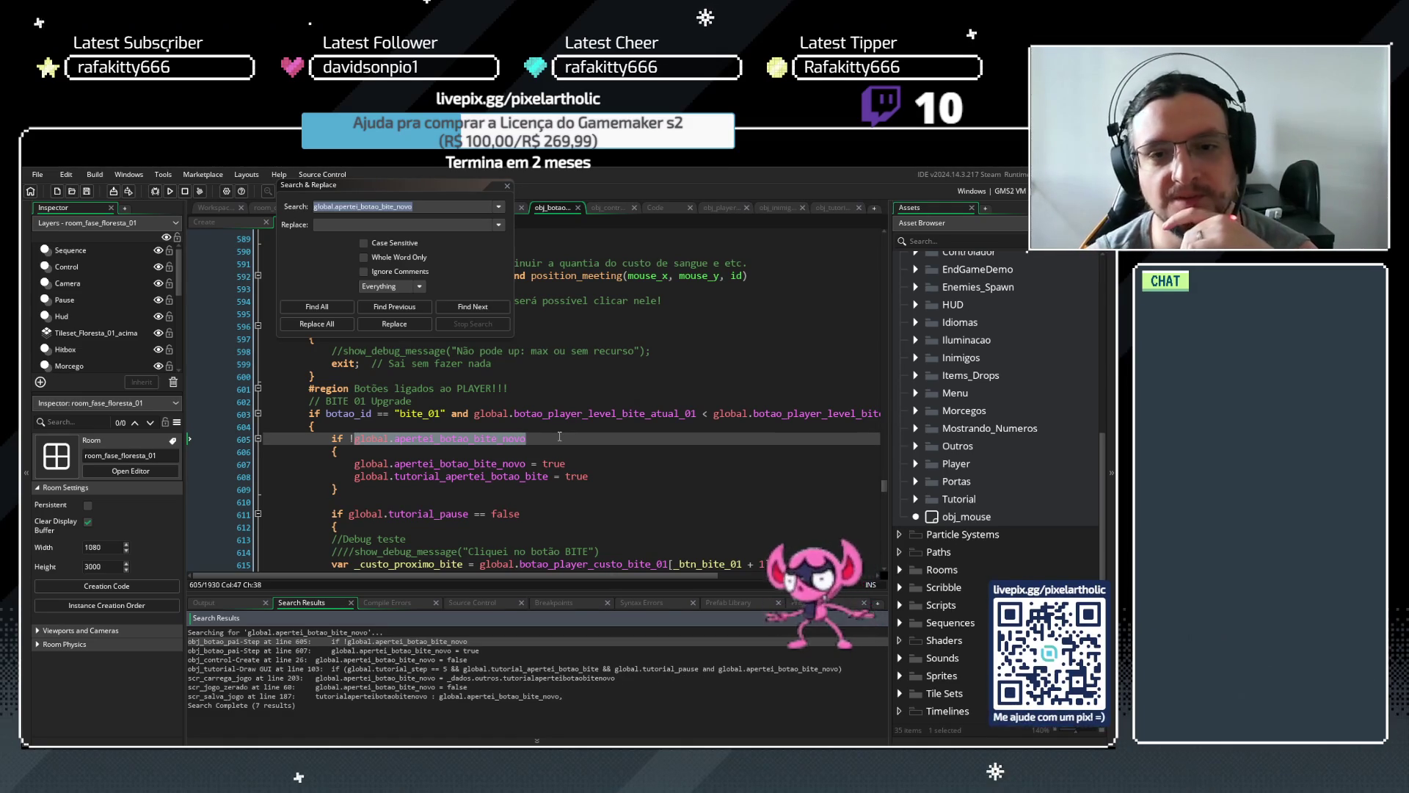
{"action": "left_click", "coordinate": [559, 437]}
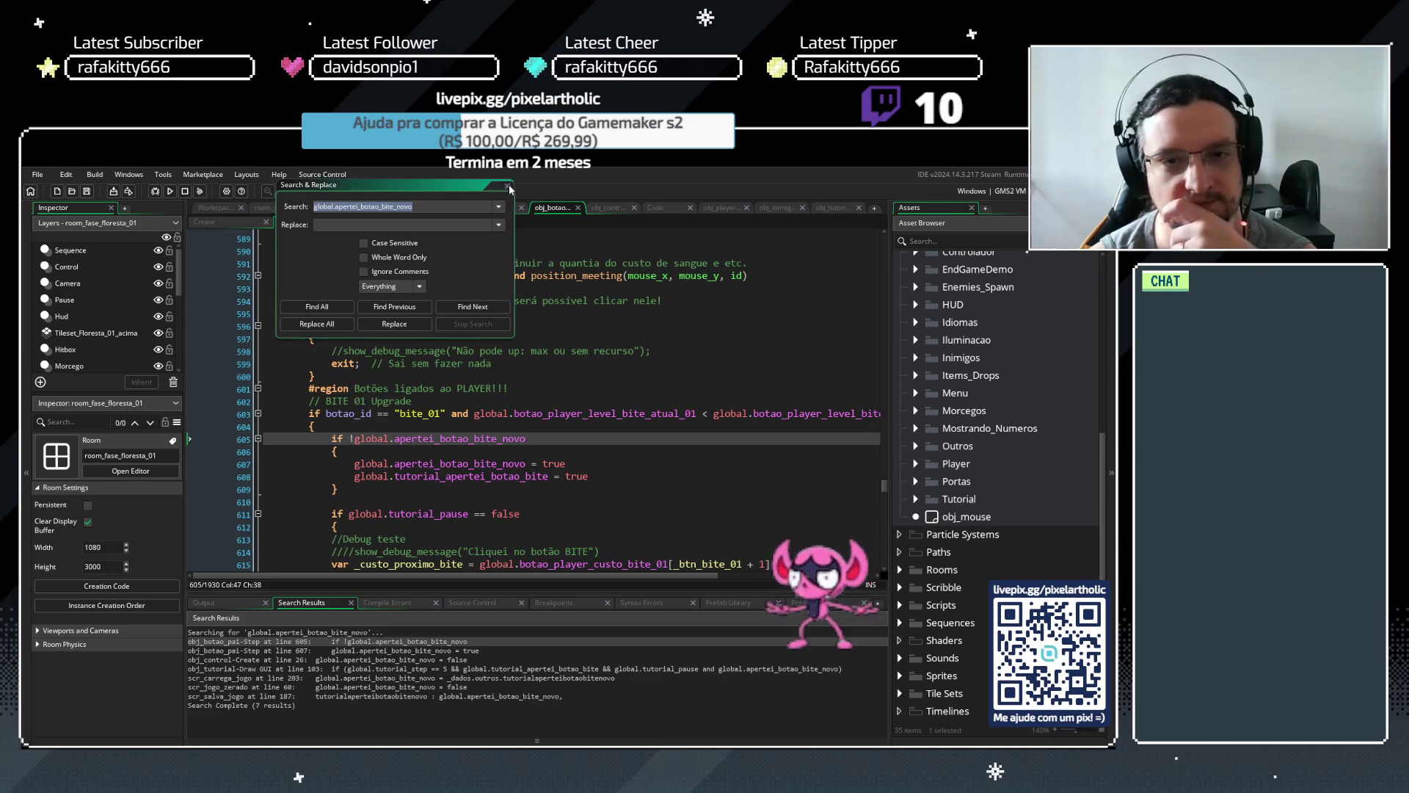
{"action": "left_click", "coordinate": [508, 185]}
{"action": "left_click_drag", "start_coordinate": [495, 577], "coordinate": [552, 579]}
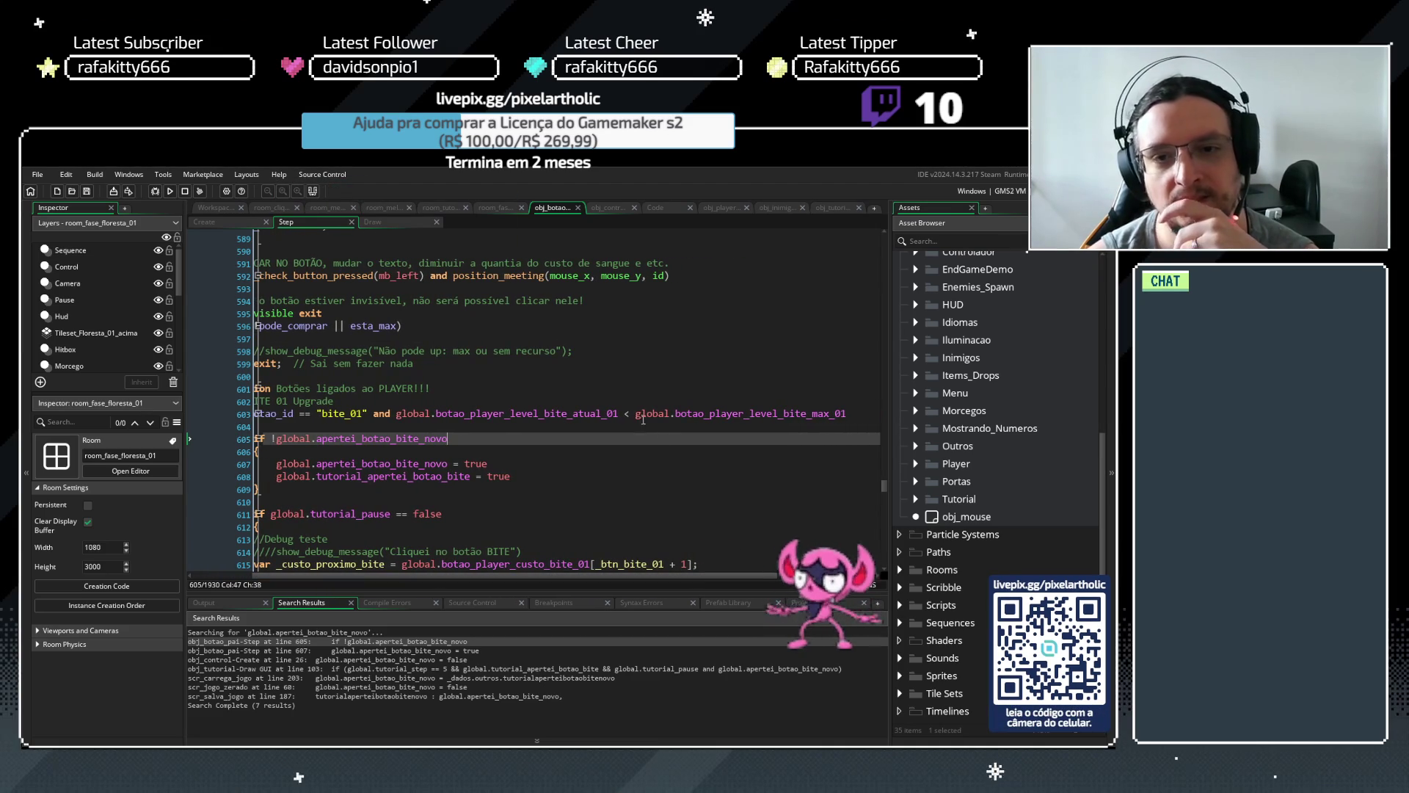
Find all uses of global.botao_player_level_bite_max_01 and jump to the obj_botao_pai Step match
{"action": "left_click_drag", "start_coordinate": [635, 414], "coordinate": [848, 412]}
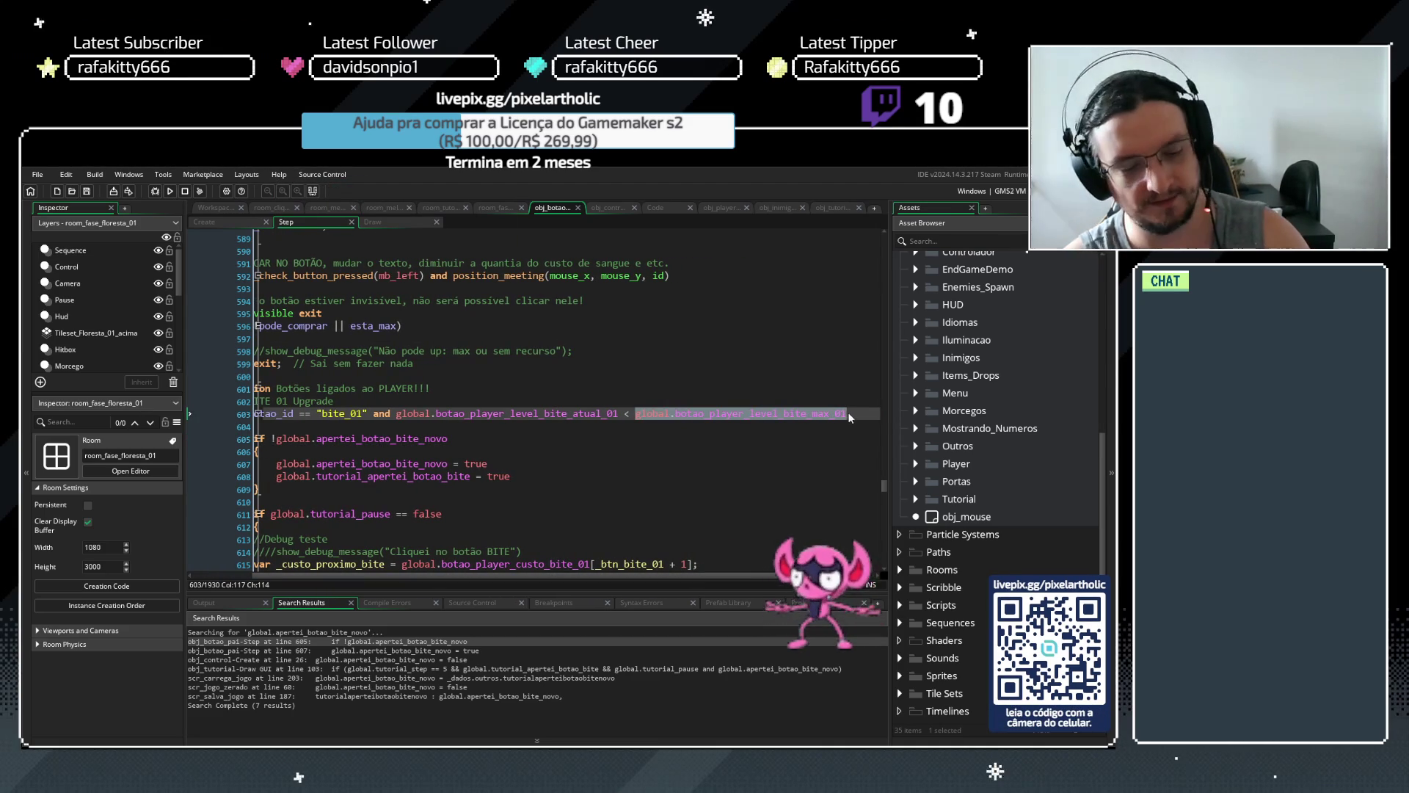
{"action": "key", "text": "ctrl+f"}
{"action": "left_click", "coordinate": [313, 309]}
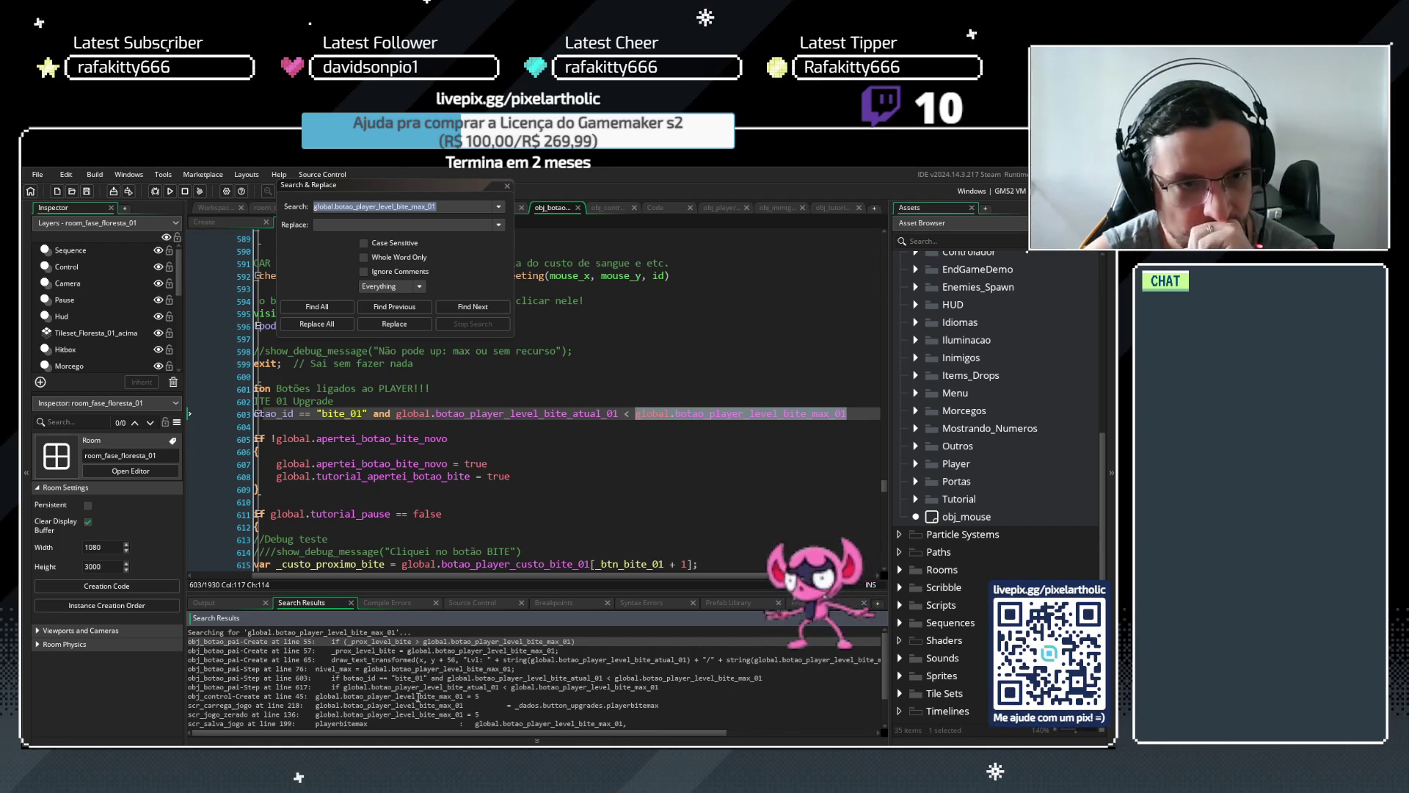
{"action": "double_click", "coordinate": [419, 687]}
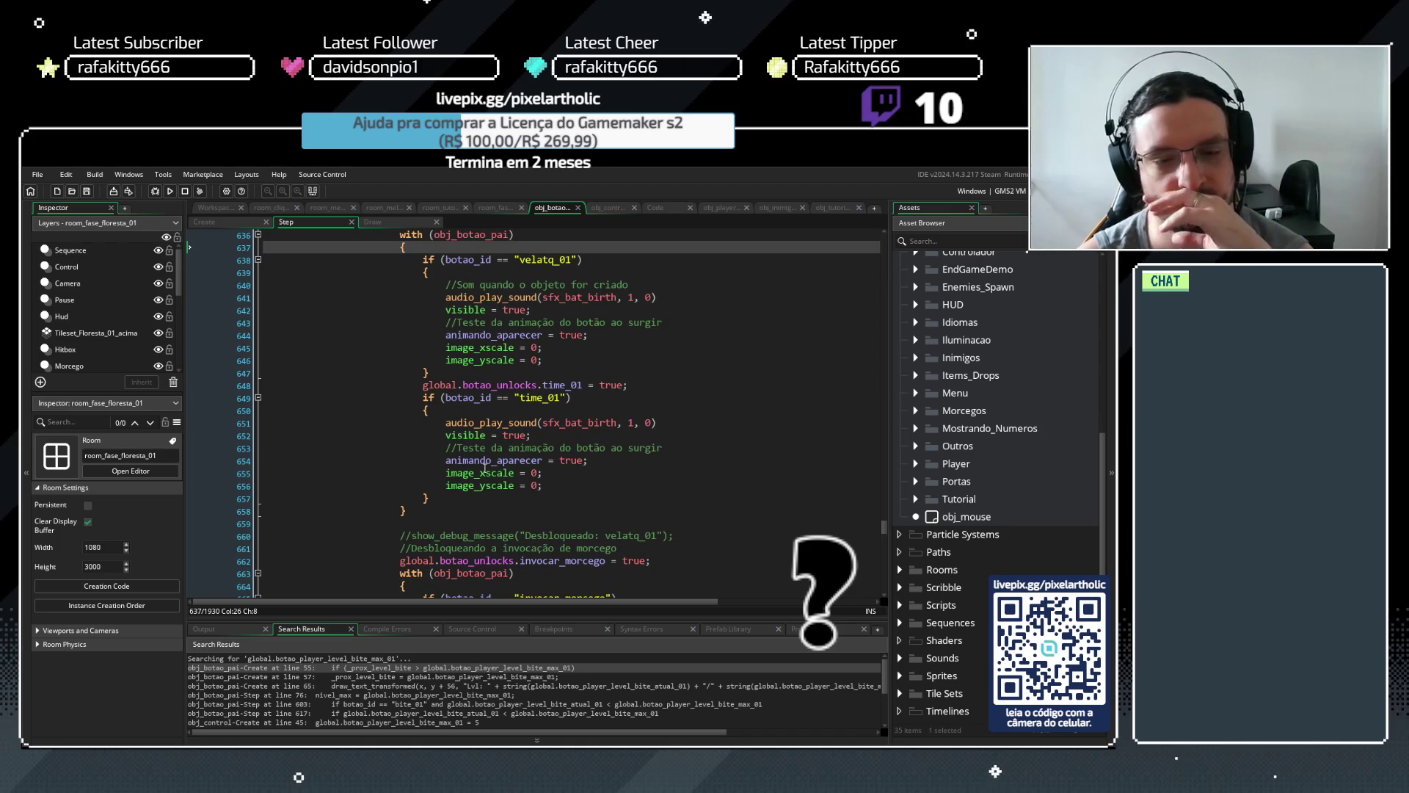
Try shifting the line 618 opening brace one column left, then undo it
{"action": "scroll", "coordinate": [484, 467], "scroll_direction": "up", "scroll_amount": 2}
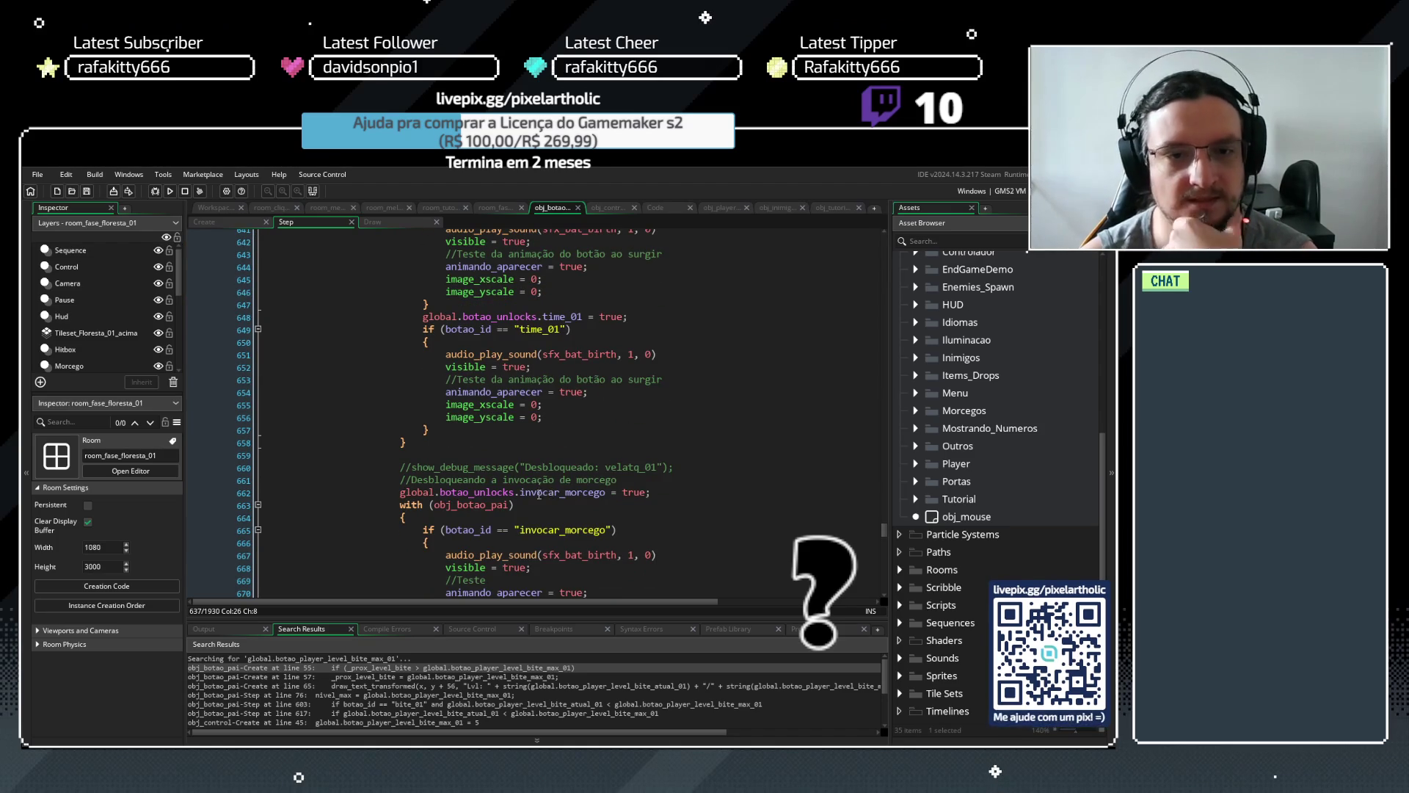
{"action": "scroll", "coordinate": [533, 494], "scroll_direction": "up", "scroll_amount": 11}
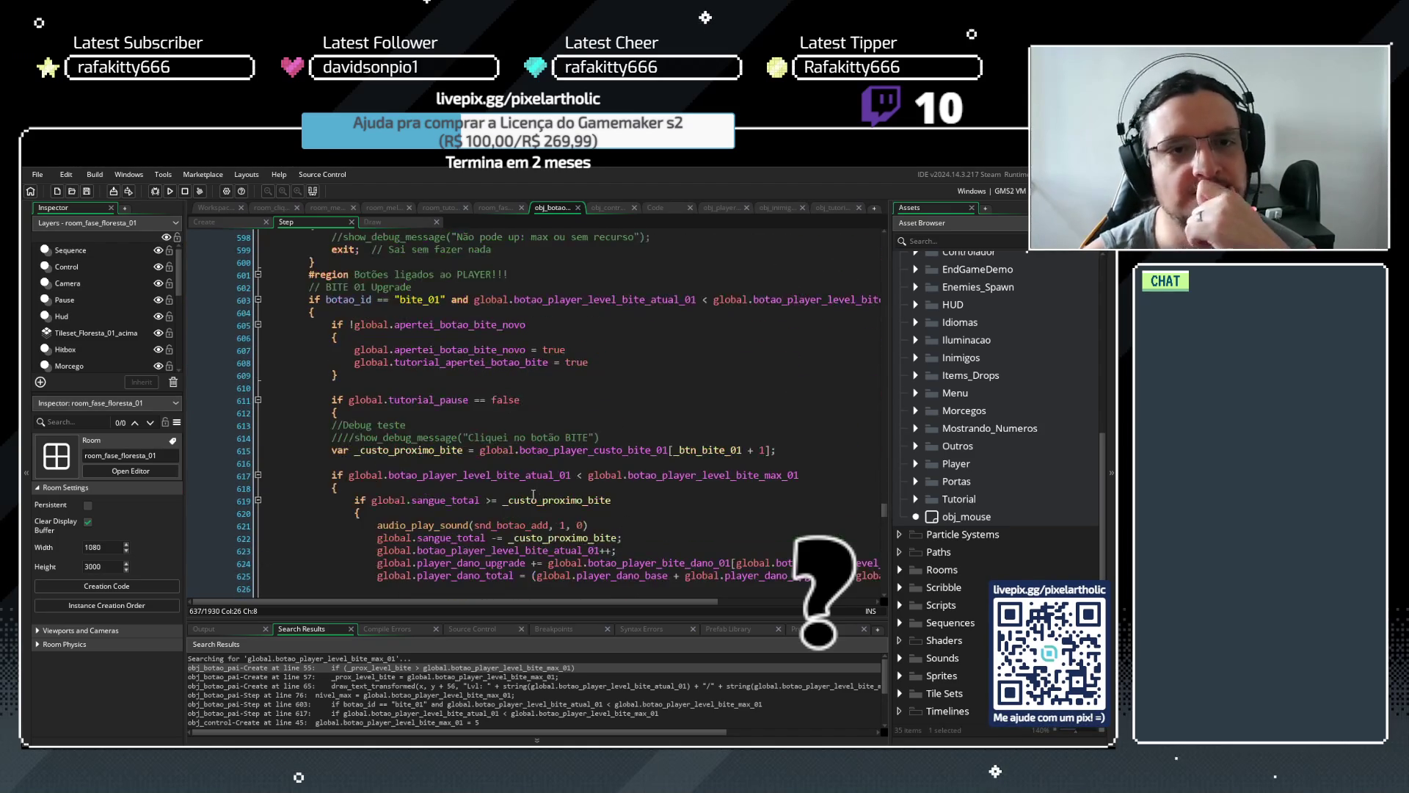
{"action": "scroll", "coordinate": [533, 494], "scroll_direction": "down", "scroll_amount": 15}
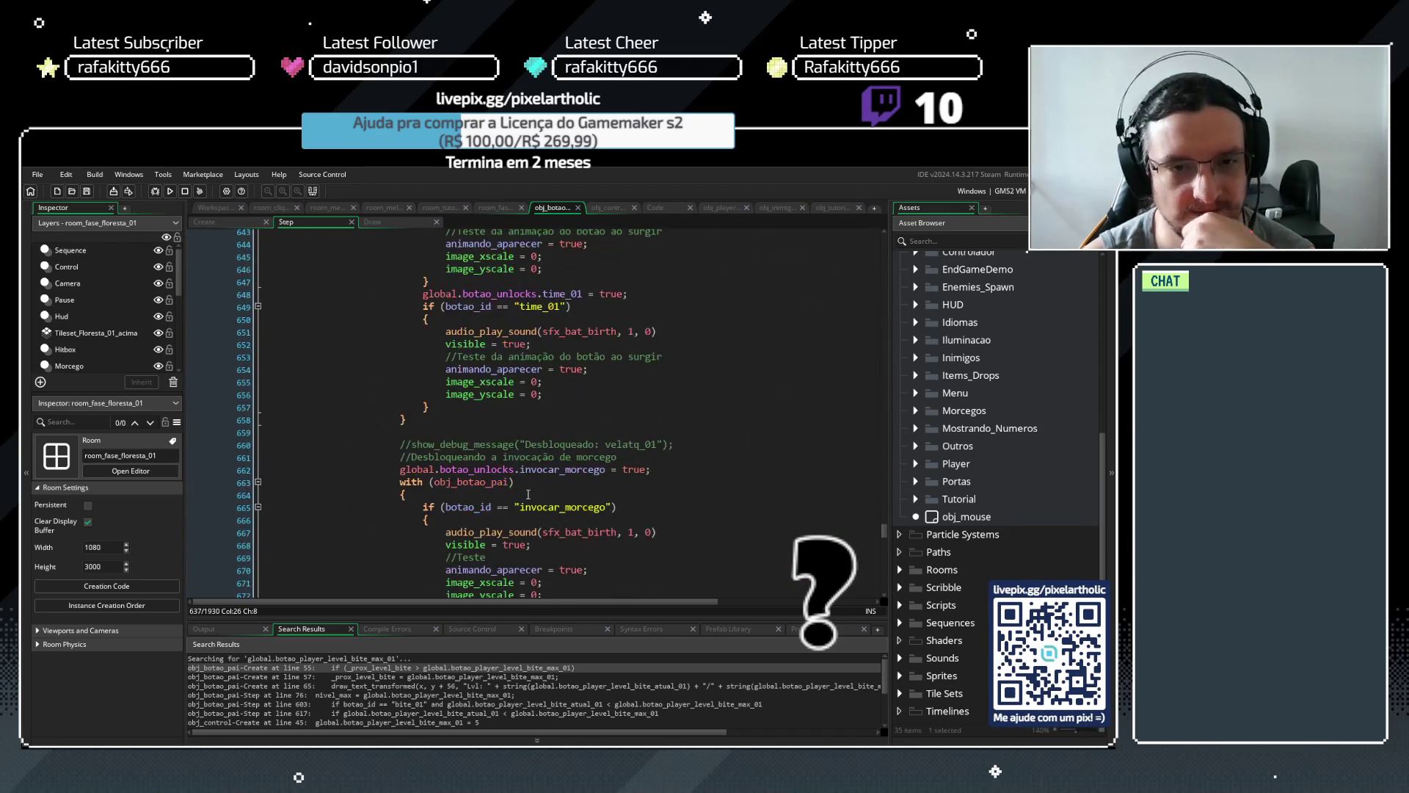
{"action": "scroll", "coordinate": [502, 441], "scroll_direction": "up", "scroll_amount": 4}
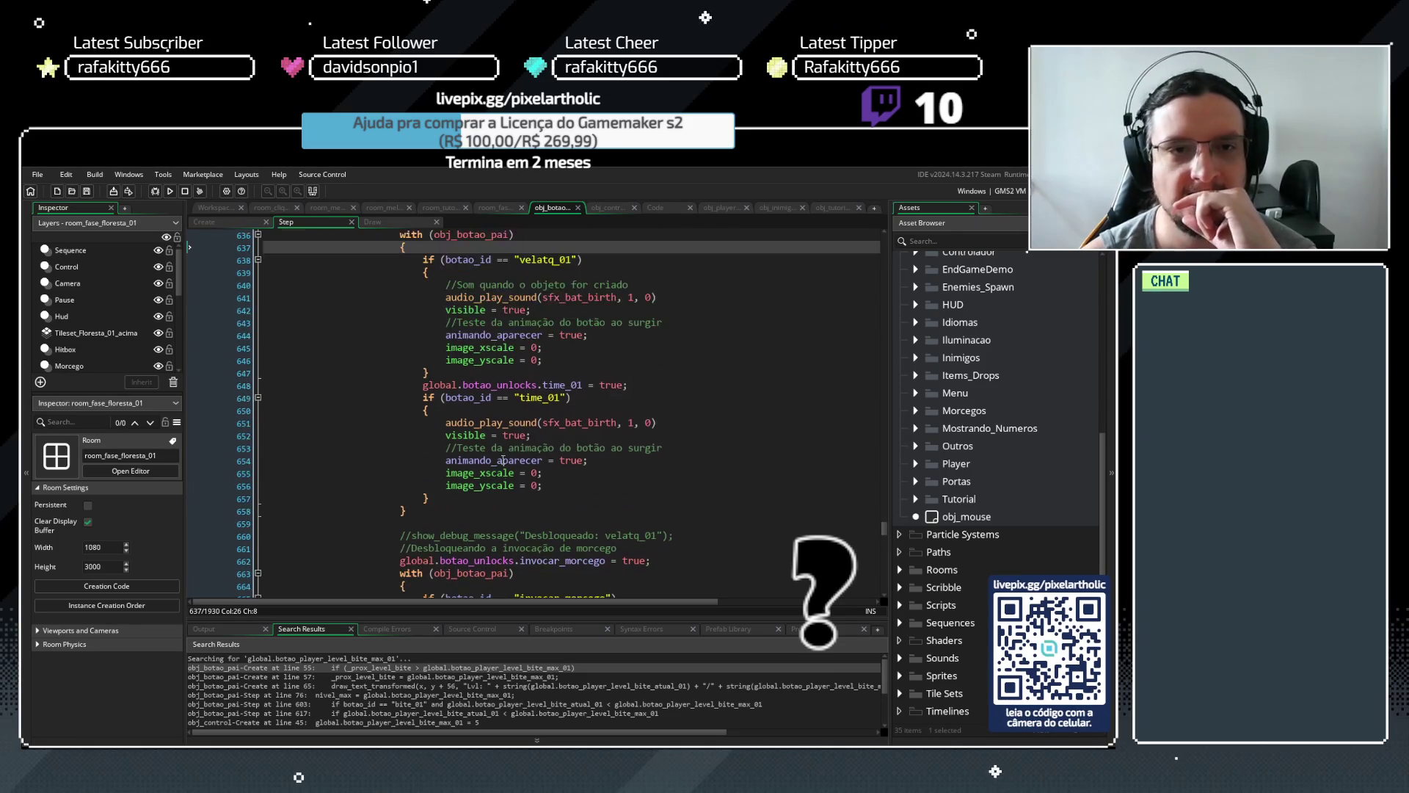
{"action": "scroll", "coordinate": [403, 309], "scroll_direction": "up", "scroll_amount": 1}
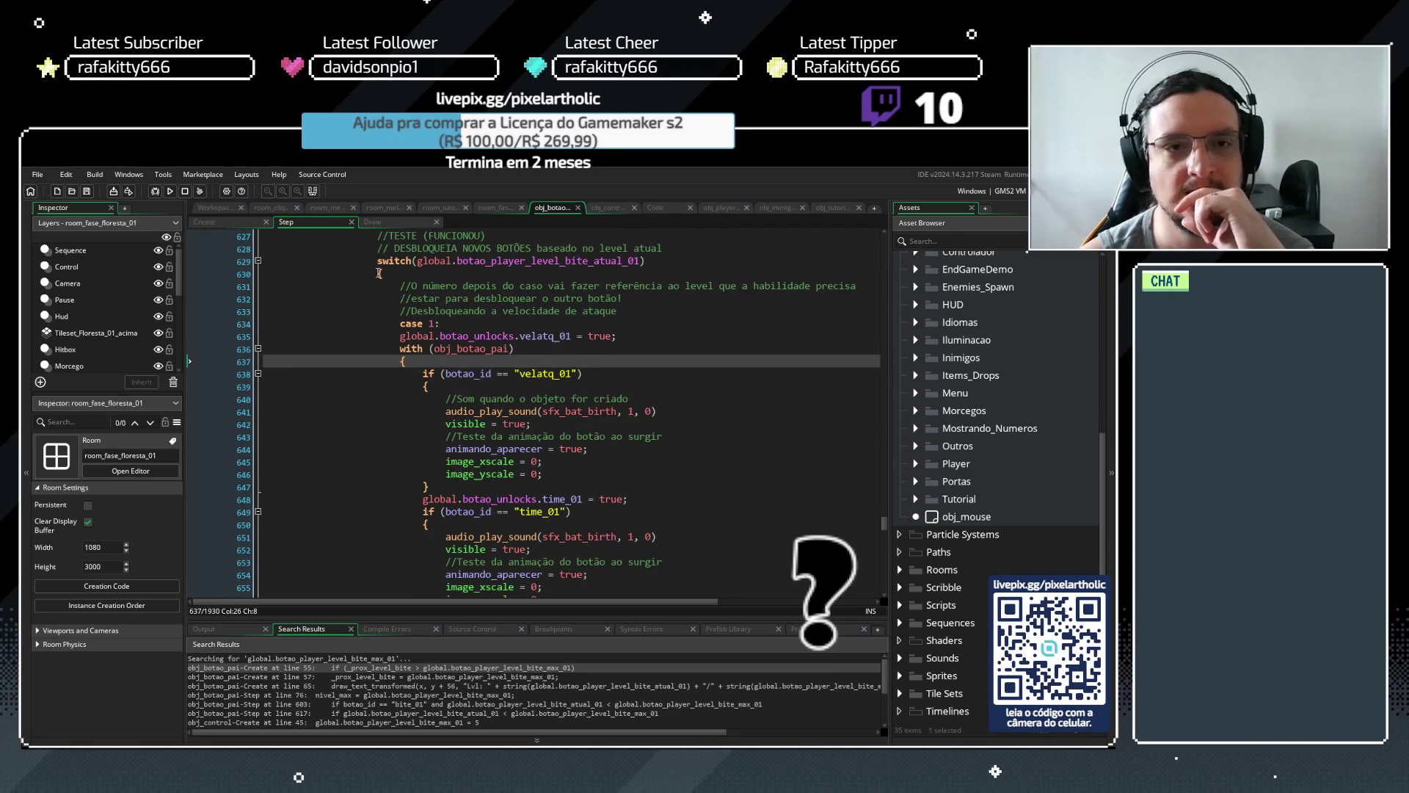
{"action": "left_click", "coordinate": [377, 272]}
{"action": "scroll", "coordinate": [402, 396], "scroll_direction": "down", "scroll_amount": 5}
{"action": "scroll", "coordinate": [401, 396], "scroll_direction": "down", "scroll_amount": 4}
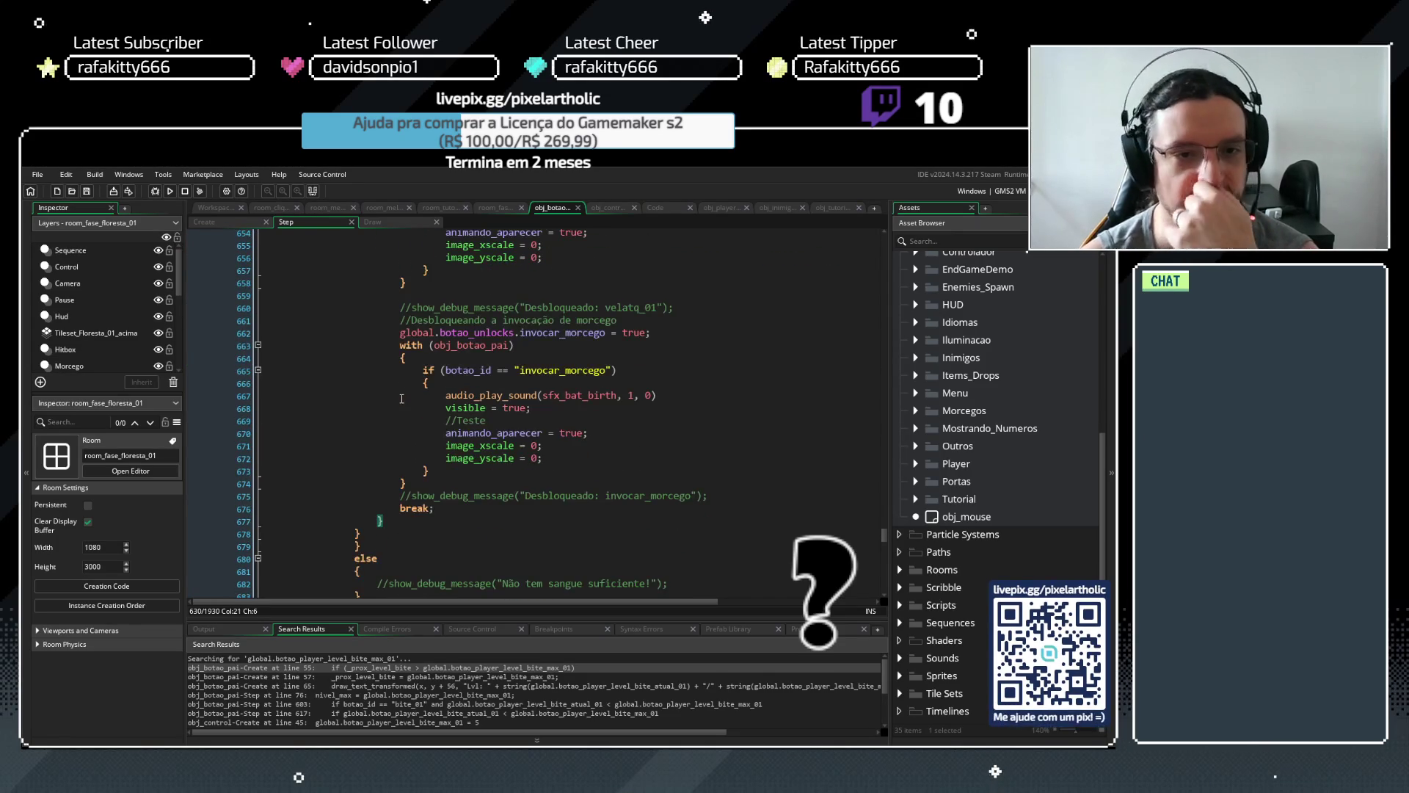
{"action": "scroll", "coordinate": [418, 499], "scroll_direction": "down", "scroll_amount": 3}
{"action": "left_click", "coordinate": [364, 445]}
{"action": "scroll", "coordinate": [364, 443], "scroll_direction": "up", "scroll_amount": 13}
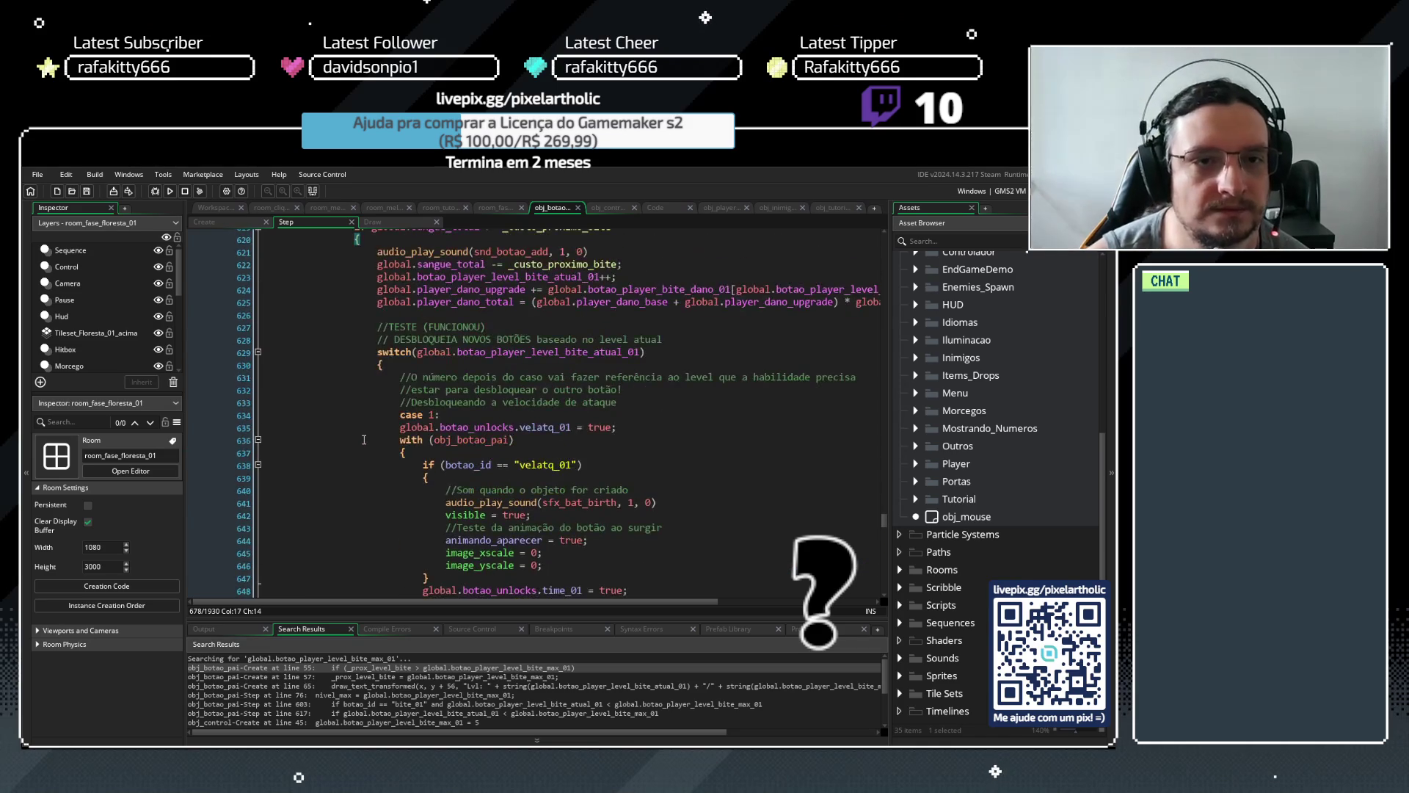
{"action": "scroll", "coordinate": [363, 440], "scroll_direction": "up", "scroll_amount": 2}
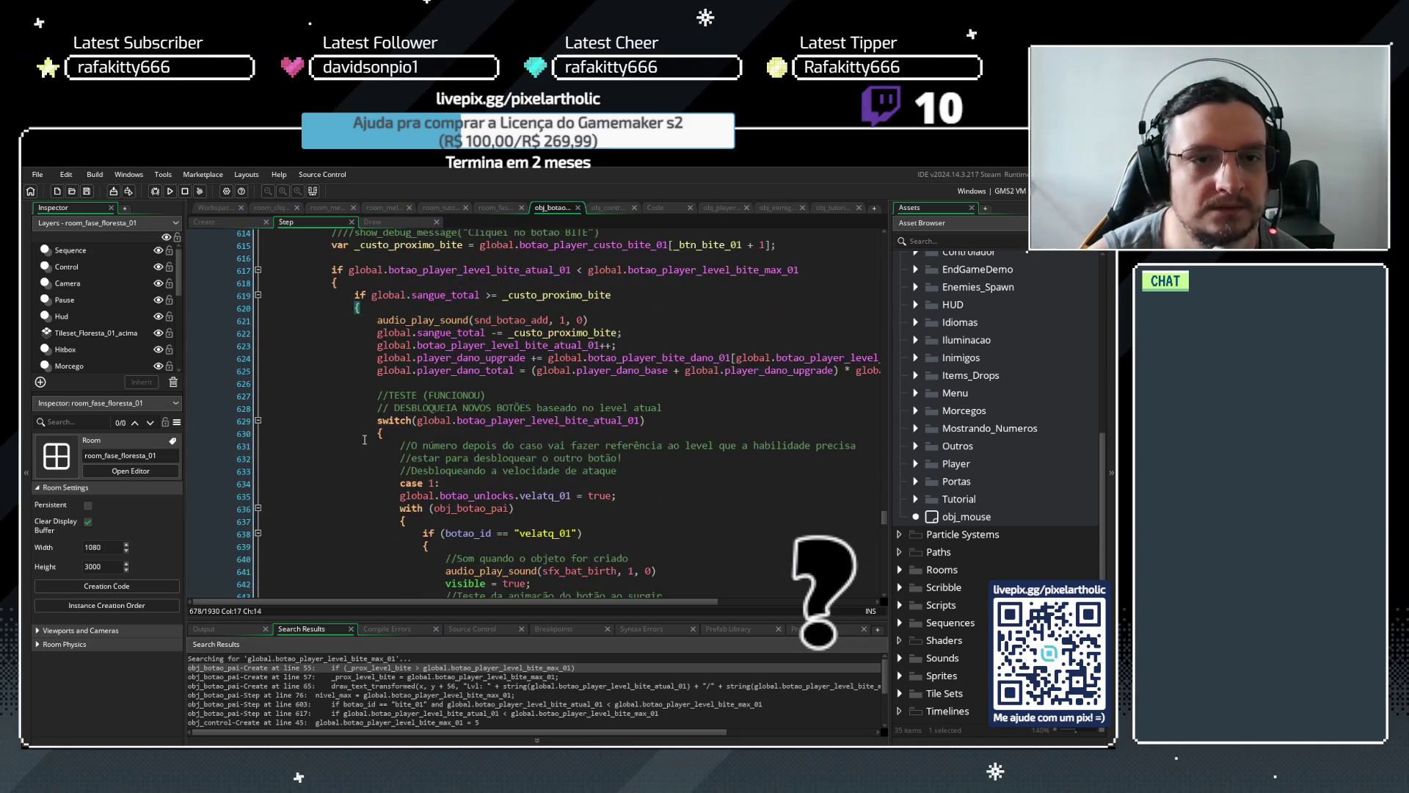
{"action": "left_click", "coordinate": [335, 283]}
{"action": "scroll", "coordinate": [332, 363], "scroll_direction": "down", "scroll_amount": 18}
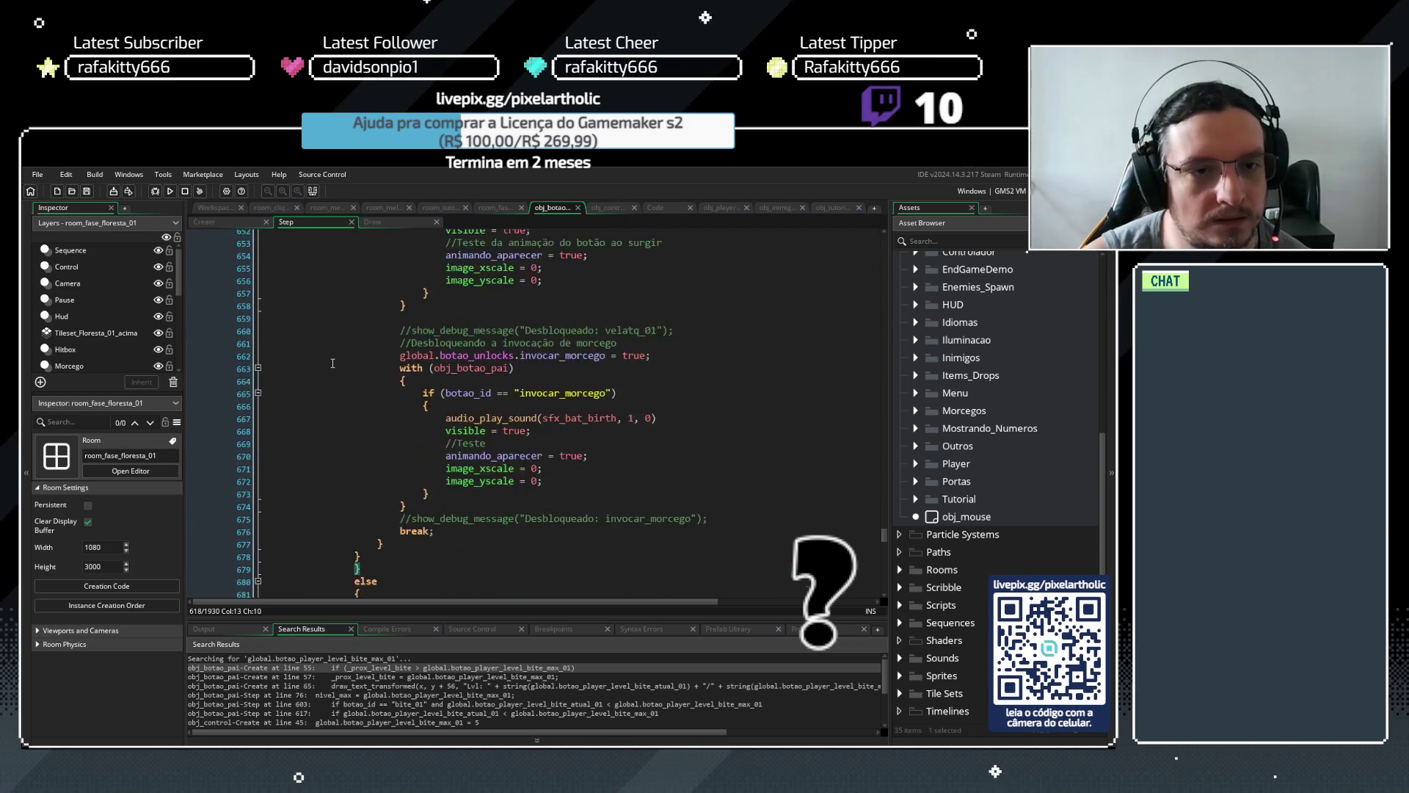
{"action": "key", "text": "BackSpace"}
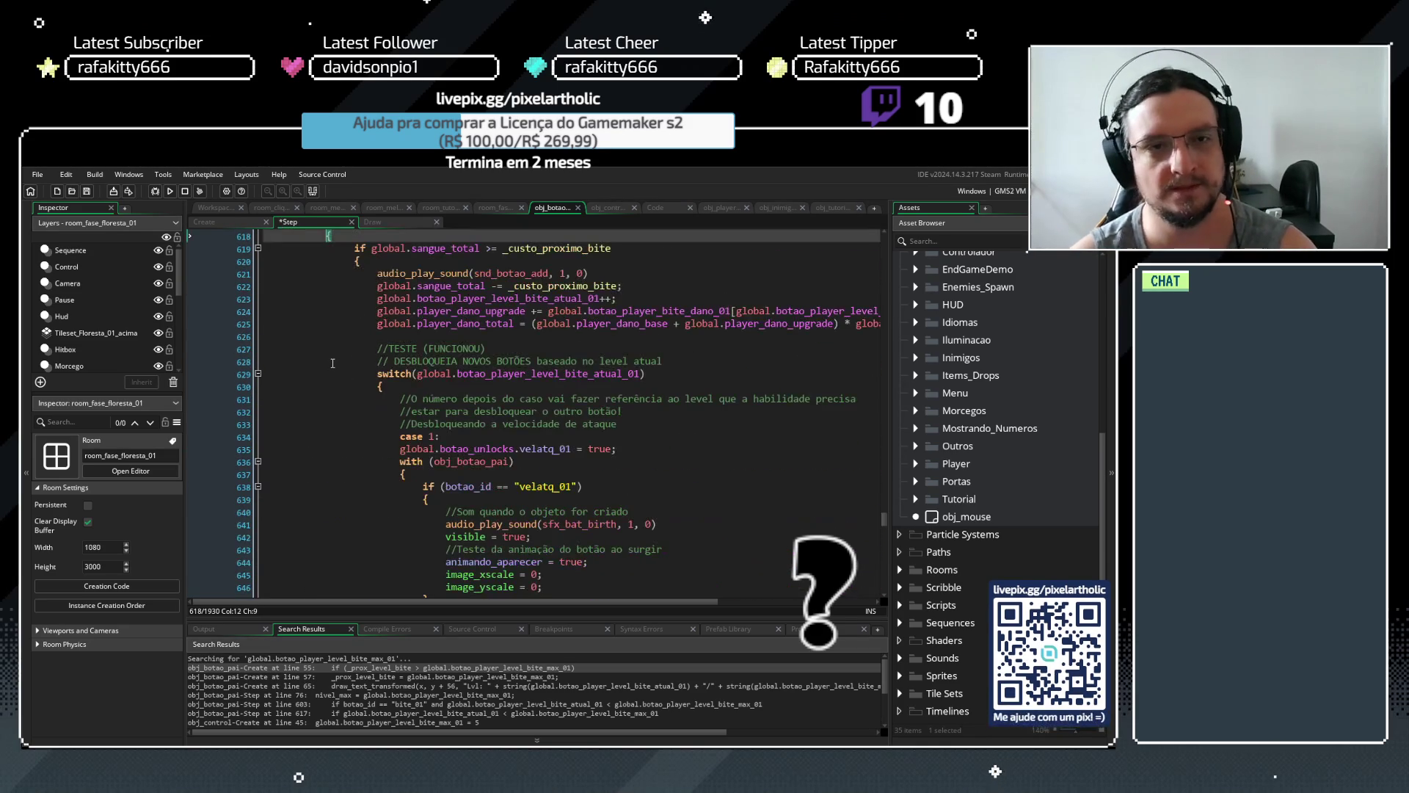
{"action": "scroll", "coordinate": [345, 345], "scroll_direction": "up", "scroll_amount": 3}
{"action": "key", "text": "ctrl+z"}
Remove one indent level from the closing brace on line 679
{"action": "left_click", "coordinate": [343, 349]}
{"action": "left_click", "coordinate": [333, 349]}
{"action": "scroll", "coordinate": [345, 354], "scroll_direction": "down", "scroll_amount": 20}
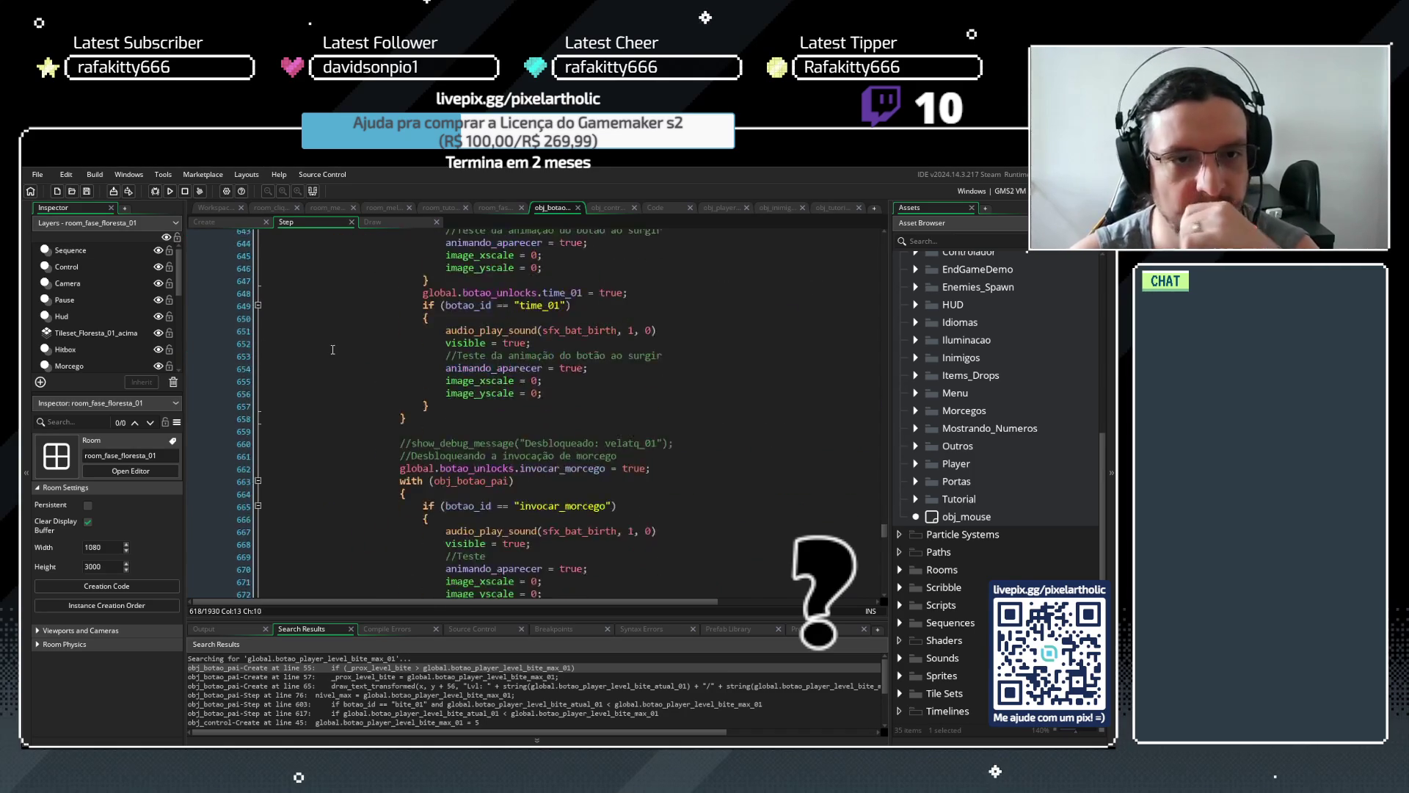
{"action": "left_click", "coordinate": [351, 359]}
{"action": "key", "text": "BackSpace"}
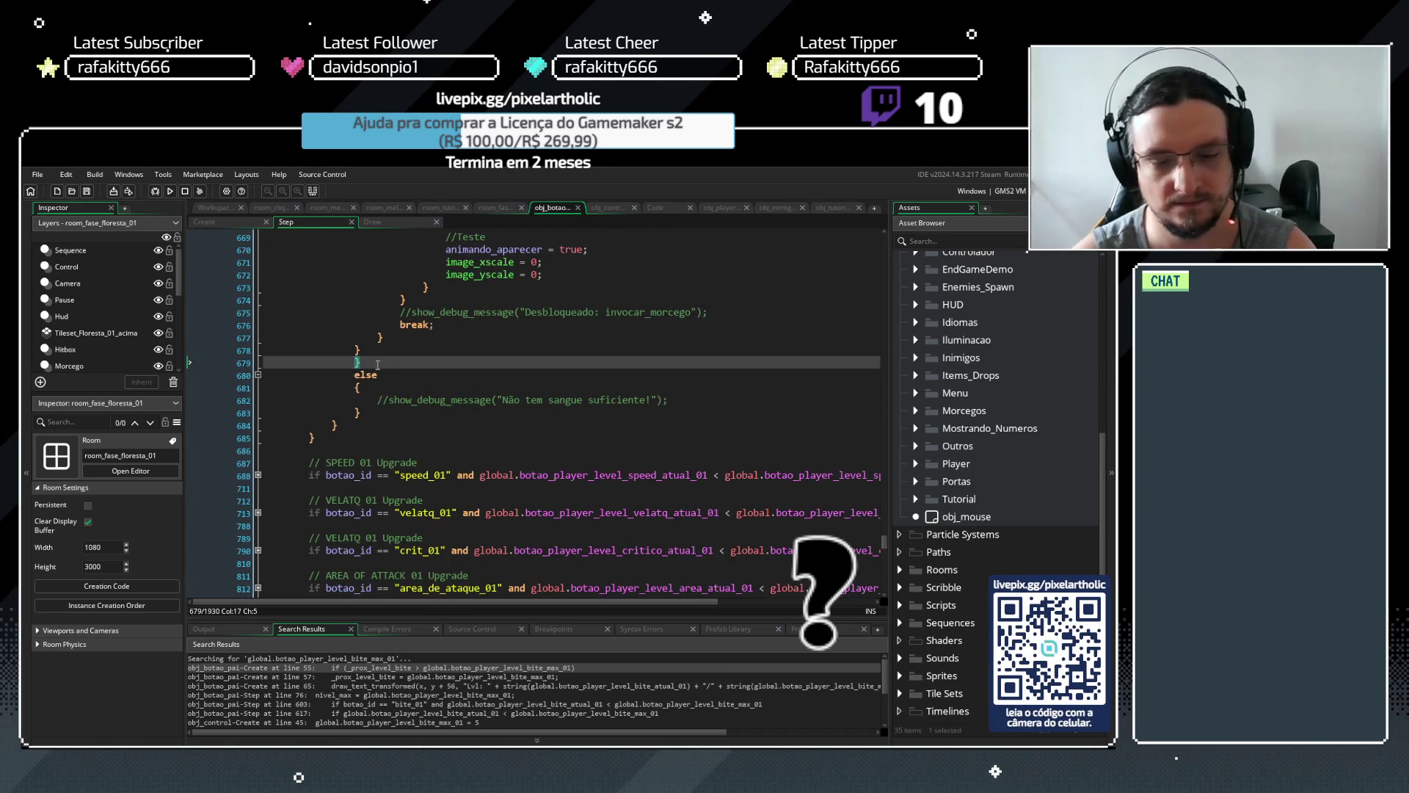
{"action": "left_click", "coordinate": [374, 357]}
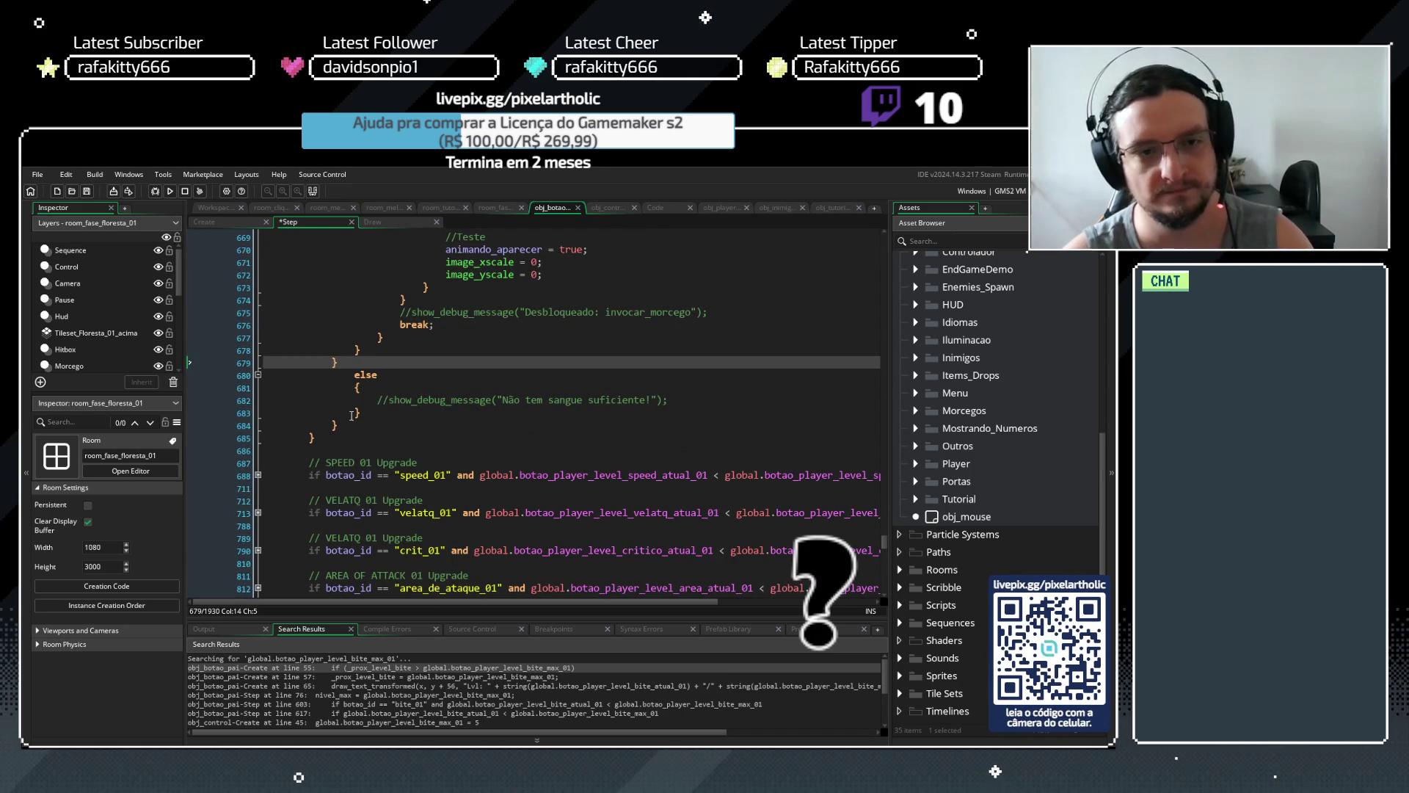
Dedent the else block on lines 680–685 one level, restoring it after an accidental delete
{"action": "left_click_drag", "start_coordinate": [323, 433], "coordinate": [309, 376]}
{"action": "key", "text": "Delete"}
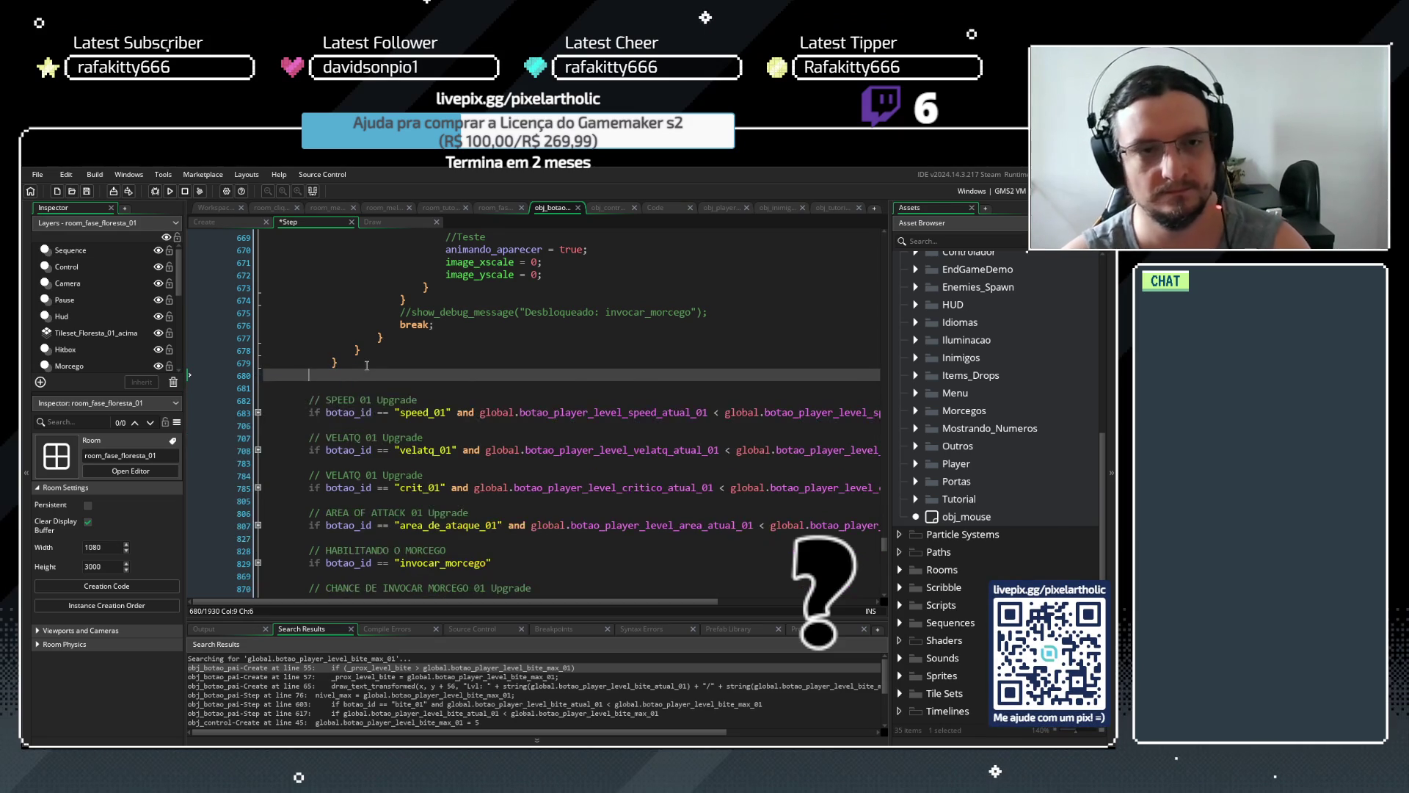
{"action": "key", "text": "ctrl+z"}
{"action": "left_click", "coordinate": [355, 400]}
{"action": "key", "text": "shift+Tab"}
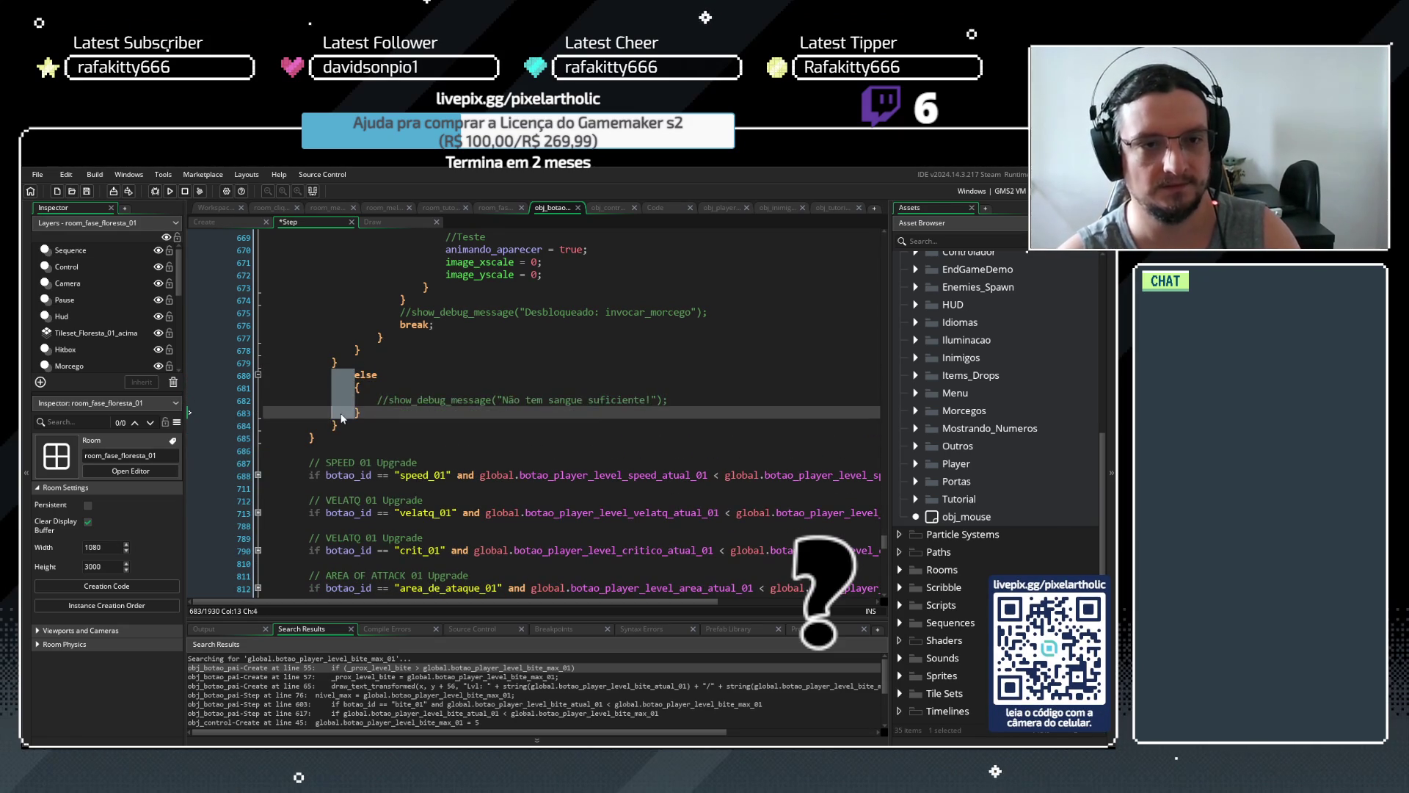
Add a closing brace and re-align the trailing closing braces below the else block
{"action": "left_click", "coordinate": [334, 413]}
{"action": "type", "text": "}"}
{"action": "key", "text": "shift+Tab"}
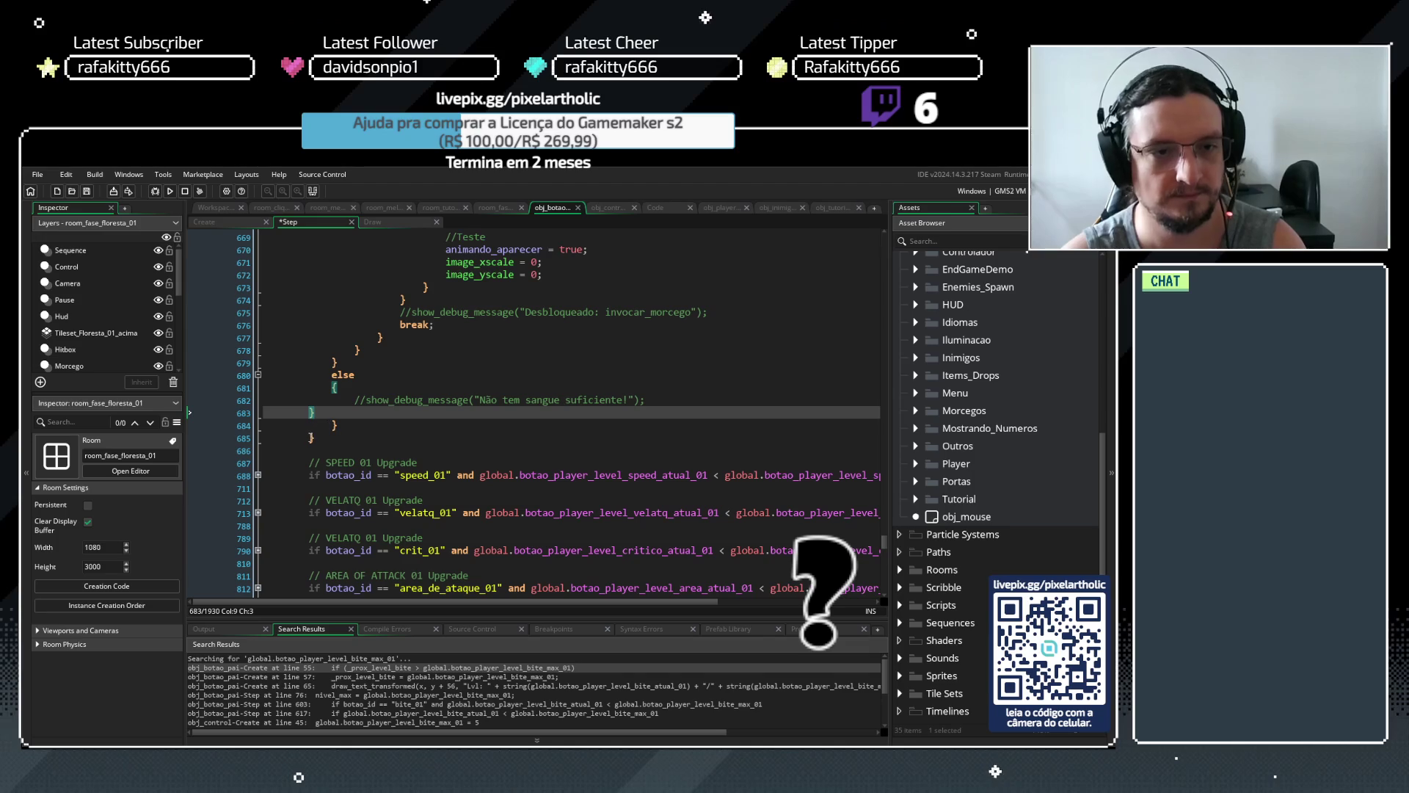
{"action": "key", "text": "Tab"}
{"action": "key", "text": "Down"}
{"action": "key", "text": "shift+Tab"}
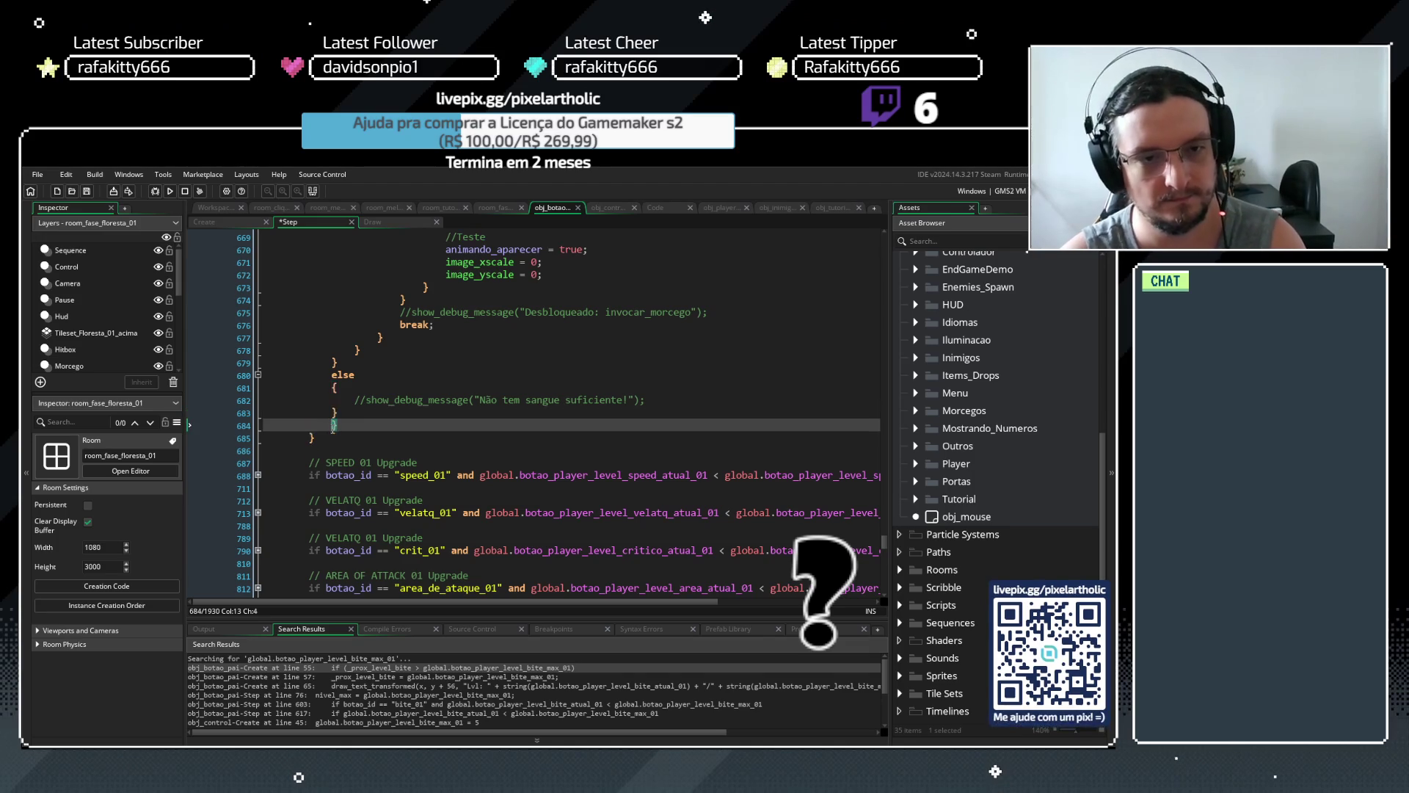
{"action": "left_click", "coordinate": [310, 440]}
{"action": "key", "text": "shift+Tab"}
{"action": "left_click", "coordinate": [389, 388]}
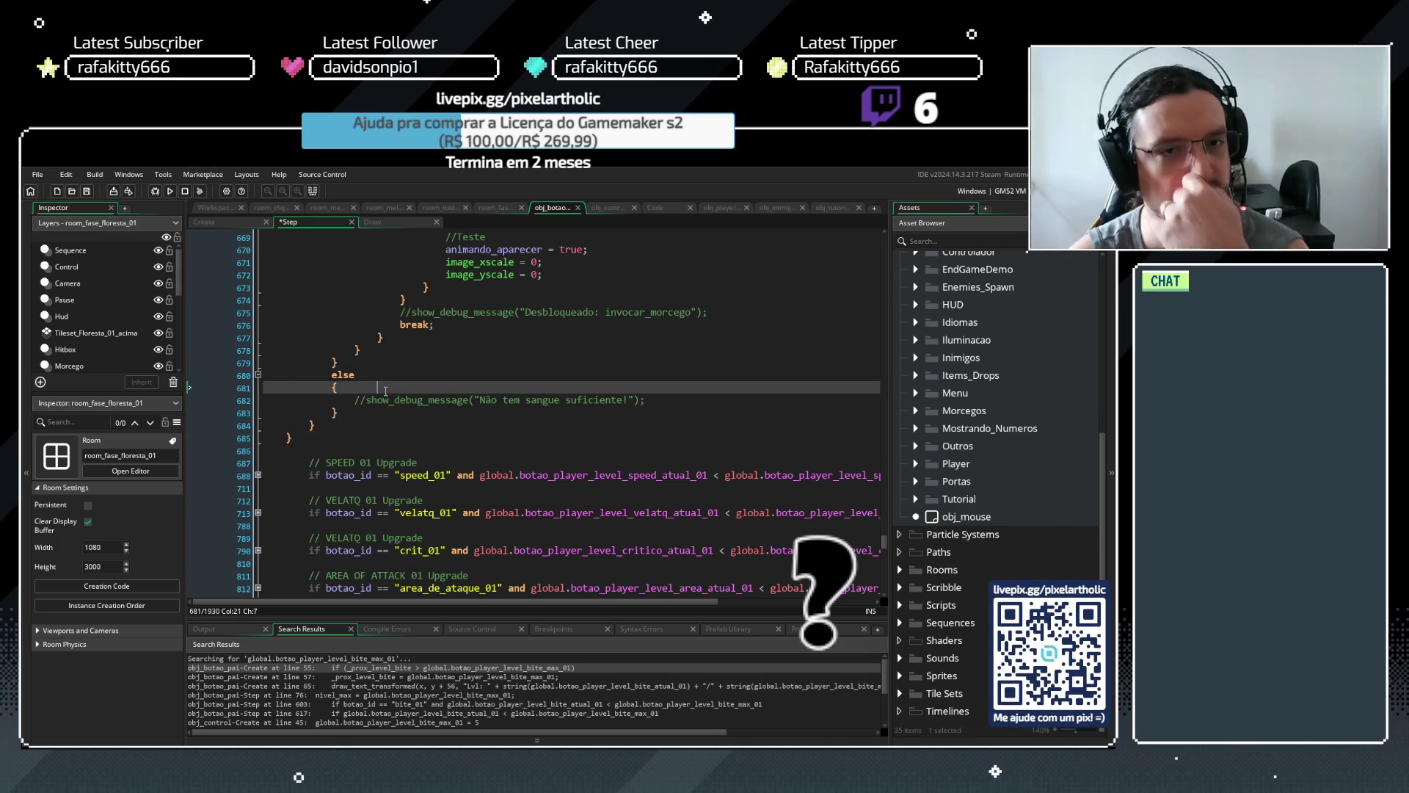
{"action": "scroll", "coordinate": [391, 388], "scroll_direction": "up", "scroll_amount": 2}
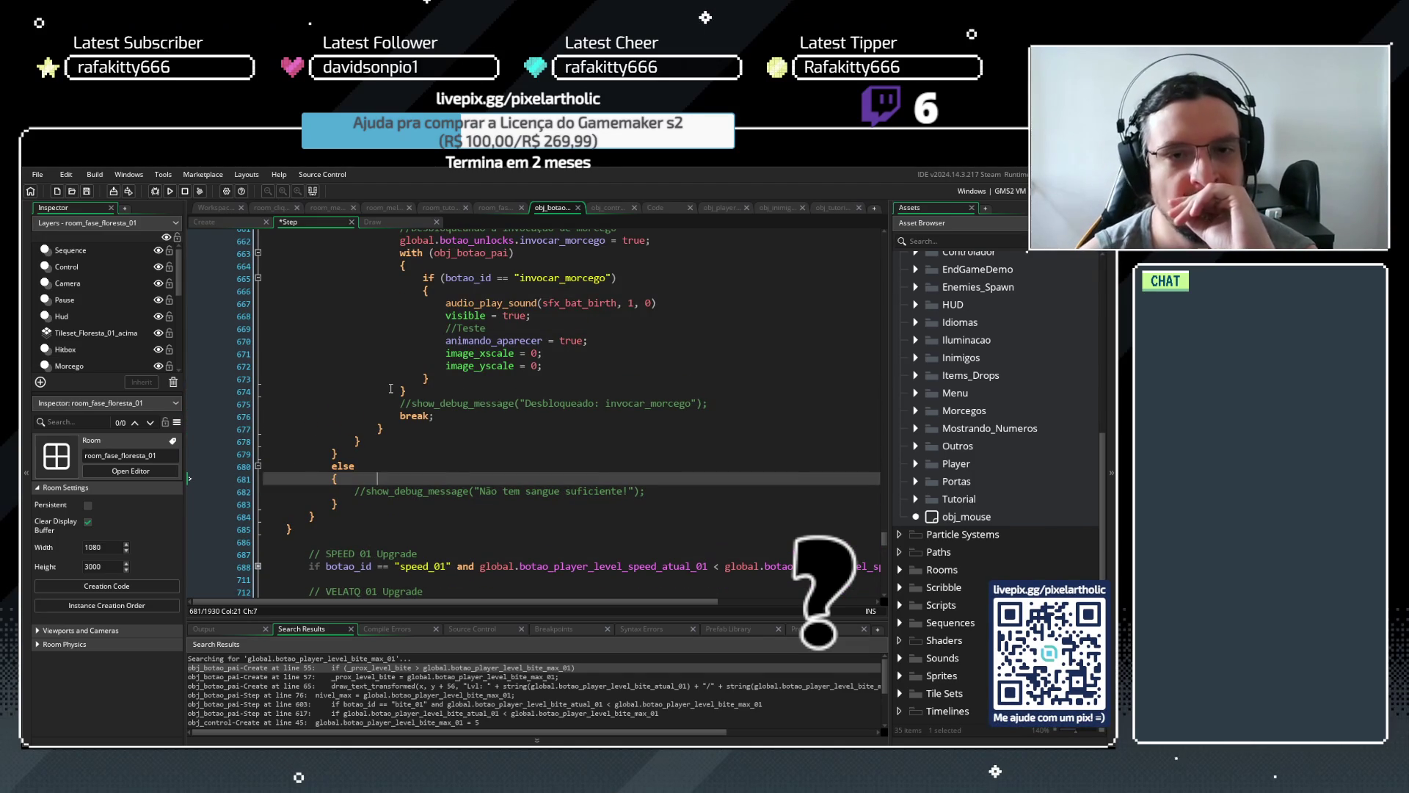
{"action": "scroll", "coordinate": [390, 388], "scroll_direction": "up", "scroll_amount": 4}
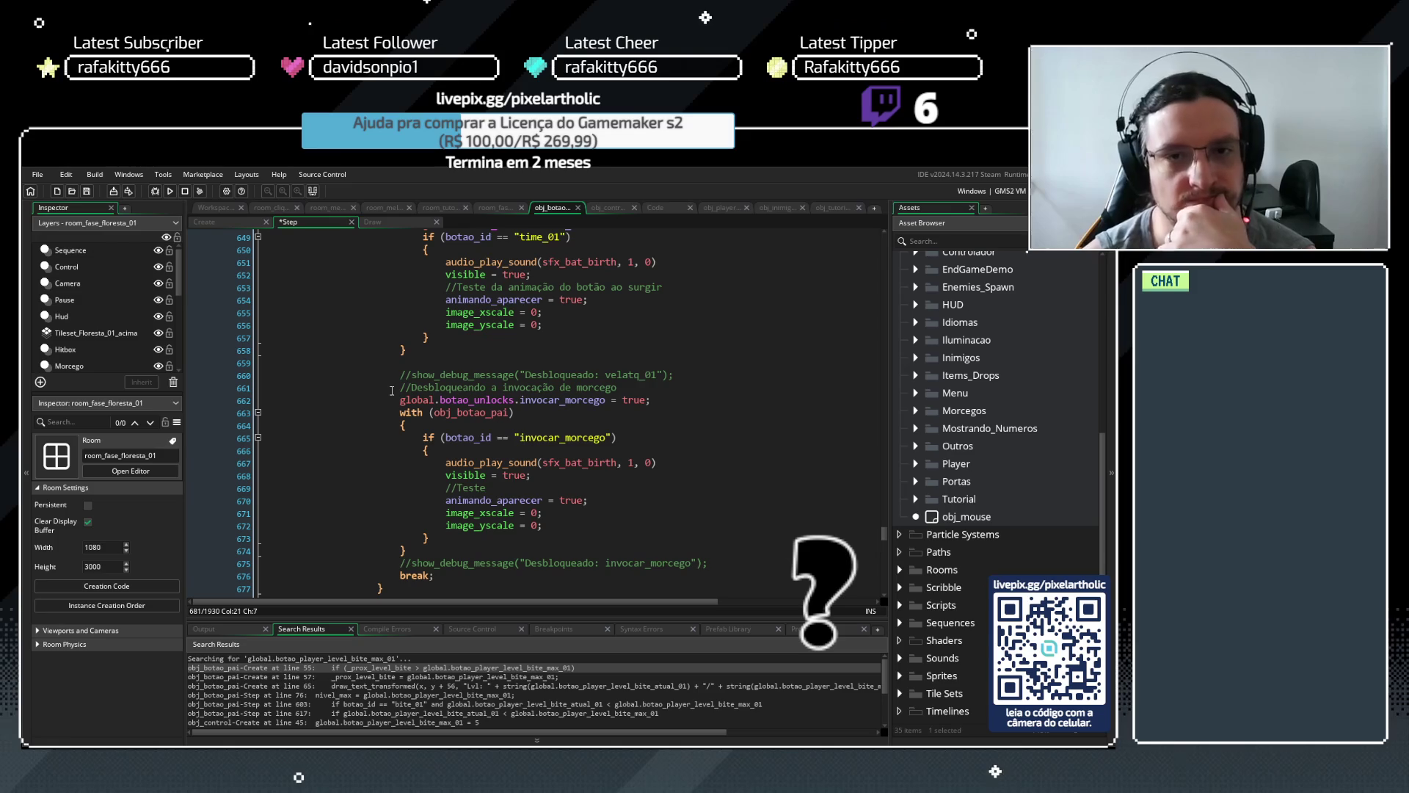
{"action": "left_click", "coordinate": [507, 360]}
{"action": "scroll", "coordinate": [473, 395], "scroll_direction": "up", "scroll_amount": 7}
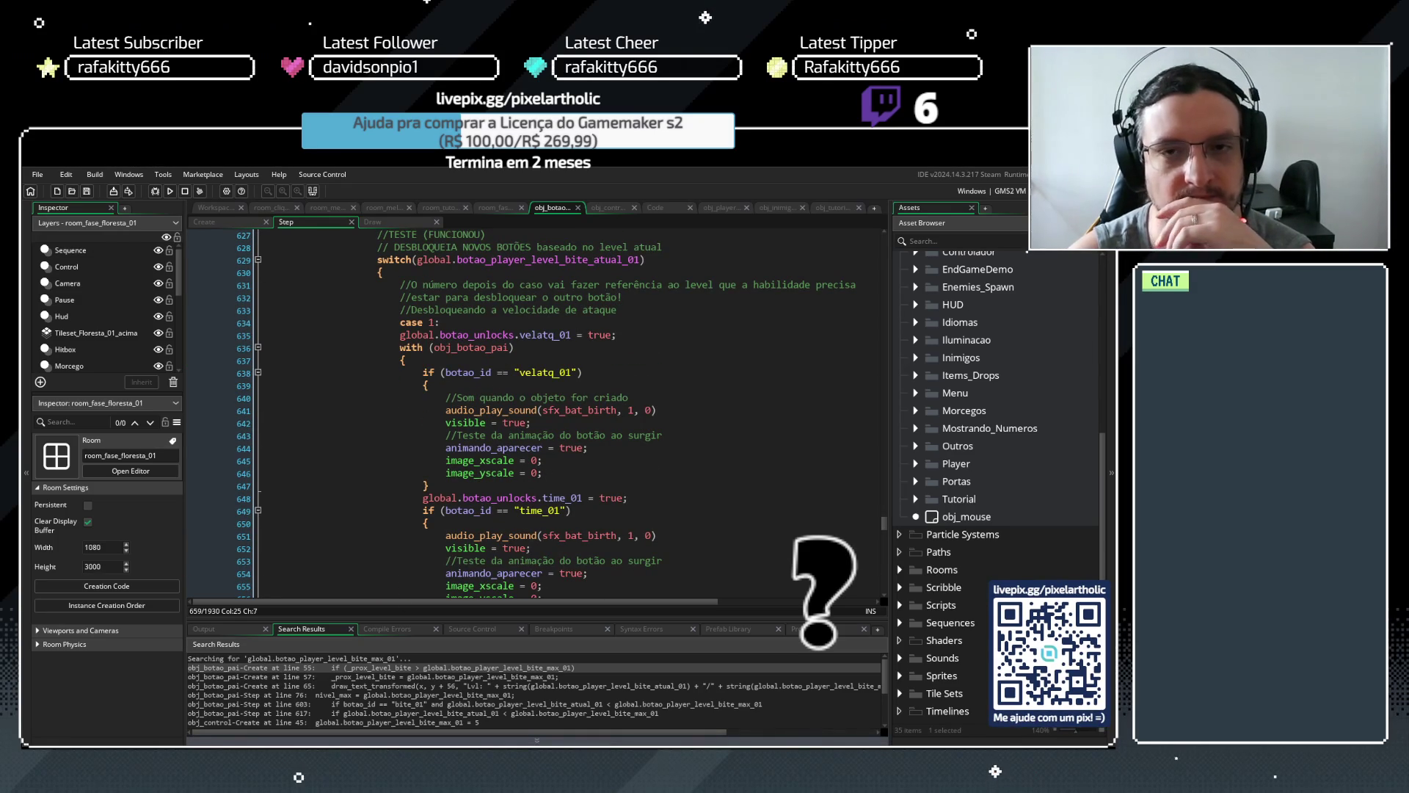
Show obj_control's Create event with the Tutorial region's global bite flag initialisations
{"action": "left_click", "coordinate": [605, 211]}
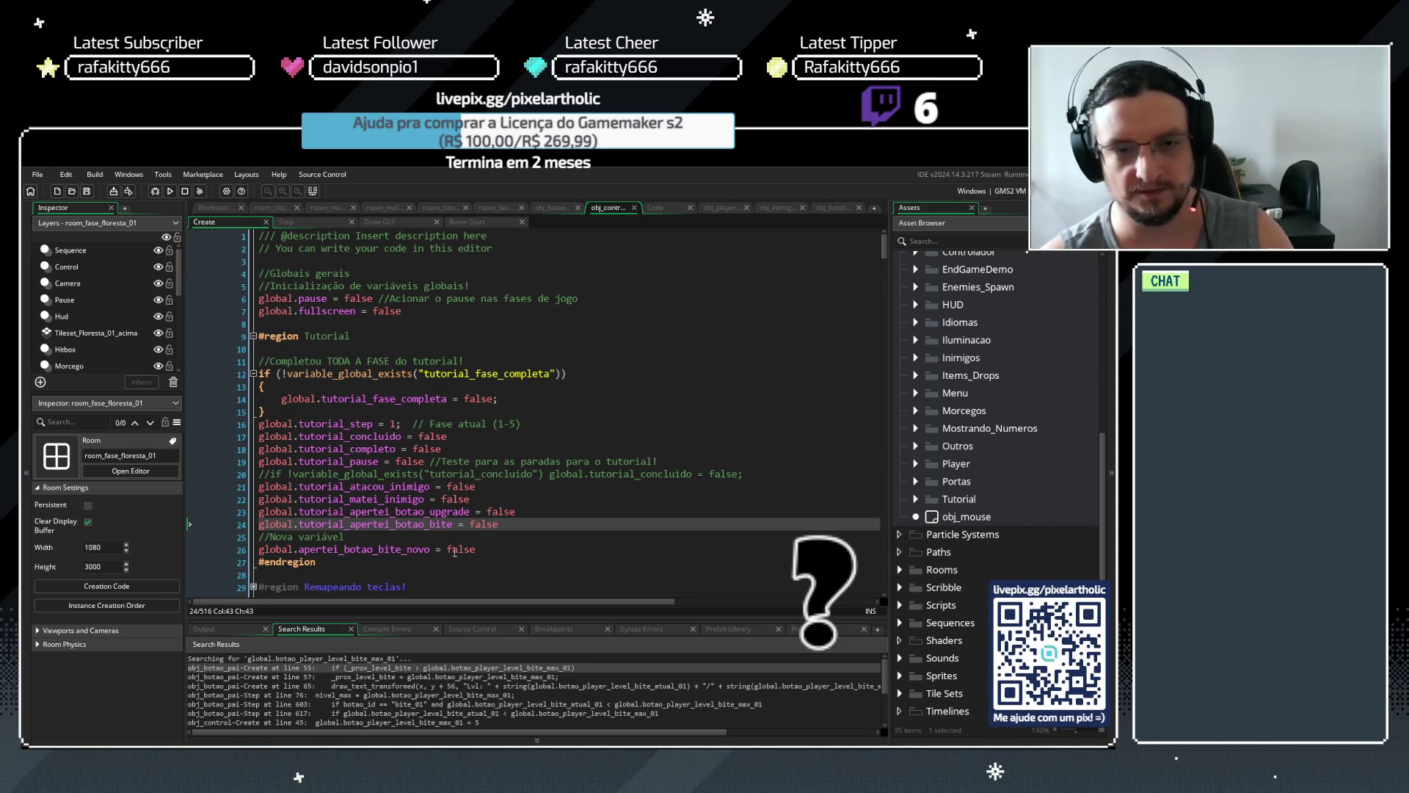
Return to obj_botao_pai's Step code at the BITE 01 mouse-click block that sets the tutorial flags
{"action": "scroll", "coordinate": [499, 444], "scroll_direction": "down", "scroll_amount": 1}
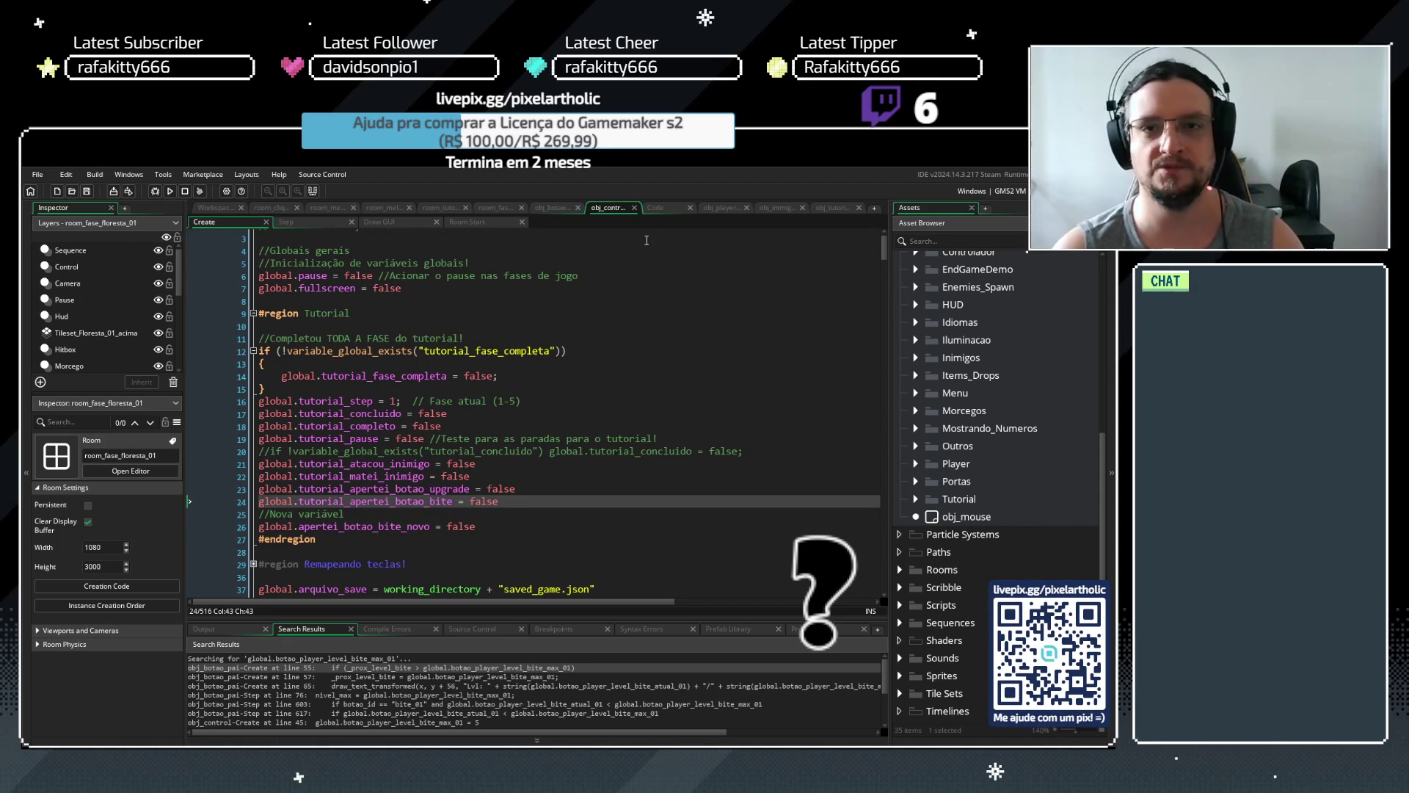
{"action": "left_click", "coordinate": [552, 208]}
{"action": "scroll", "coordinate": [489, 382], "scroll_direction": "up", "scroll_amount": 10}
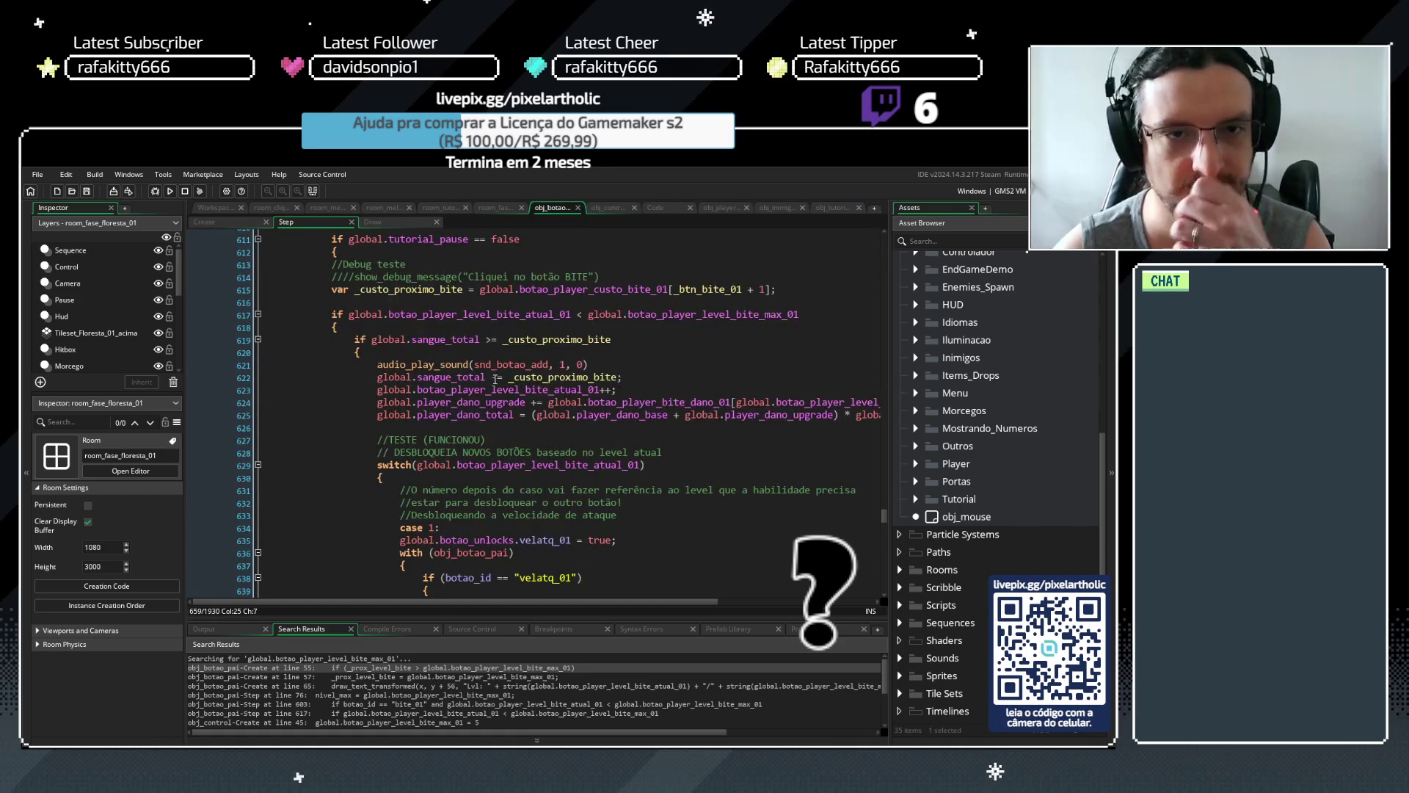
{"action": "scroll", "coordinate": [489, 382], "scroll_direction": "up", "scroll_amount": 15}
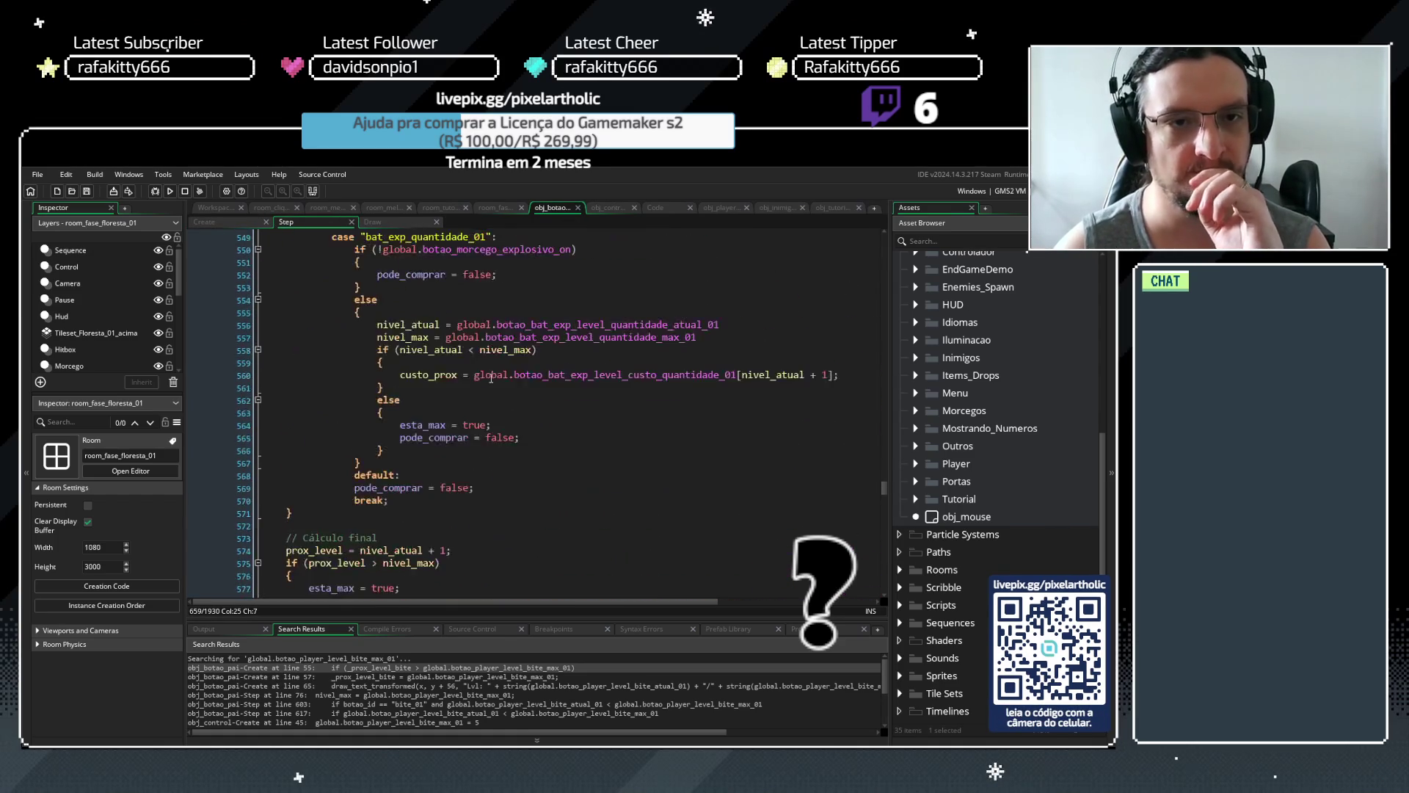
{"action": "scroll", "coordinate": [497, 372], "scroll_direction": "up", "scroll_amount": 10}
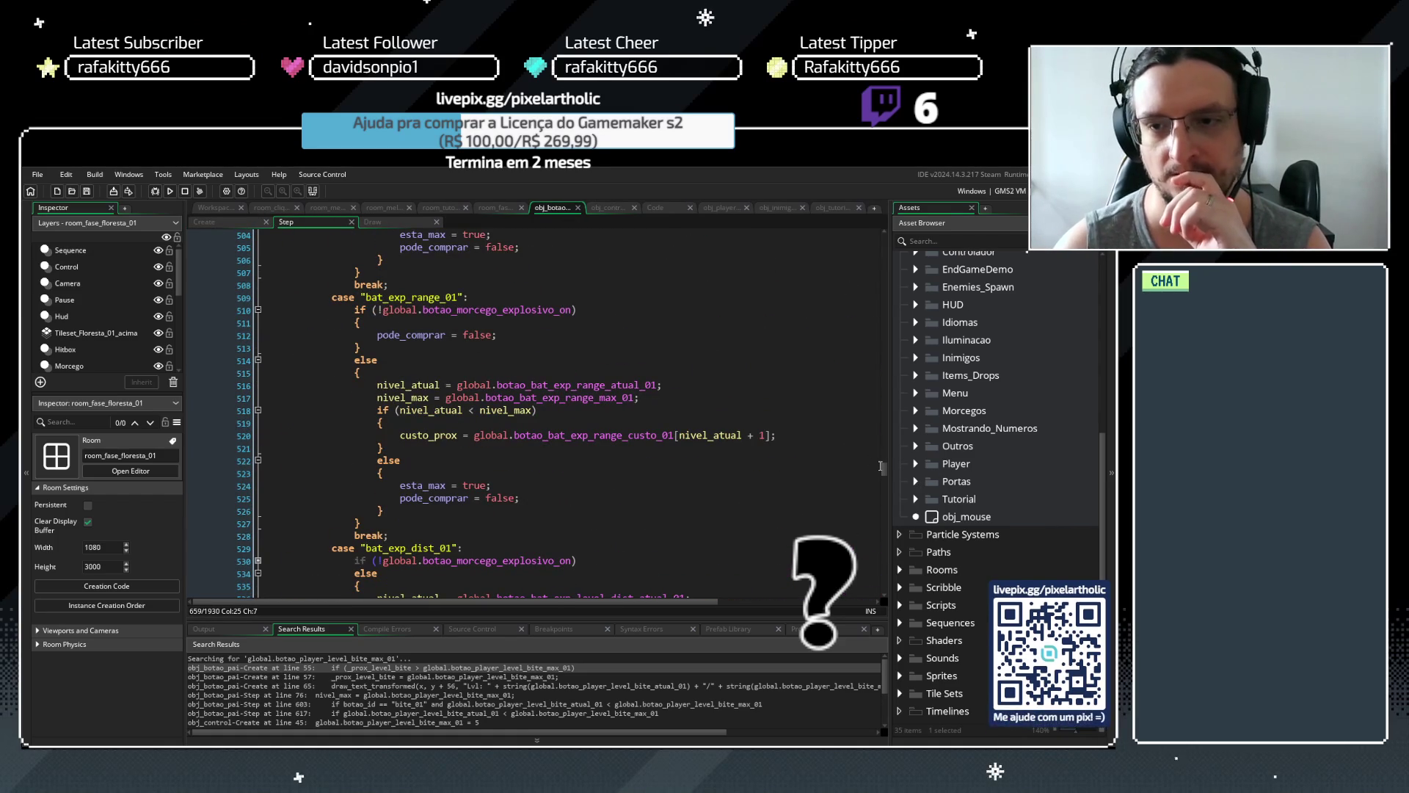
{"action": "mouse_move", "coordinate": [884, 468]}
{"action": "left_mouse_down"}
{"action": "mouse_move", "coordinate": [874, 523]}
{"action": "mouse_move", "coordinate": [872, 505]}
{"action": "left_mouse_up"}
{"action": "scroll", "coordinate": [873, 517], "scroll_direction": "down", "scroll_amount": 1}
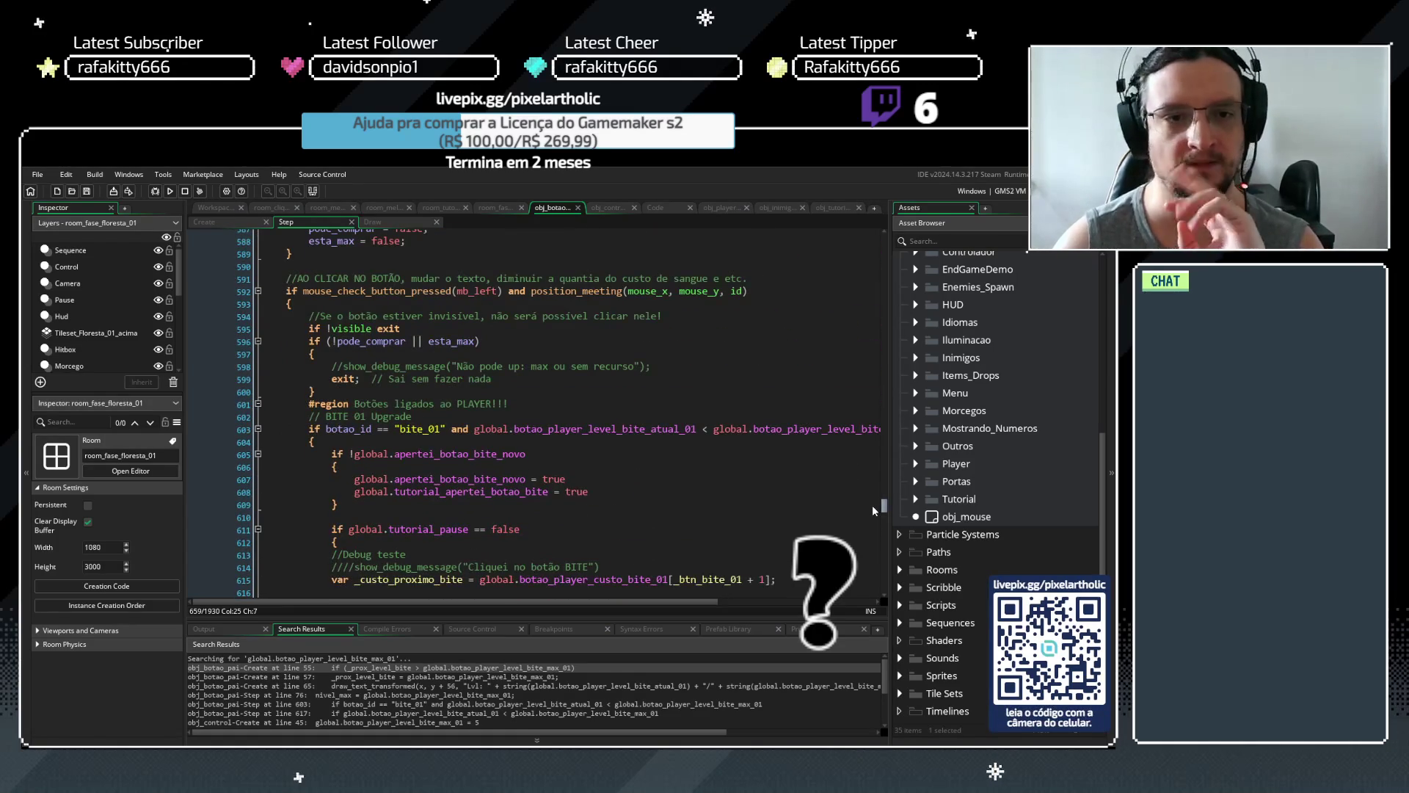
{"action": "left_click", "coordinate": [377, 343]}
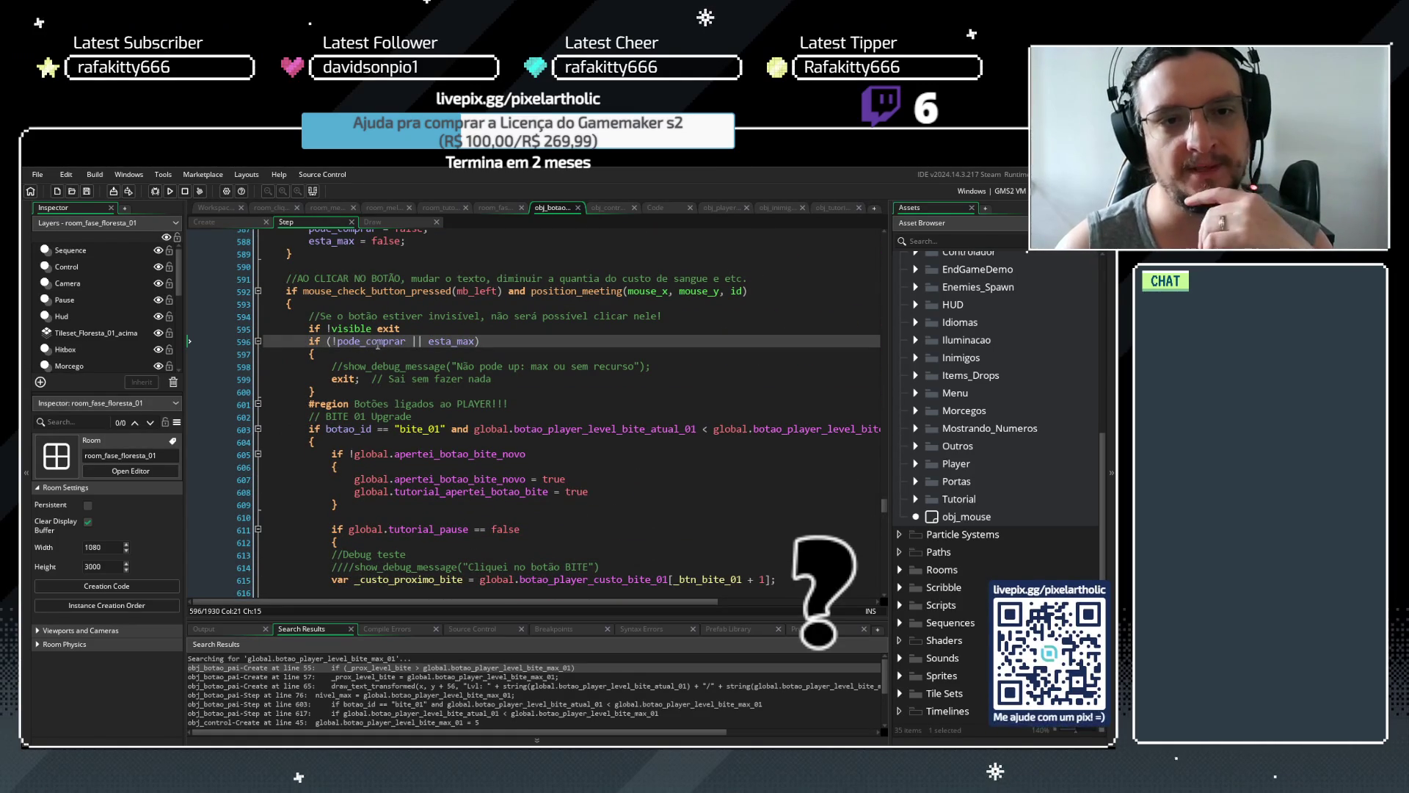
{"action": "scroll", "coordinate": [397, 339], "scroll_direction": "up", "scroll_amount": 5}
{"action": "scroll", "coordinate": [395, 350], "scroll_direction": "up", "scroll_amount": 3}
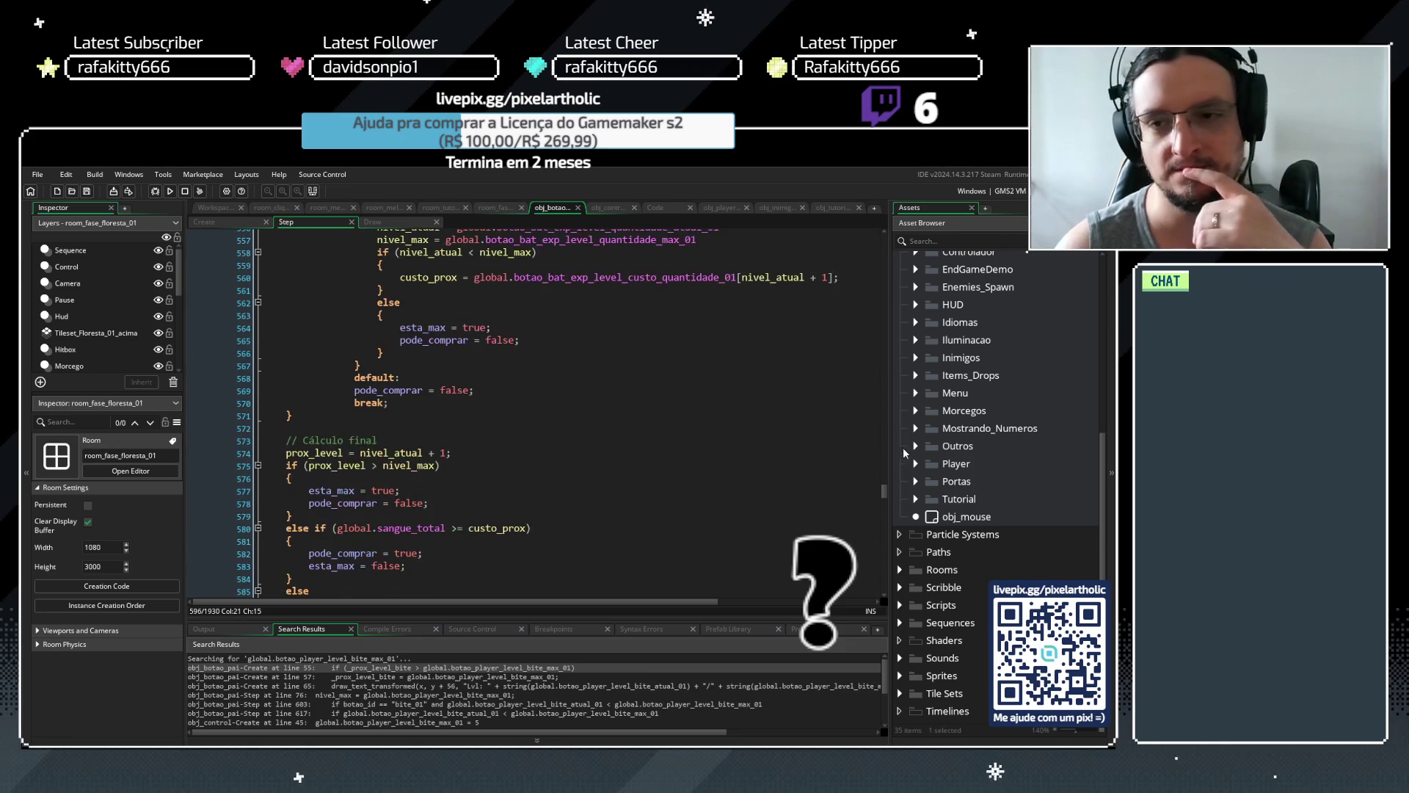
{"action": "left_click_drag", "start_coordinate": [883, 487], "coordinate": [878, 258]}
{"action": "scroll", "coordinate": [827, 282], "scroll_direction": "down", "scroll_amount": 1}
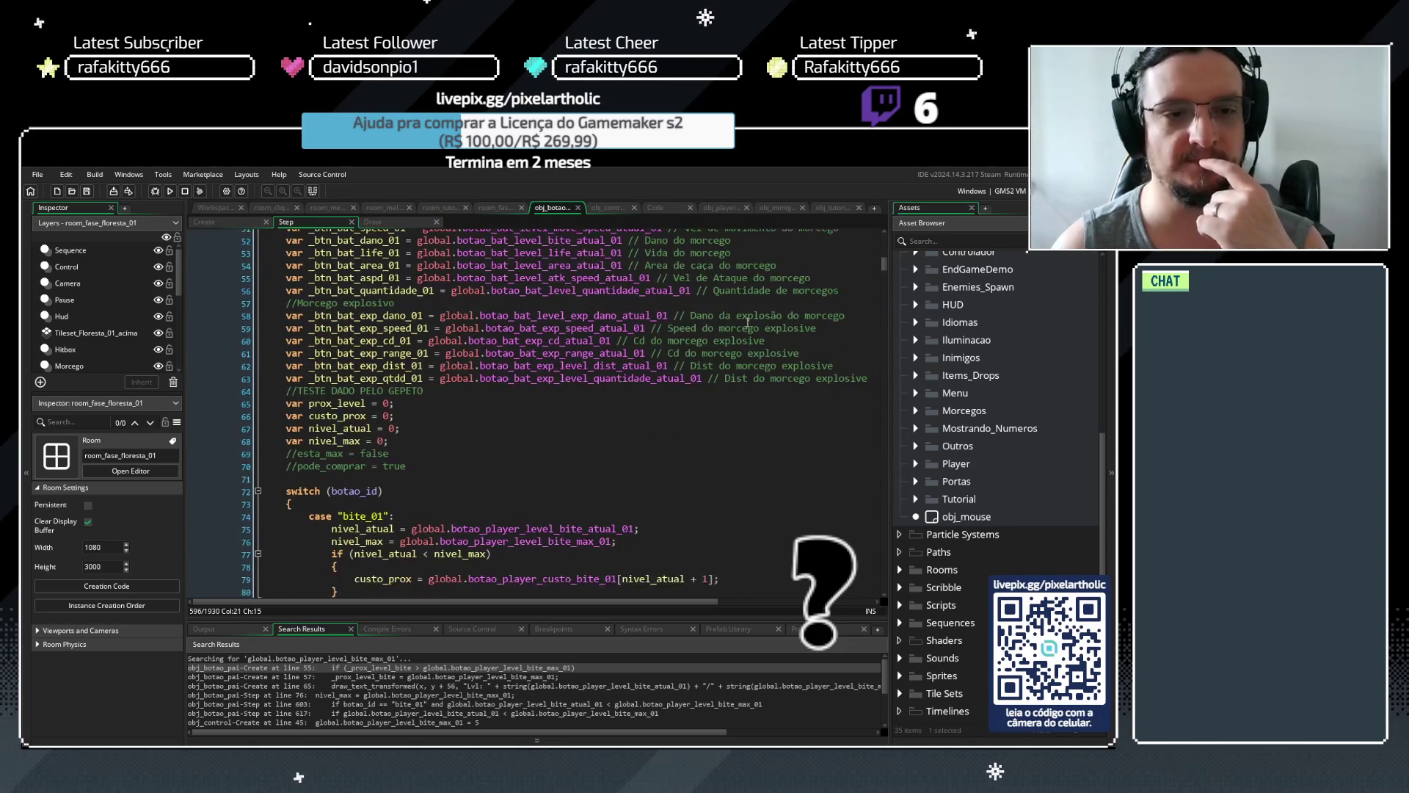
{"action": "mouse_move", "coordinate": [292, 491]}
{"action": "left_mouse_down"}
{"action": "mouse_move", "coordinate": [470, 609]}
{"action": "mouse_move", "coordinate": [503, 743]}
{"action": "mouse_move", "coordinate": [309, 504]}
{"action": "left_mouse_up"}
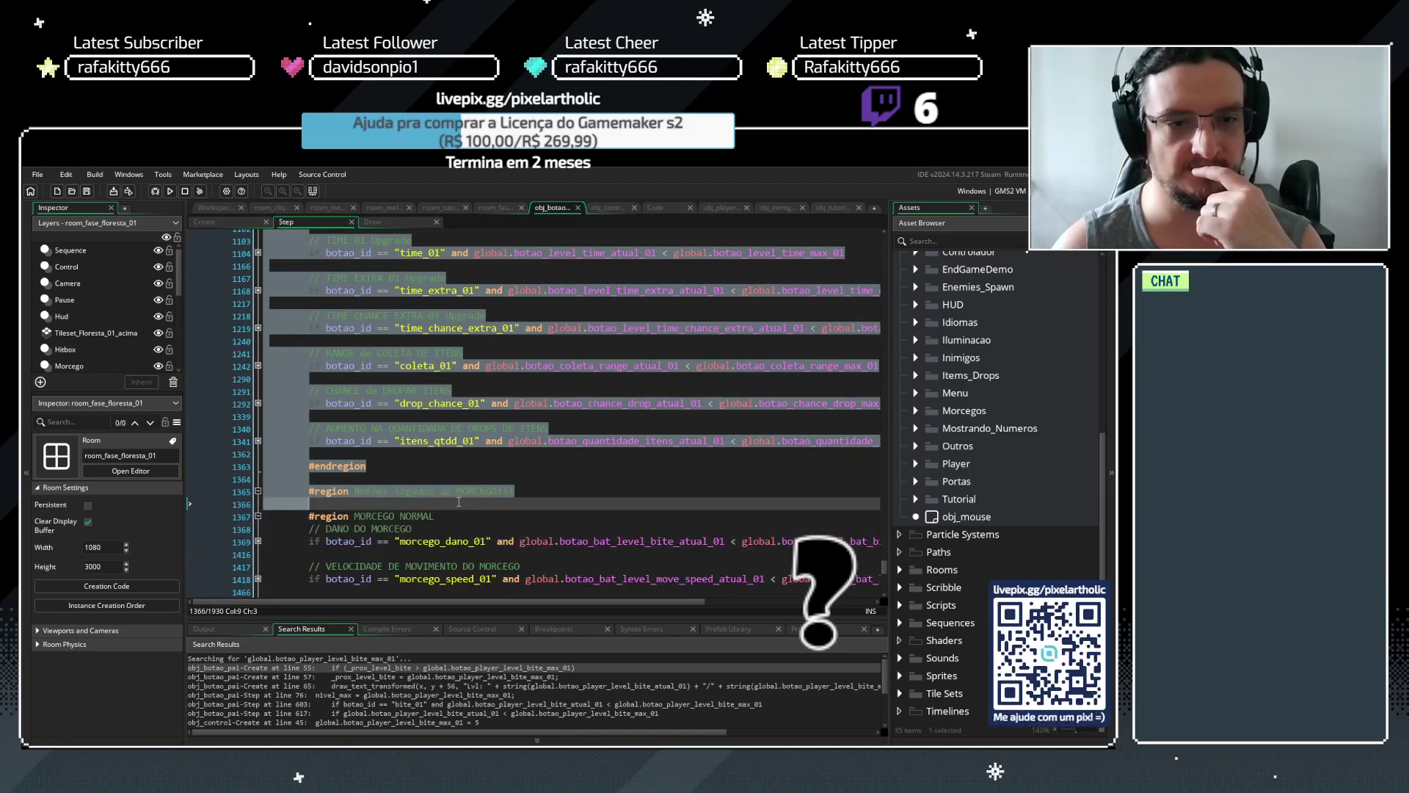
{"action": "mouse_move", "coordinate": [452, 481]}
{"action": "left_mouse_down"}
{"action": "mouse_move", "coordinate": [448, 226]}
{"action": "mouse_move", "coordinate": [337, 382]}
{"action": "mouse_move", "coordinate": [317, 282]}
{"action": "left_mouse_up"}
{"action": "left_click", "coordinate": [464, 309]}
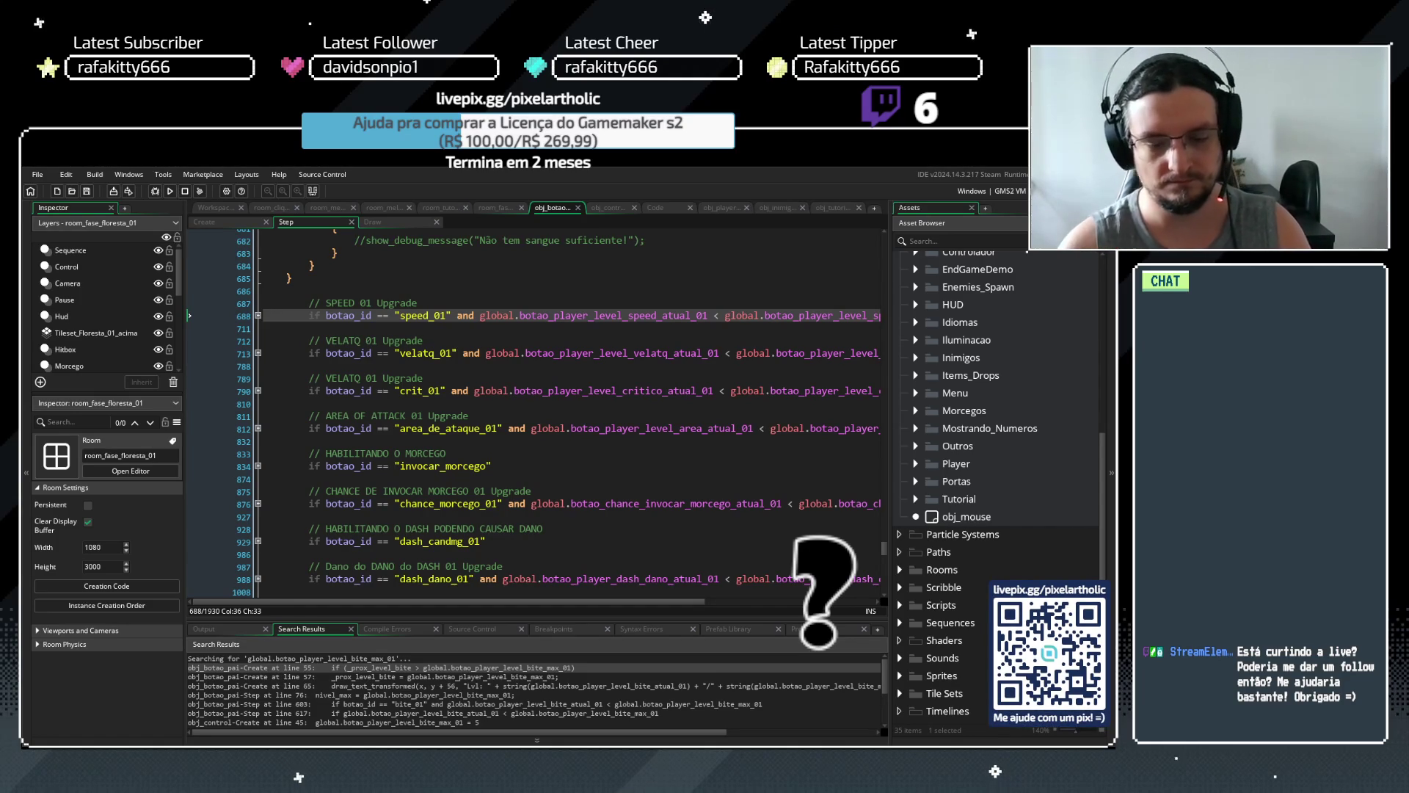
{"action": "scroll", "coordinate": [401, 369], "scroll_direction": "up", "scroll_amount": 5}
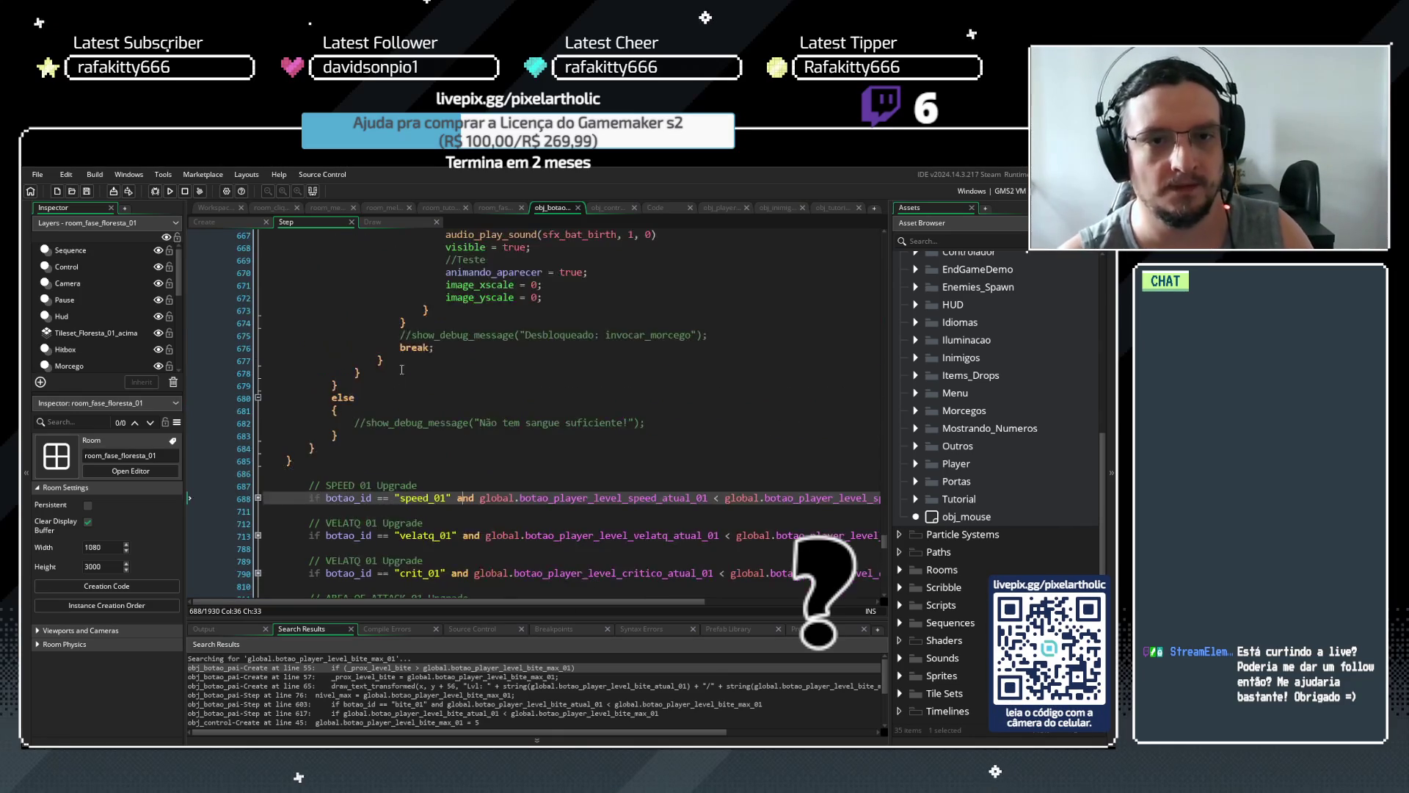
{"action": "scroll", "coordinate": [400, 370], "scroll_direction": "up", "scroll_amount": 9}
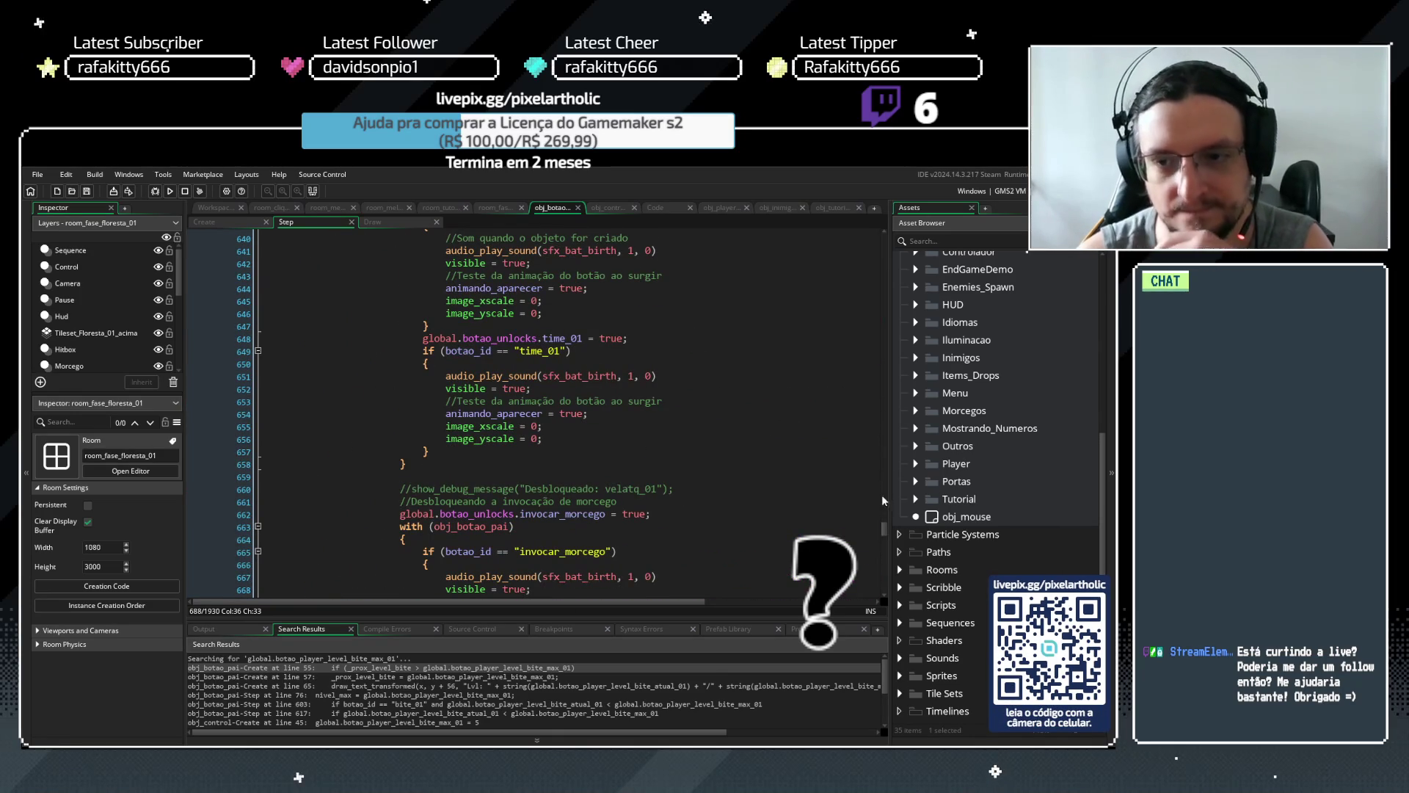
{"action": "left_click_drag", "start_coordinate": [880, 538], "coordinate": [880, 314]}
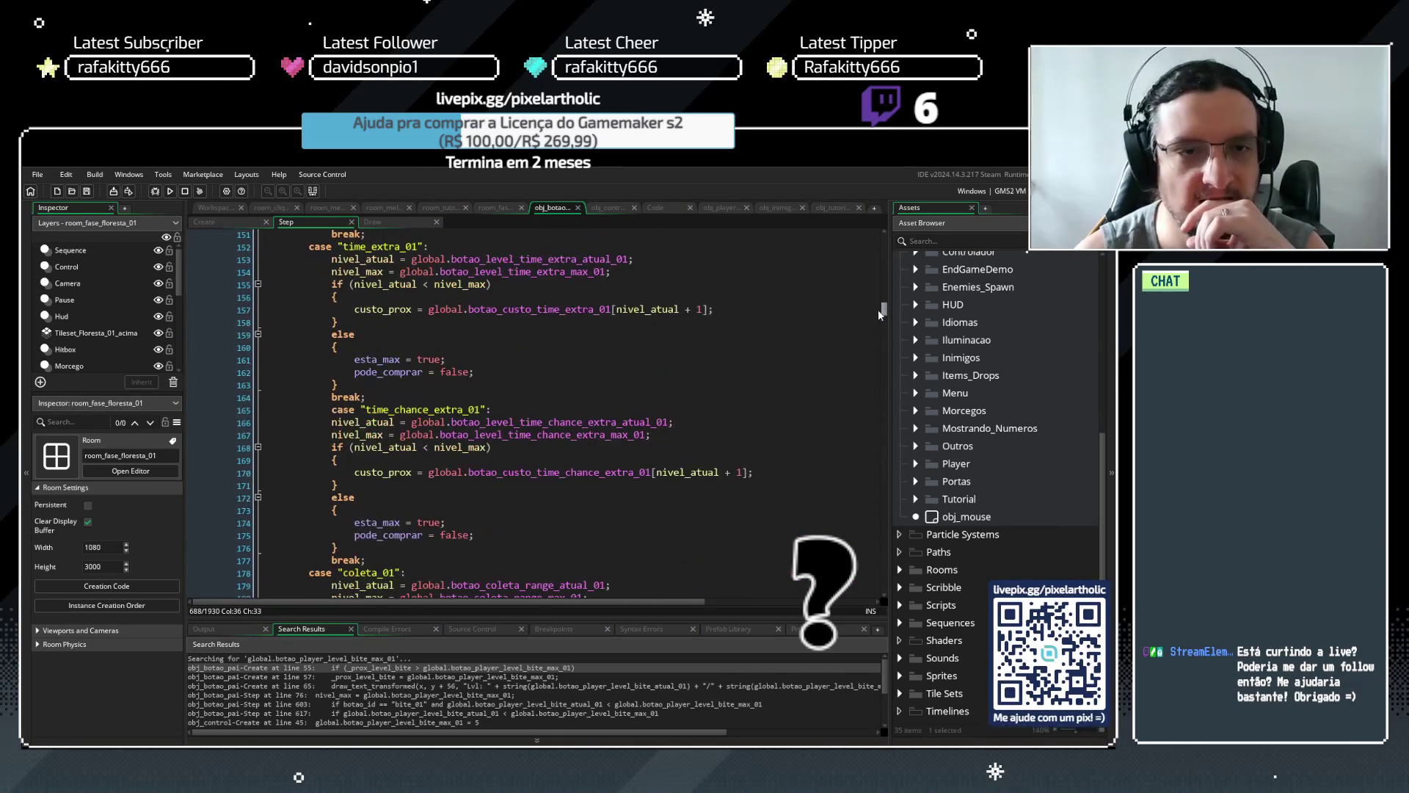
{"action": "double_click", "coordinate": [373, 359]}
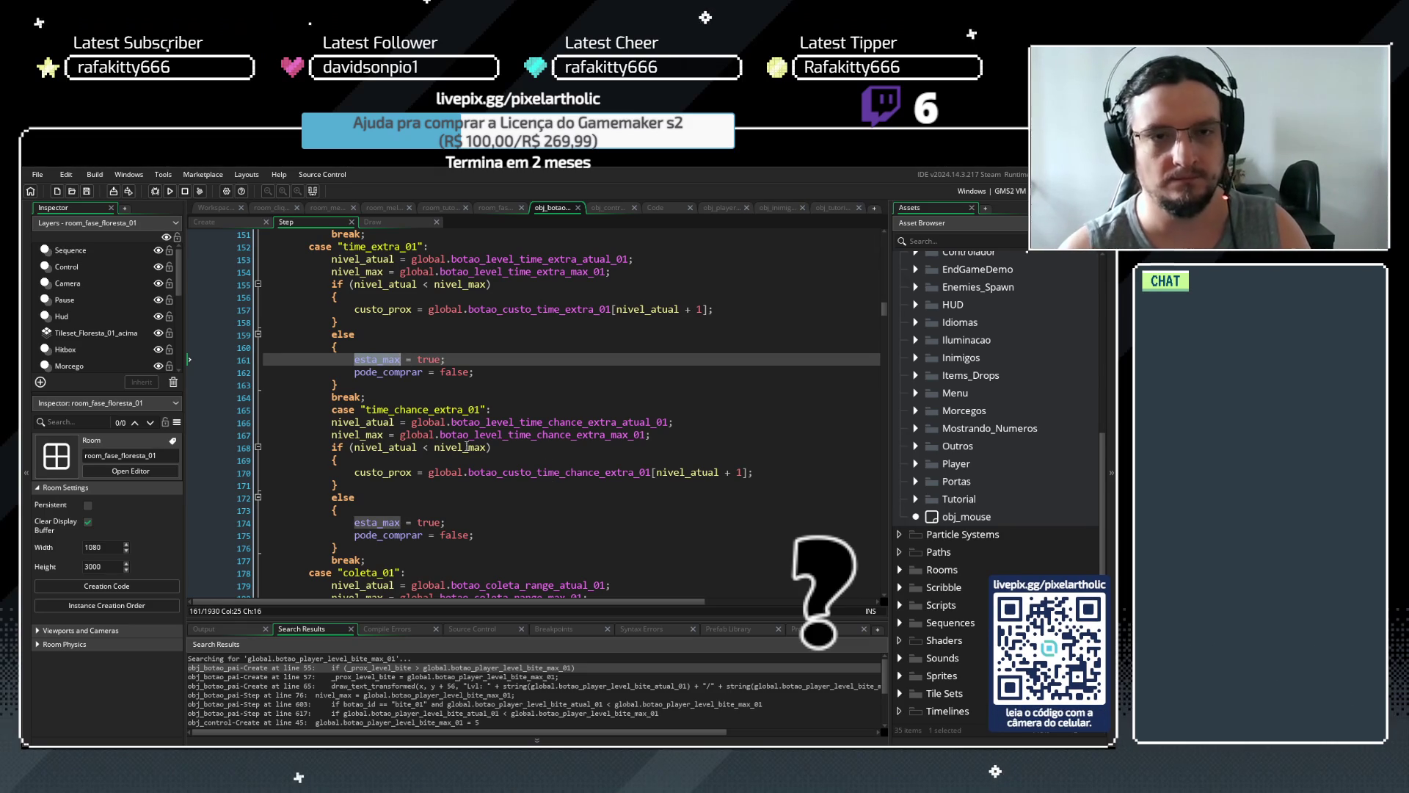
{"action": "double_click", "coordinate": [396, 372]}
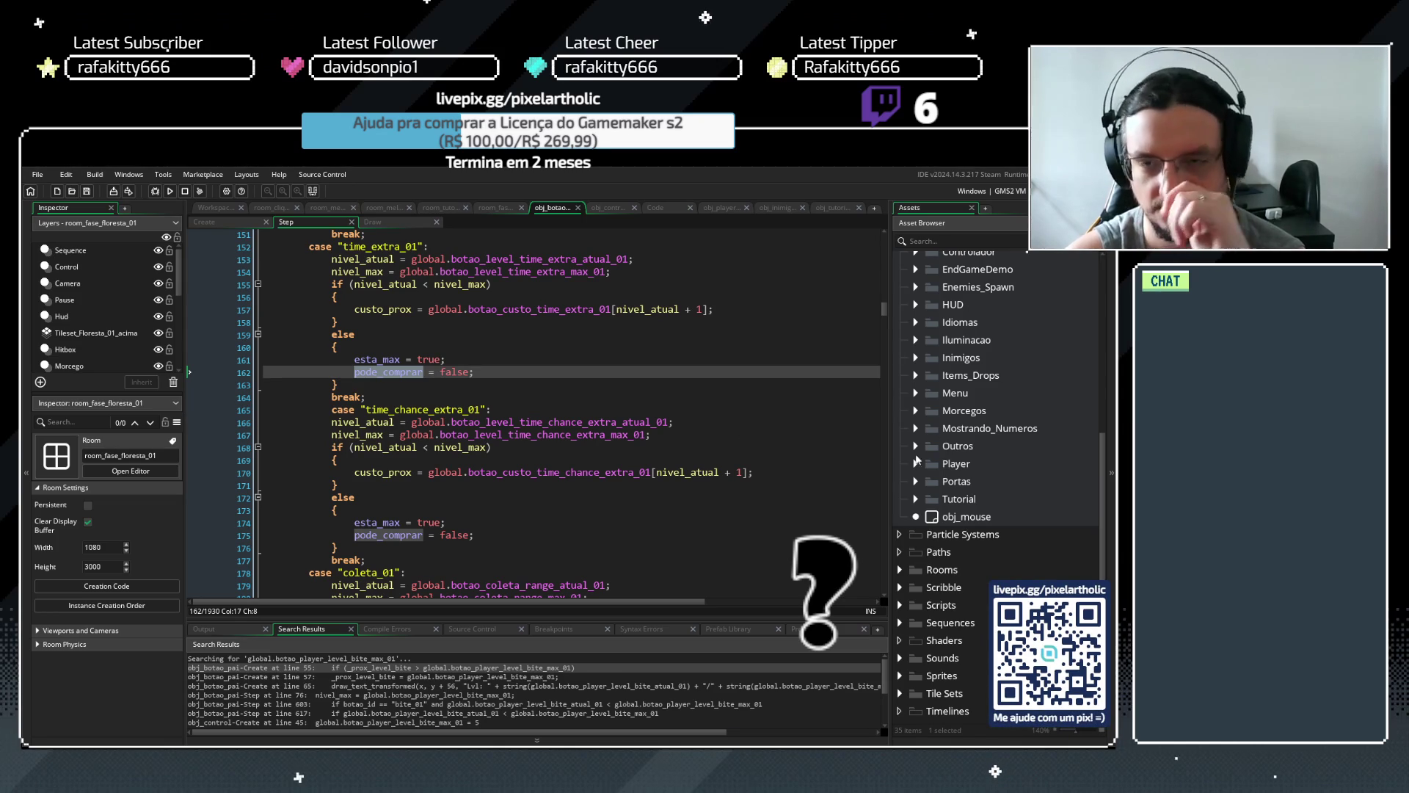
{"action": "left_click_drag", "start_coordinate": [887, 312], "coordinate": [884, 229]}
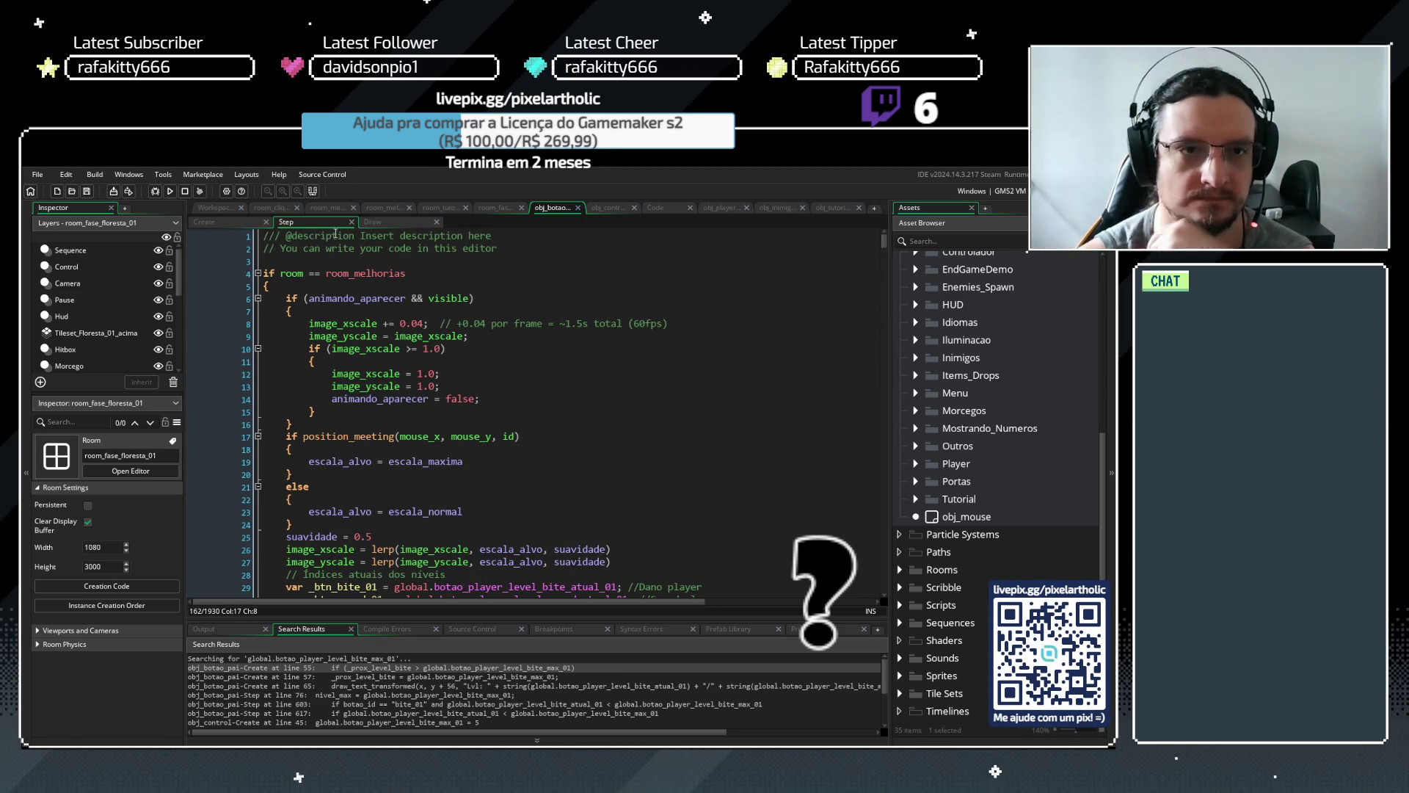
{"action": "scroll", "coordinate": [417, 369], "scroll_direction": "down", "scroll_amount": 5}
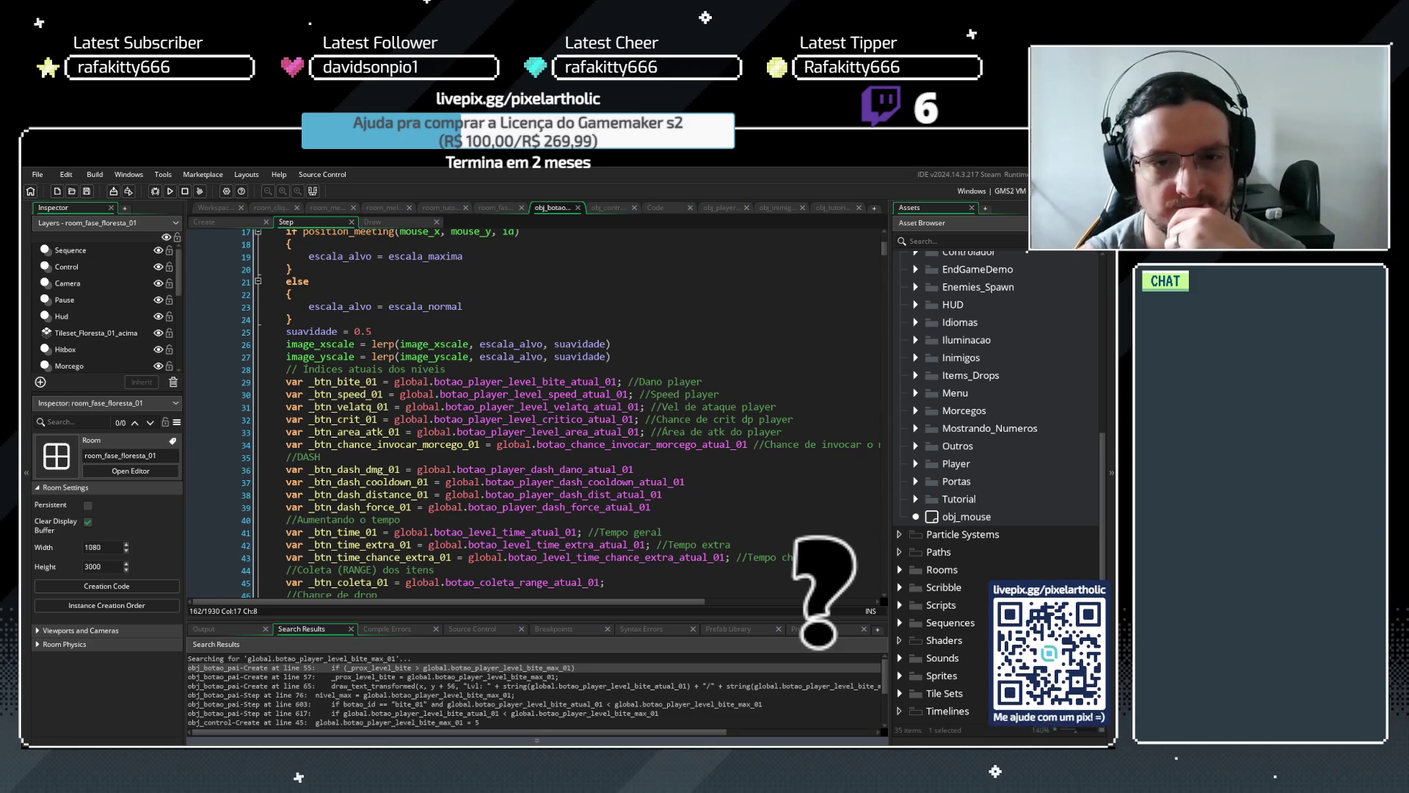
{"action": "scroll", "coordinate": [440, 433], "scroll_direction": "down", "scroll_amount": 15}
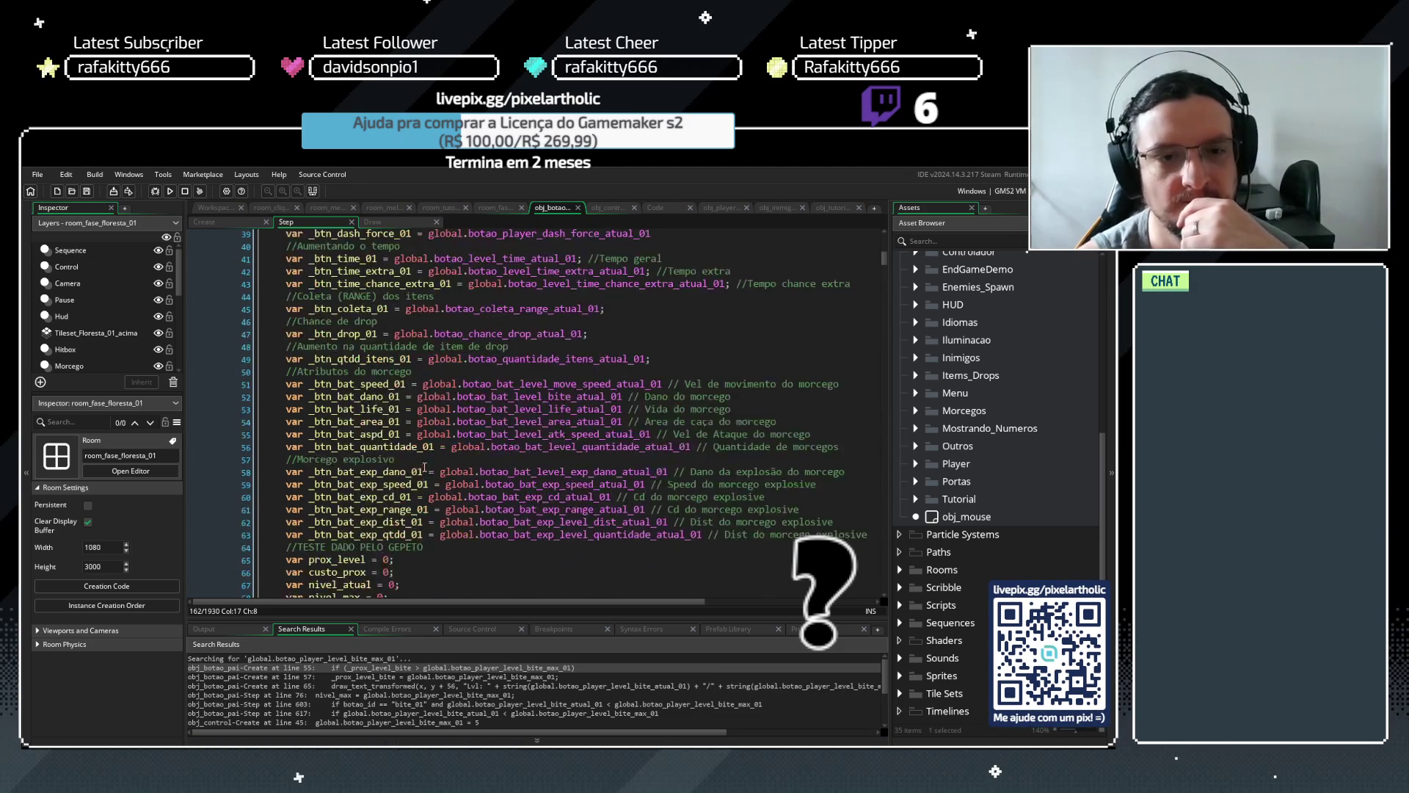
{"action": "left_click", "coordinate": [463, 433]}
{"action": "scroll", "coordinate": [881, 294], "scroll_direction": "down", "scroll_amount": 17}
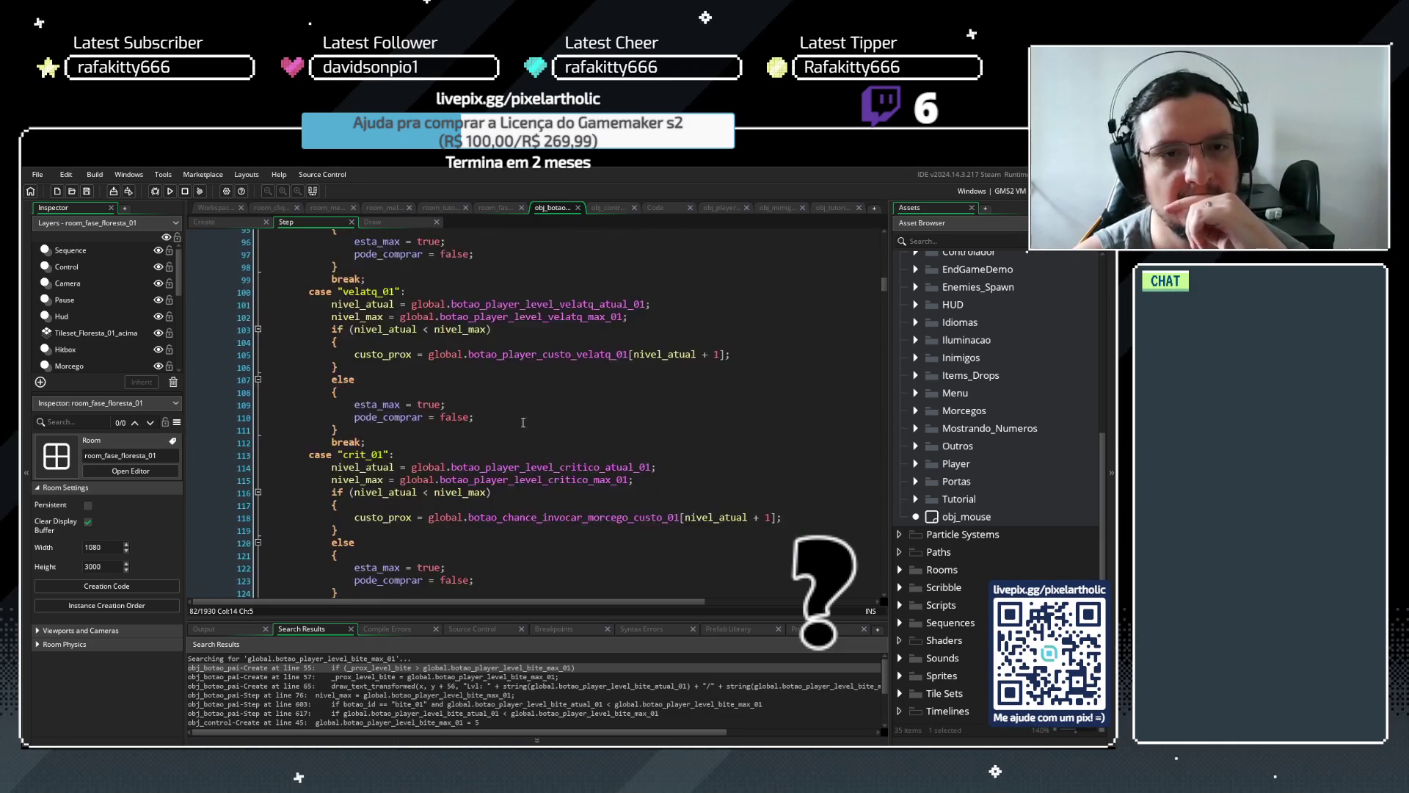
{"action": "left_click_drag", "start_coordinate": [879, 288], "coordinate": [879, 390]}
{"action": "left_click_drag", "start_coordinate": [875, 407], "coordinate": [865, 505]}
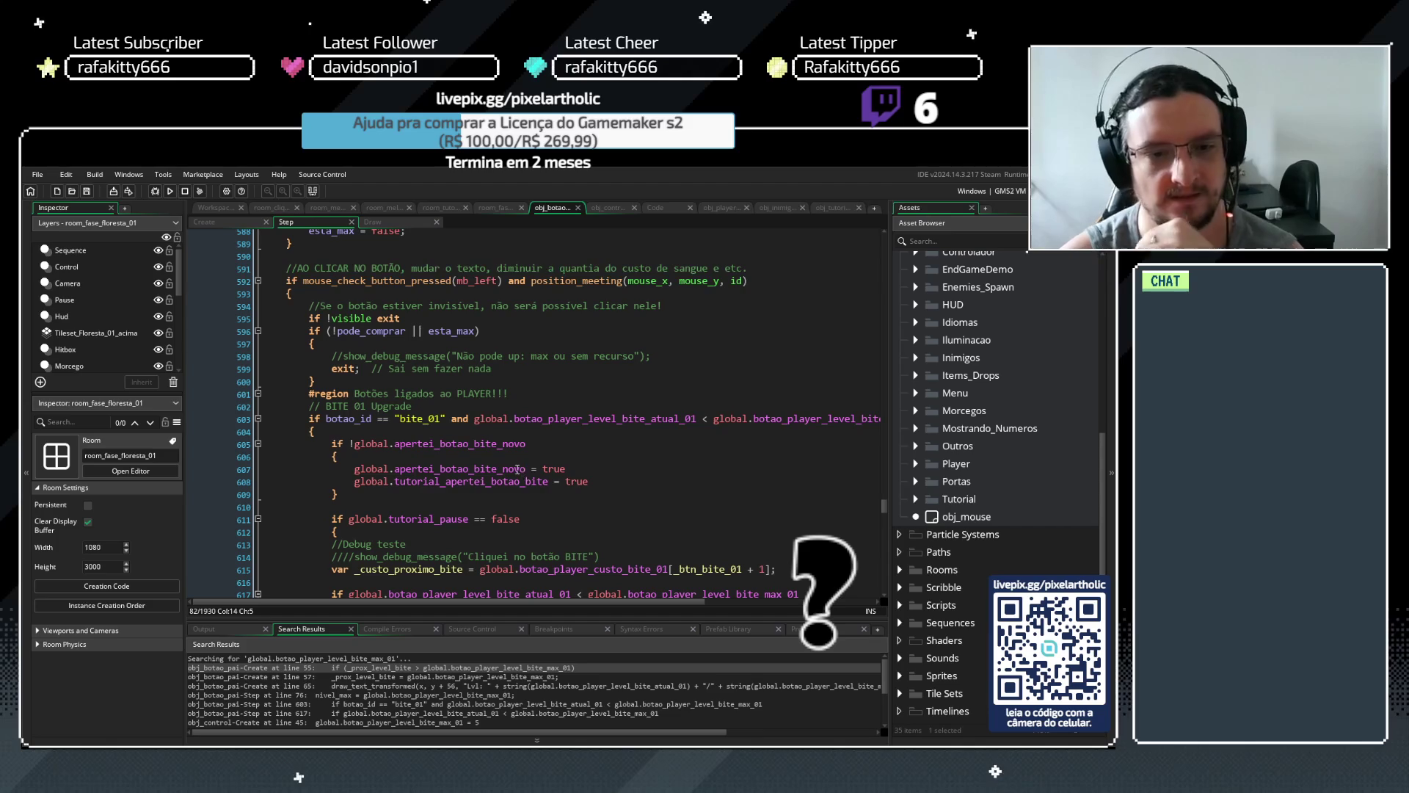
{"action": "scroll", "coordinate": [517, 470], "scroll_direction": "down", "scroll_amount": 3}
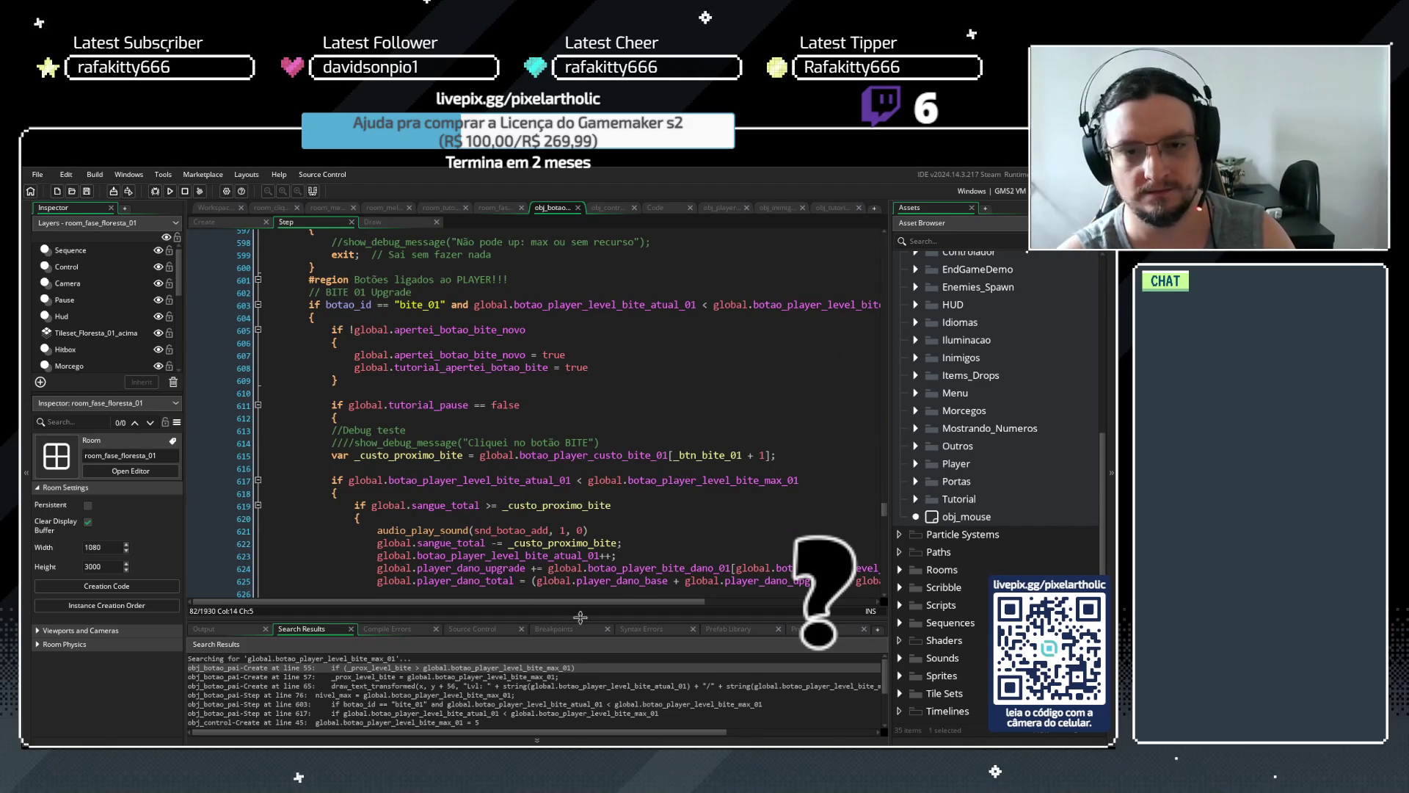
{"action": "scroll", "coordinate": [529, 603], "scroll_direction": "down", "scroll_amount": 2}
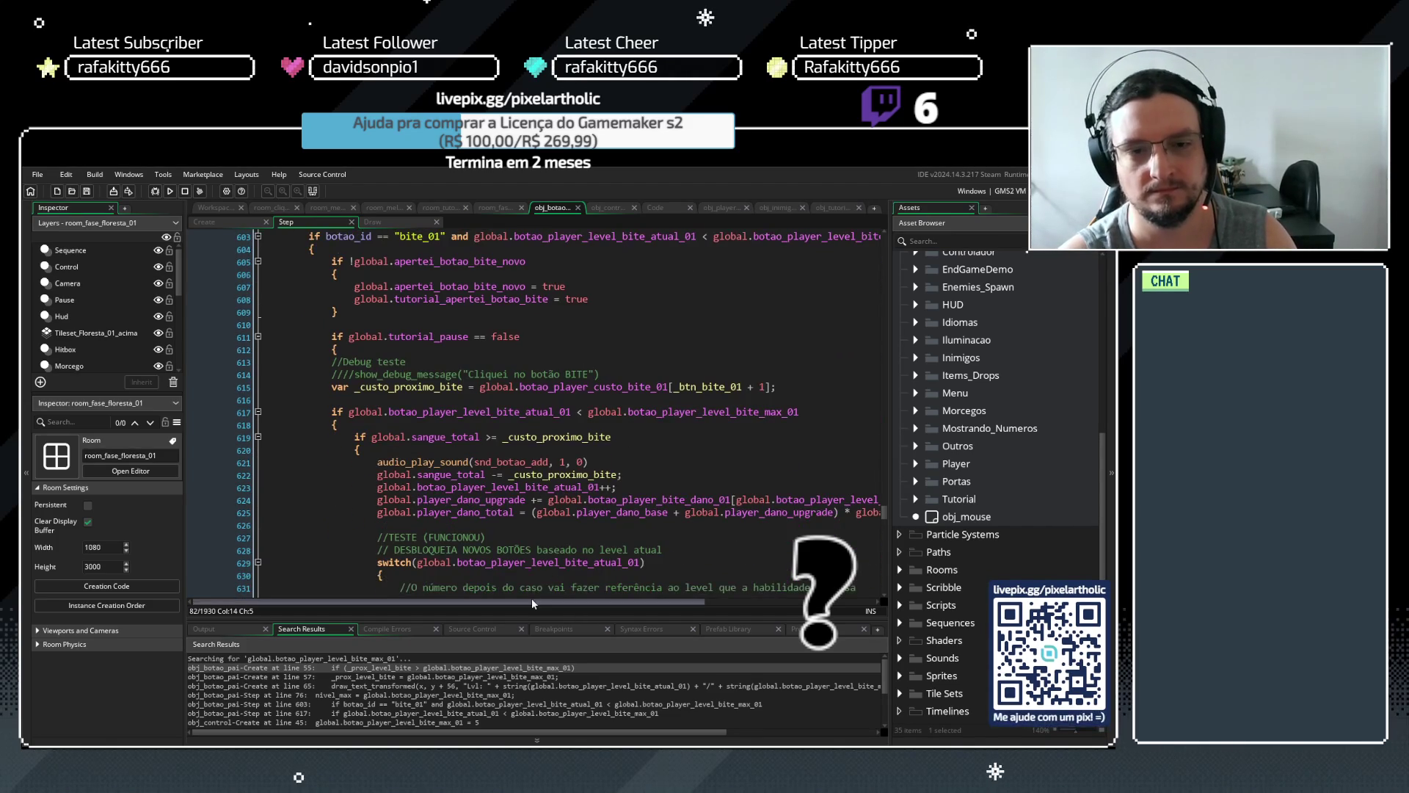
{"action": "mouse_move", "coordinate": [534, 607]}
{"action": "left_mouse_down"}
{"action": "mouse_move", "coordinate": [601, 607]}
{"action": "mouse_move", "coordinate": [412, 597]}
{"action": "left_mouse_up"}
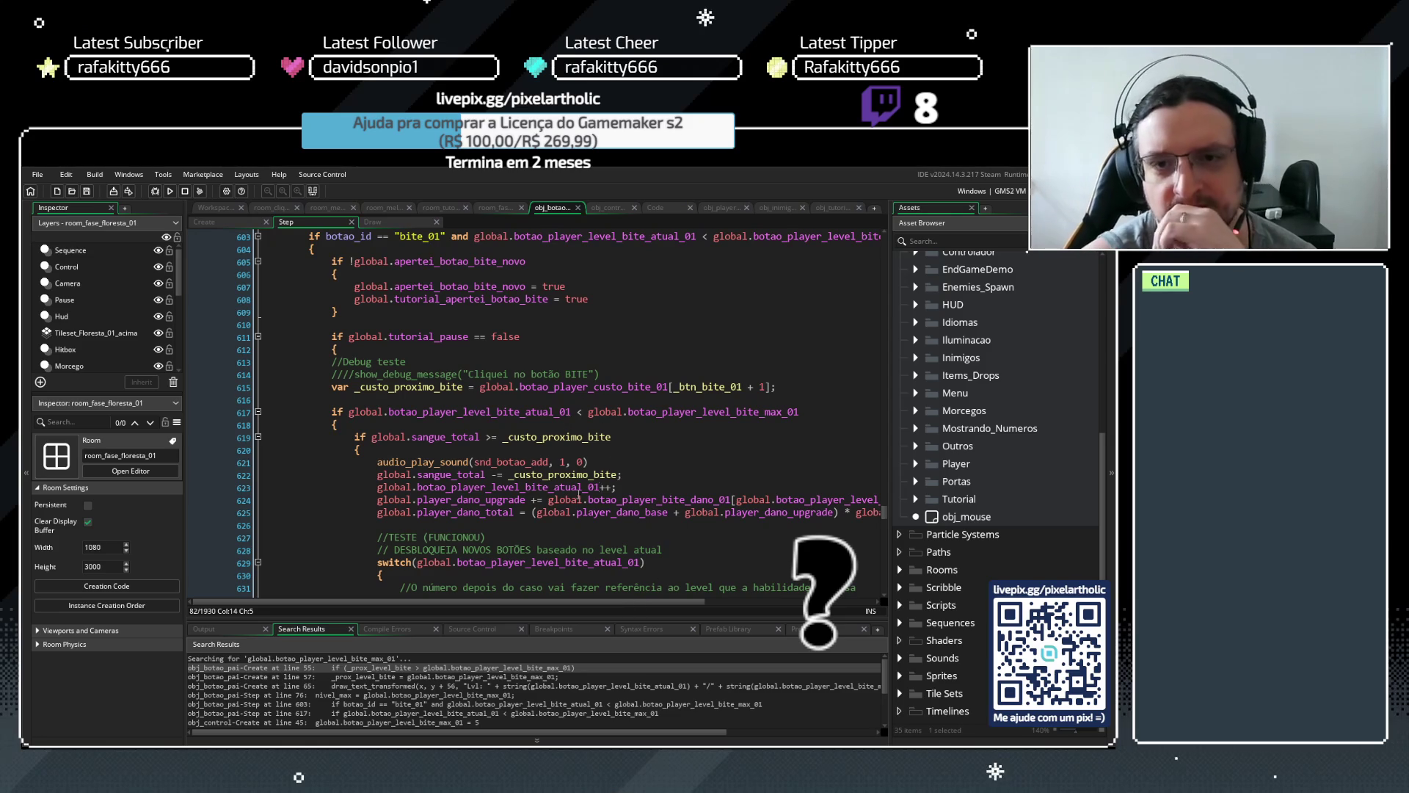
{"action": "scroll", "coordinate": [522, 460], "scroll_direction": "down", "scroll_amount": 15}
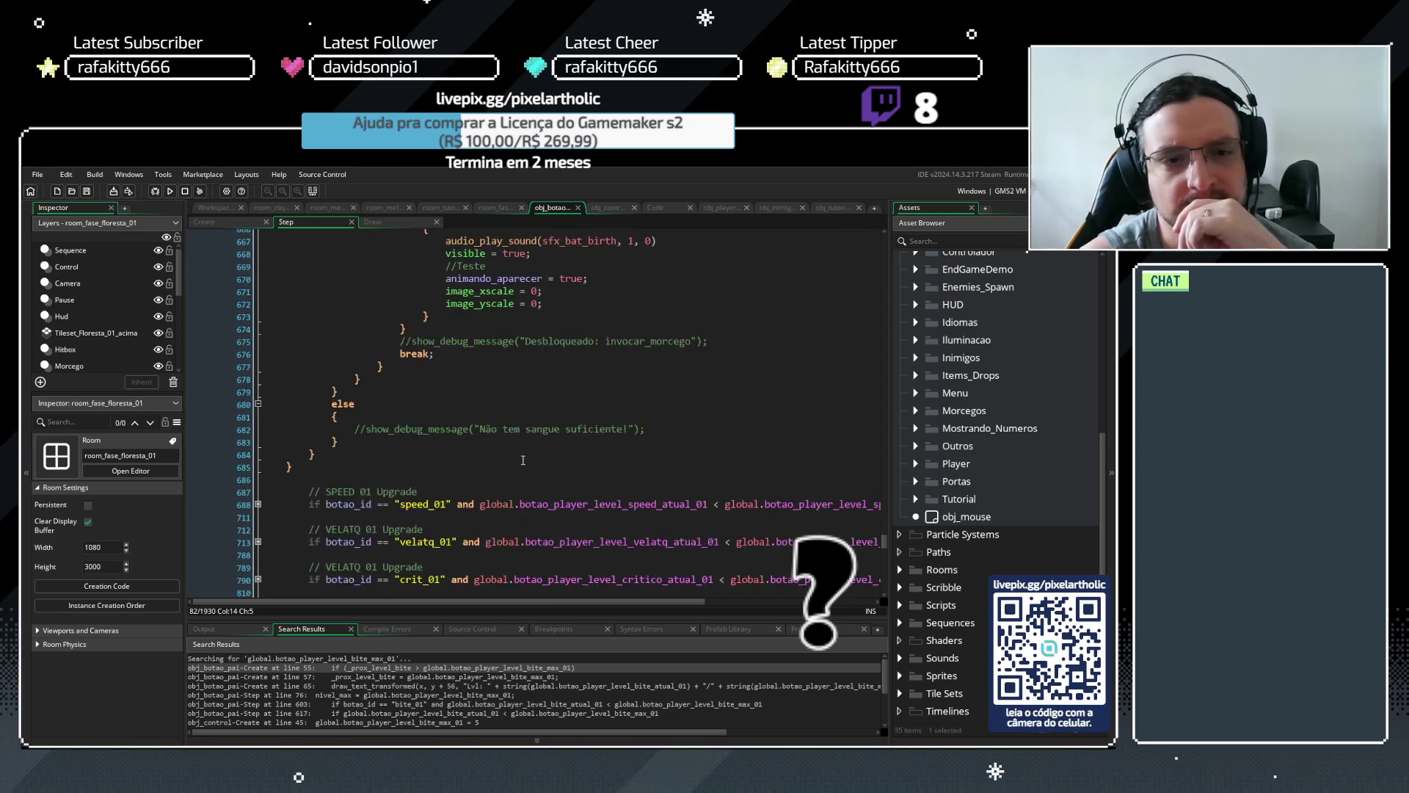
{"action": "left_click", "coordinate": [258, 505]}
{"action": "scroll", "coordinate": [554, 420], "scroll_direction": "down", "scroll_amount": 4}
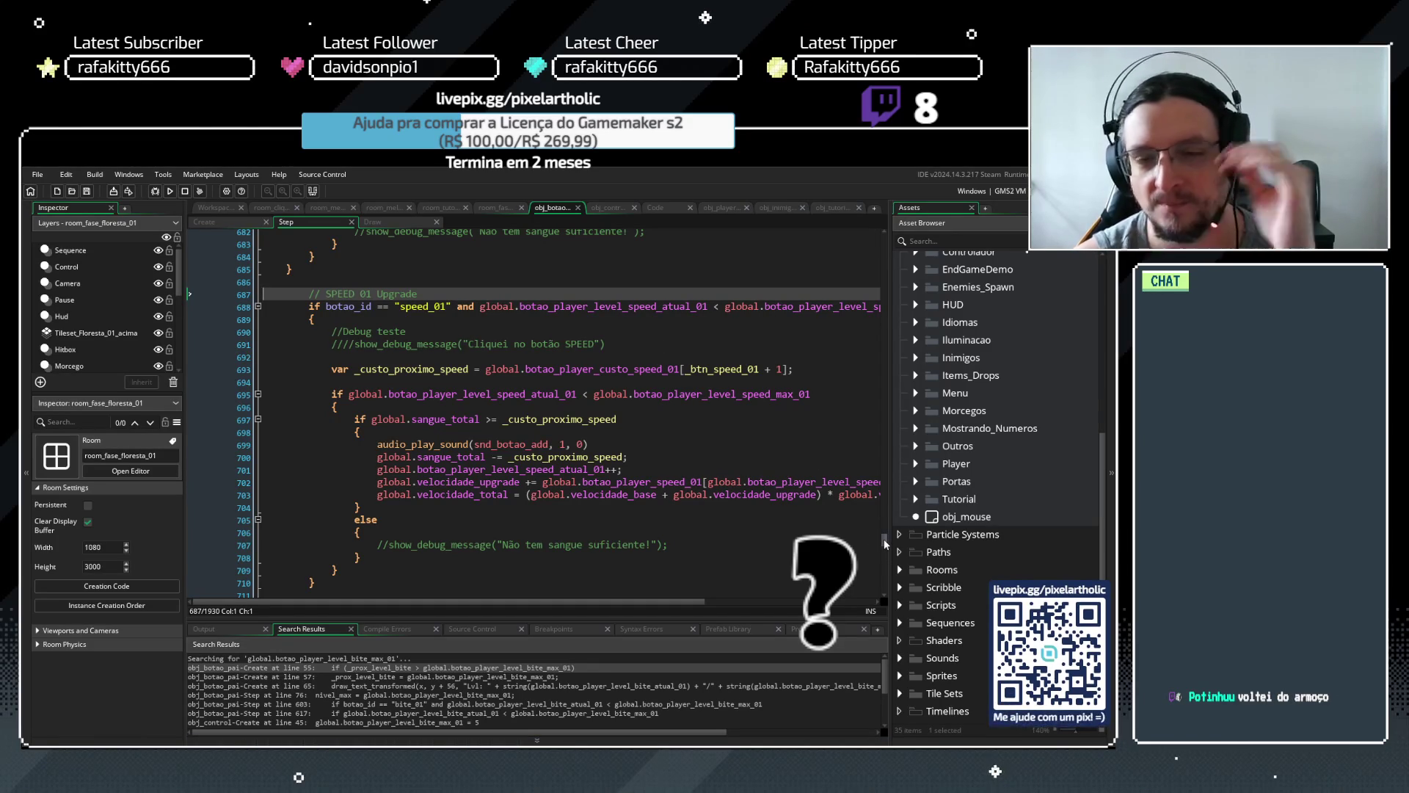
{"action": "left_click_drag", "start_coordinate": [884, 542], "coordinate": [885, 242]}
{"action": "scroll", "coordinate": [582, 383], "scroll_direction": "down", "scroll_amount": 3}
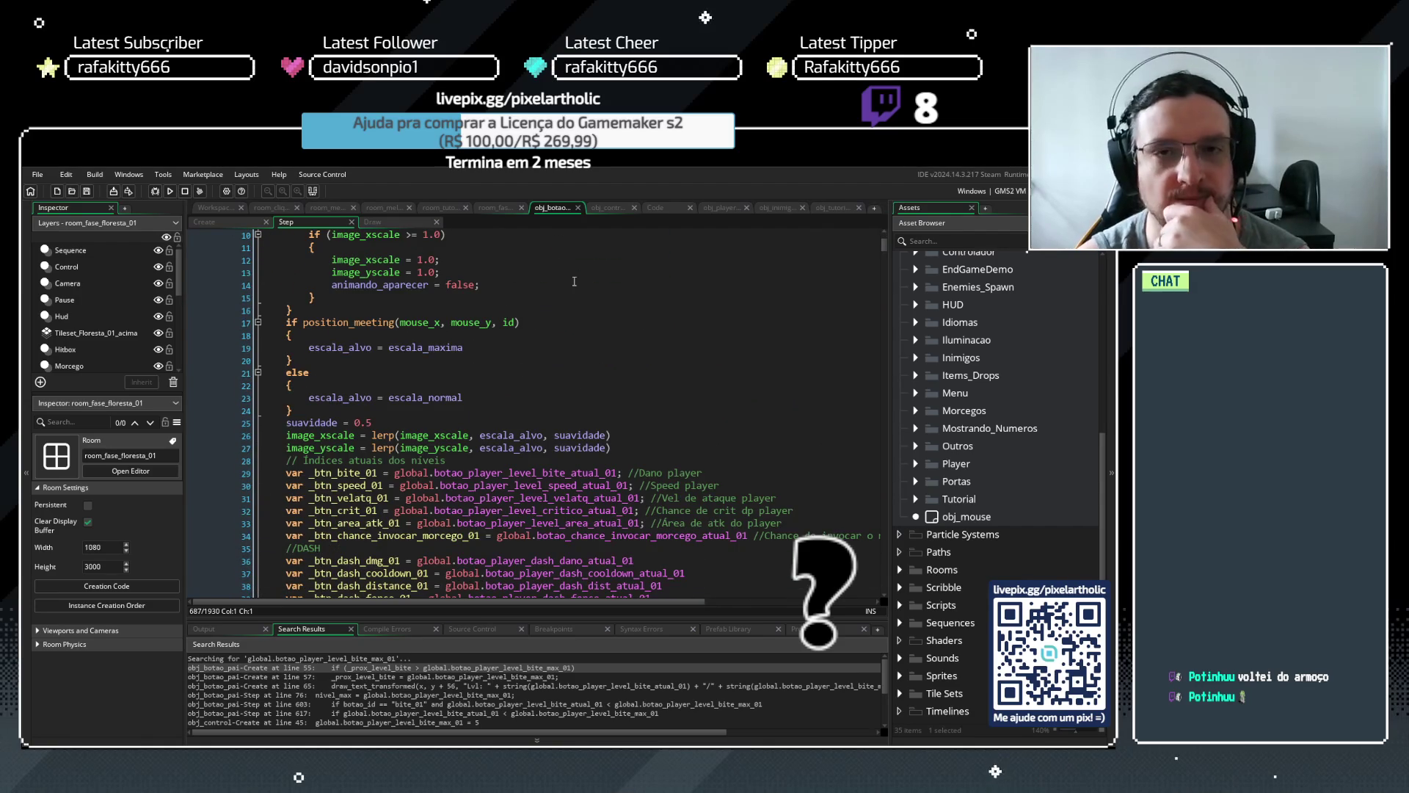
{"action": "scroll", "coordinate": [529, 330], "scroll_direction": "down", "scroll_amount": 5}
{"action": "scroll", "coordinate": [479, 347], "scroll_direction": "up", "scroll_amount": 1}
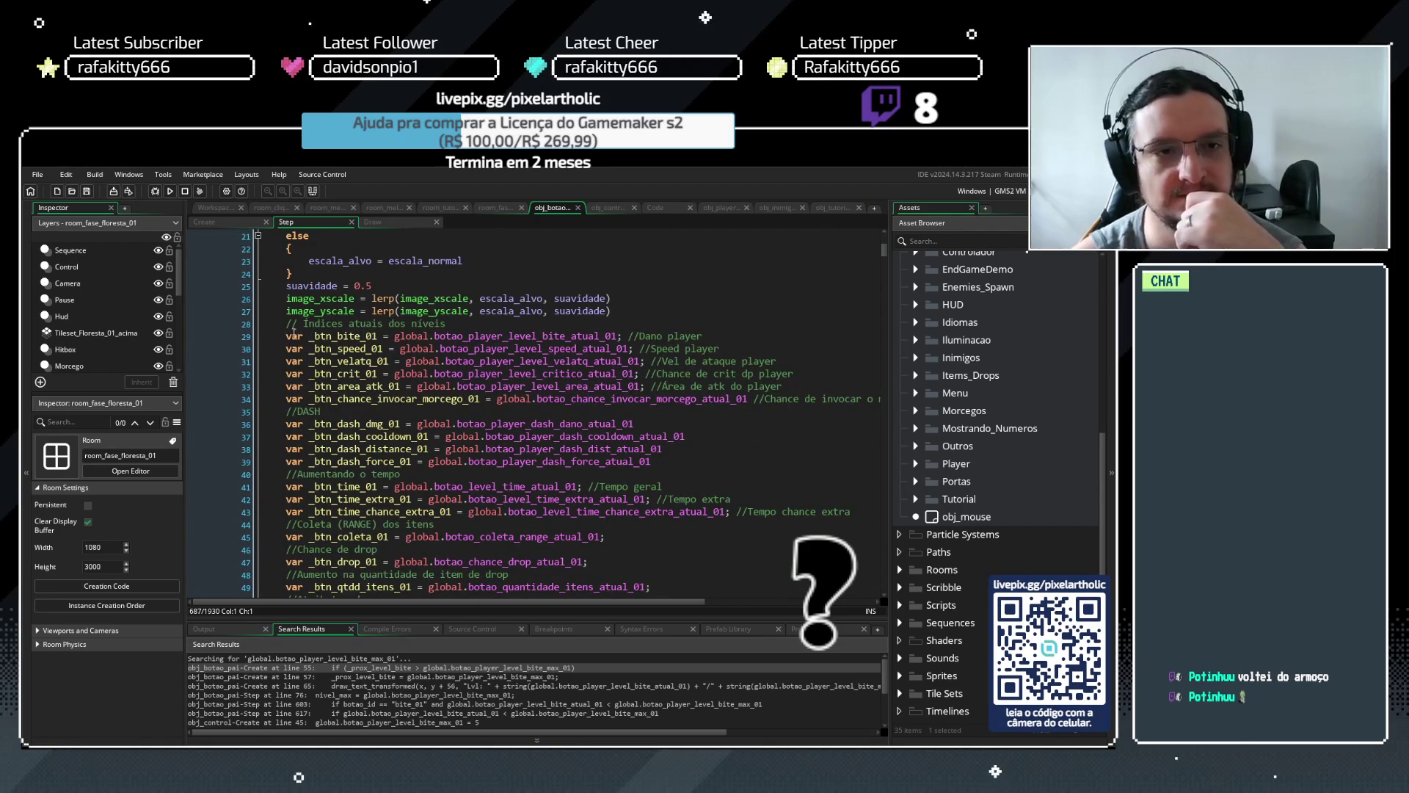
{"action": "mouse_move", "coordinate": [286, 335]}
{"action": "left_mouse_down"}
{"action": "mouse_move", "coordinate": [314, 328]}
{"action": "mouse_move", "coordinate": [315, 441]}
{"action": "mouse_move", "coordinate": [411, 455]}
{"action": "mouse_move", "coordinate": [868, 449]}
{"action": "mouse_move", "coordinate": [851, 444]}
{"action": "left_mouse_up"}
{"action": "scroll", "coordinate": [315, 335], "scroll_direction": "down", "scroll_amount": 4}
{"action": "scroll", "coordinate": [316, 440], "scroll_direction": "down", "scroll_amount": 4}
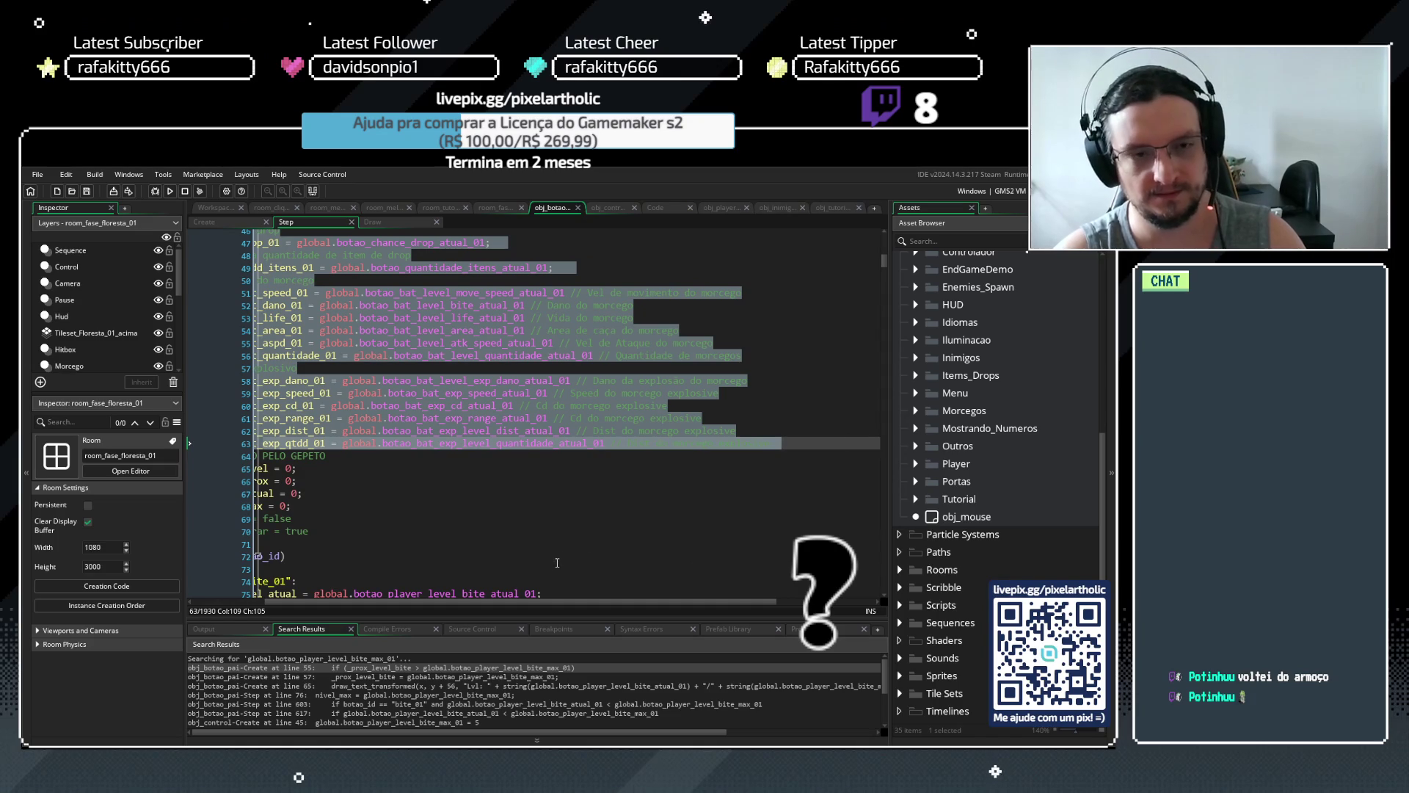
{"action": "left_click_drag", "start_coordinate": [490, 604], "coordinate": [363, 605]}
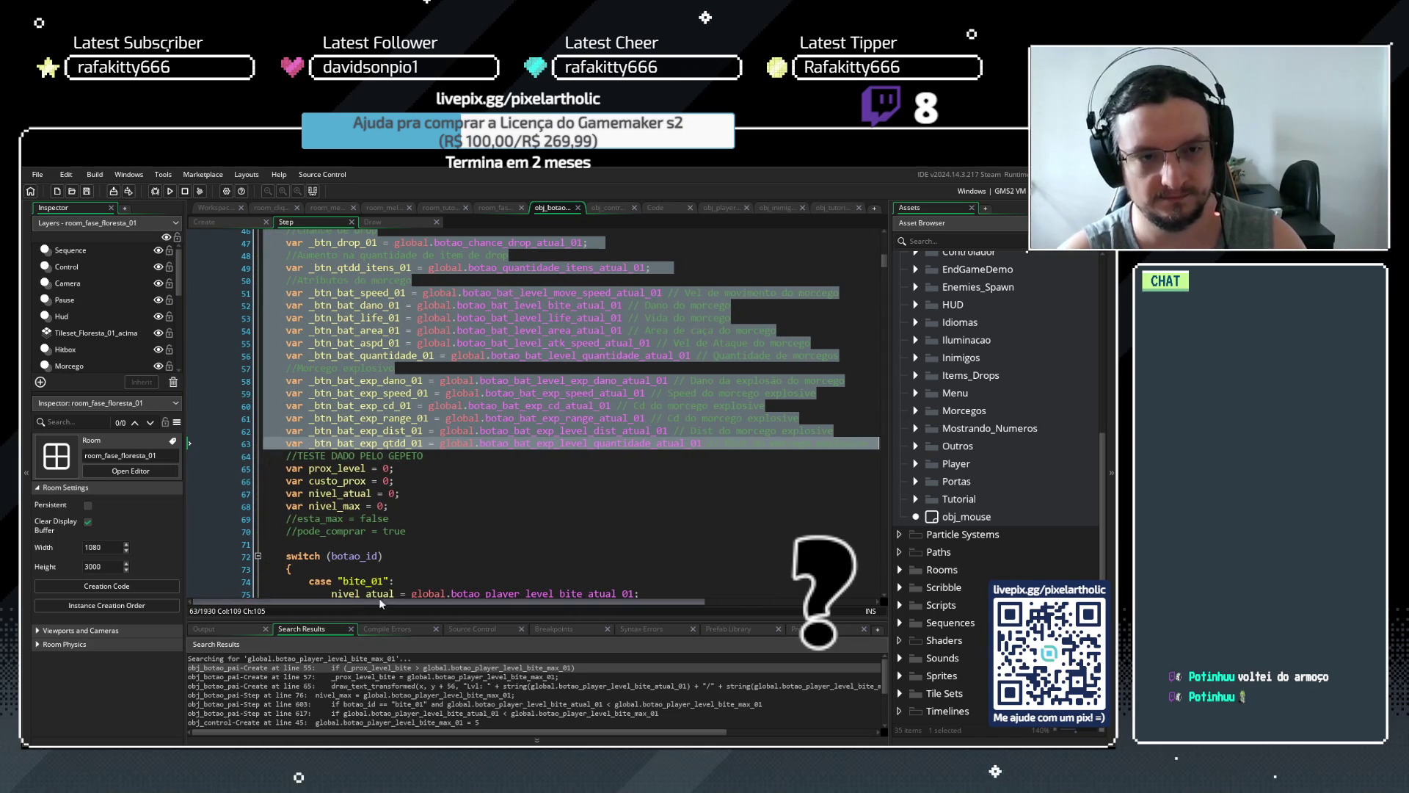
{"action": "left_click", "coordinate": [506, 506]}
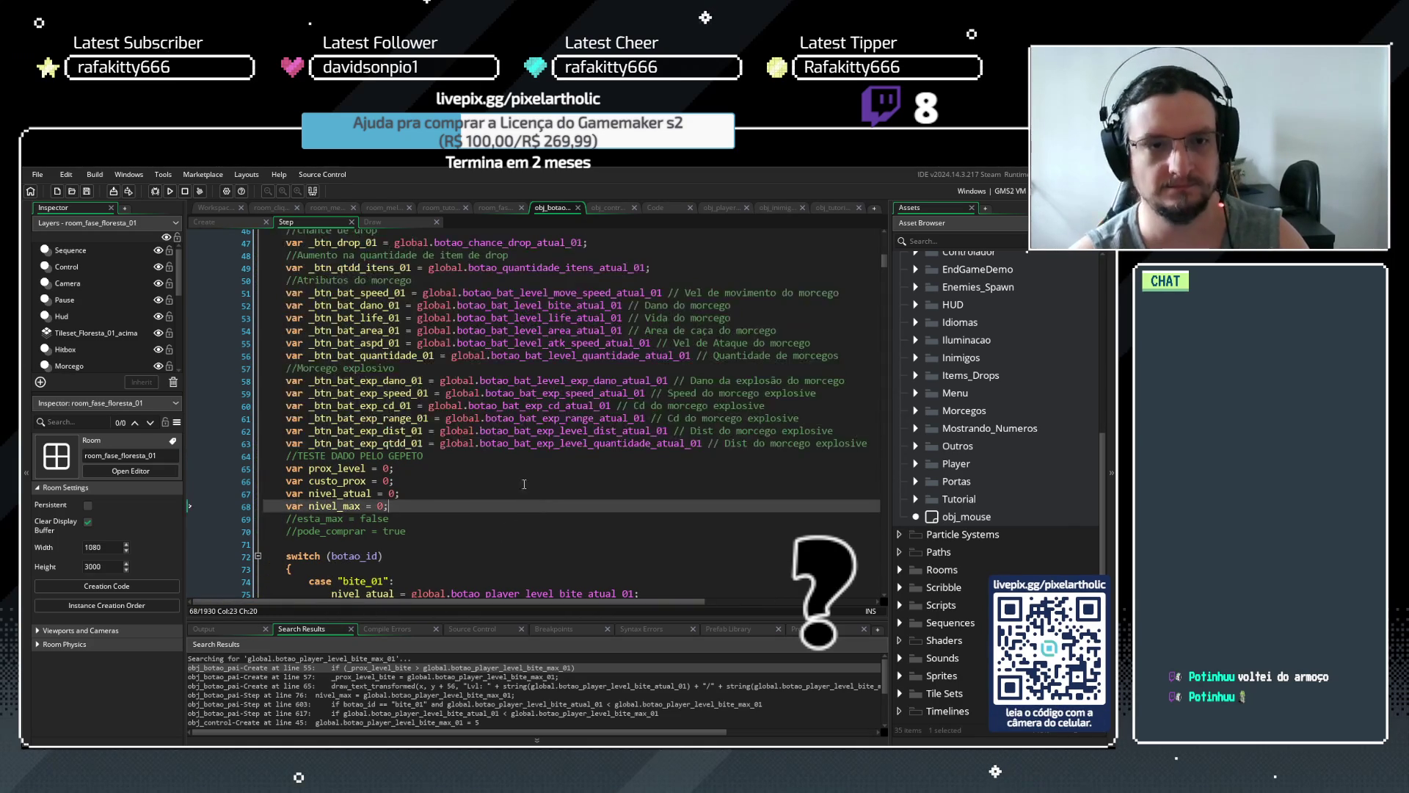
{"action": "scroll", "coordinate": [450, 383], "scroll_direction": "up", "scroll_amount": 6}
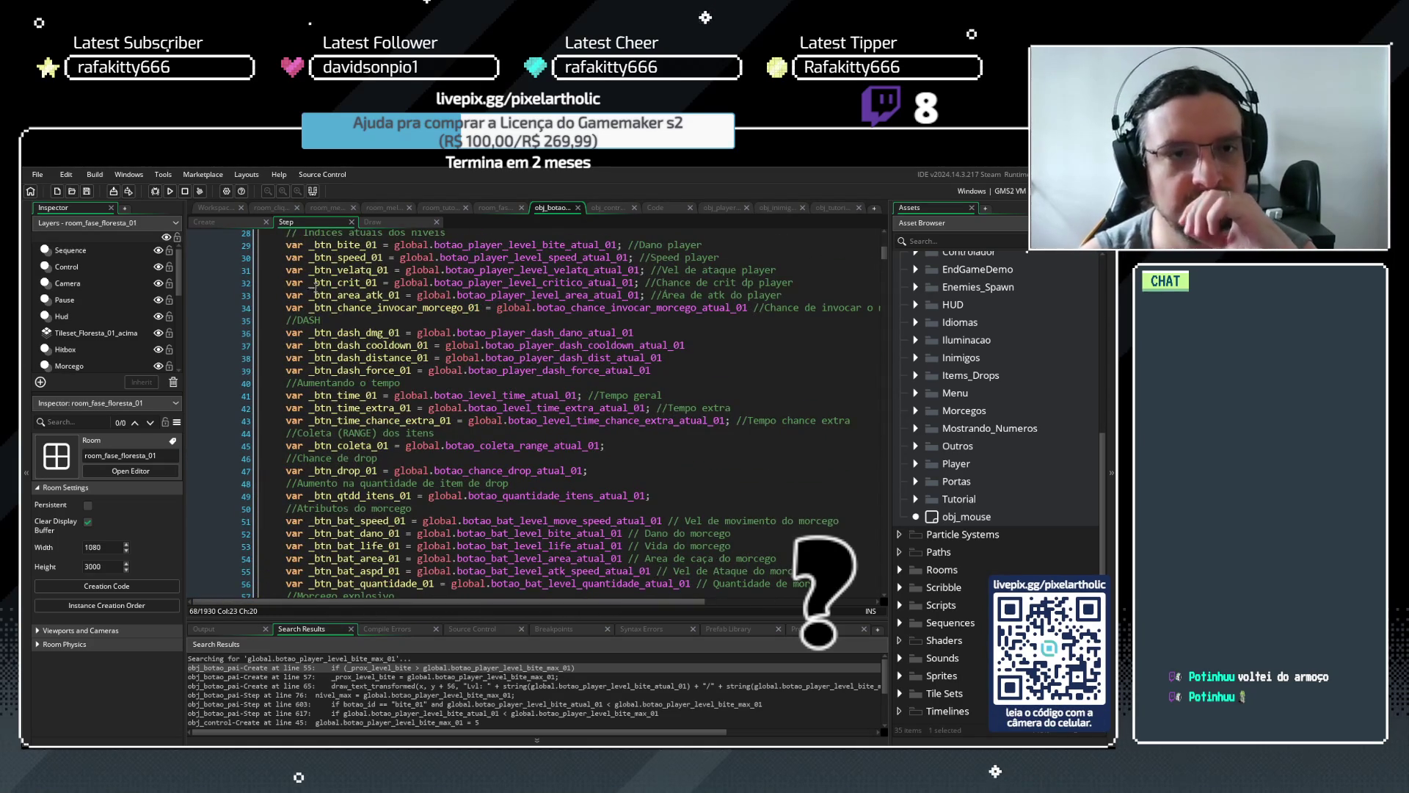
{"action": "scroll", "coordinate": [312, 290], "scroll_direction": "up", "scroll_amount": 2}
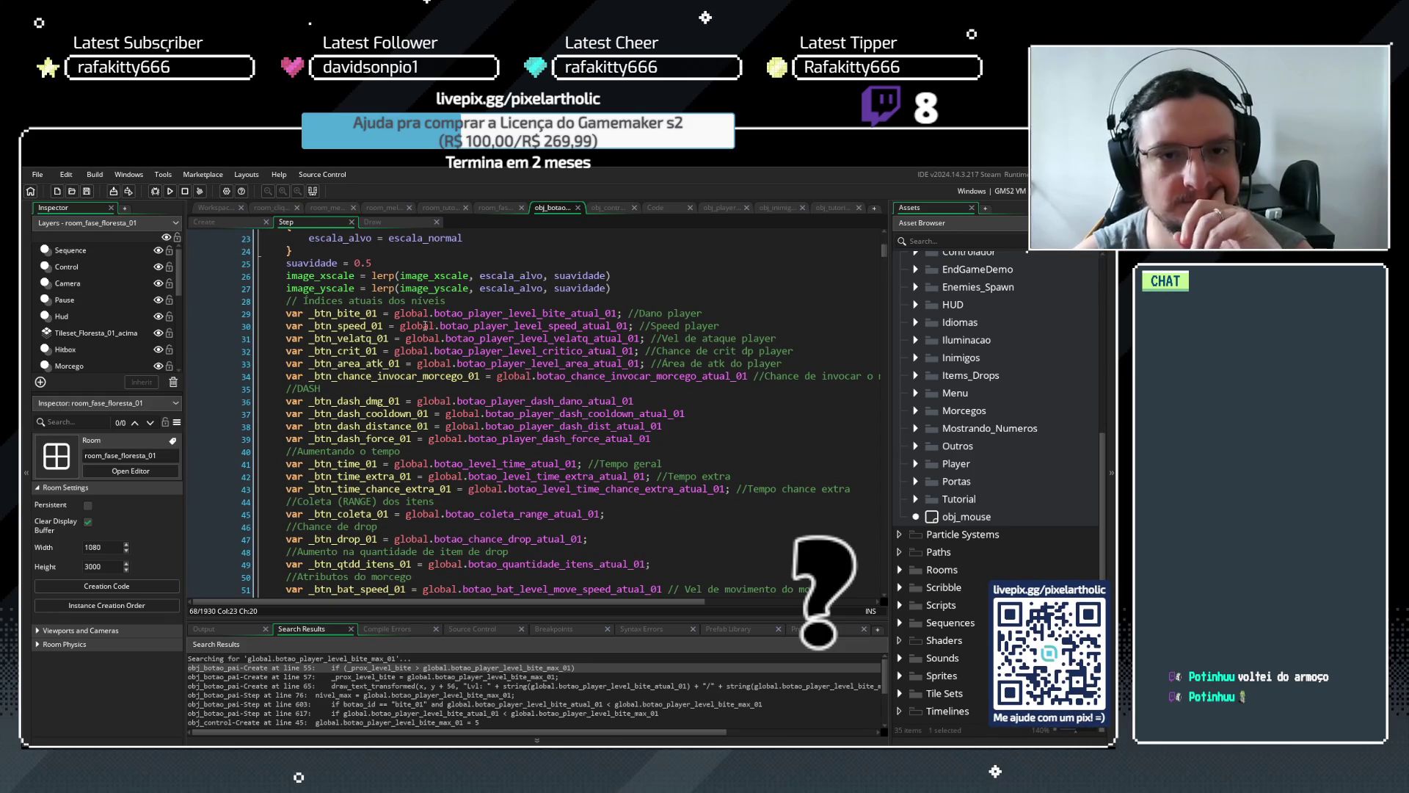
{"action": "left_click_drag", "start_coordinate": [395, 313], "coordinate": [617, 314]}
Search the project for global.botao_player_level_bite_atual_01 and show all 13 matches
{"action": "key", "text": "ctrl+shift+f"}
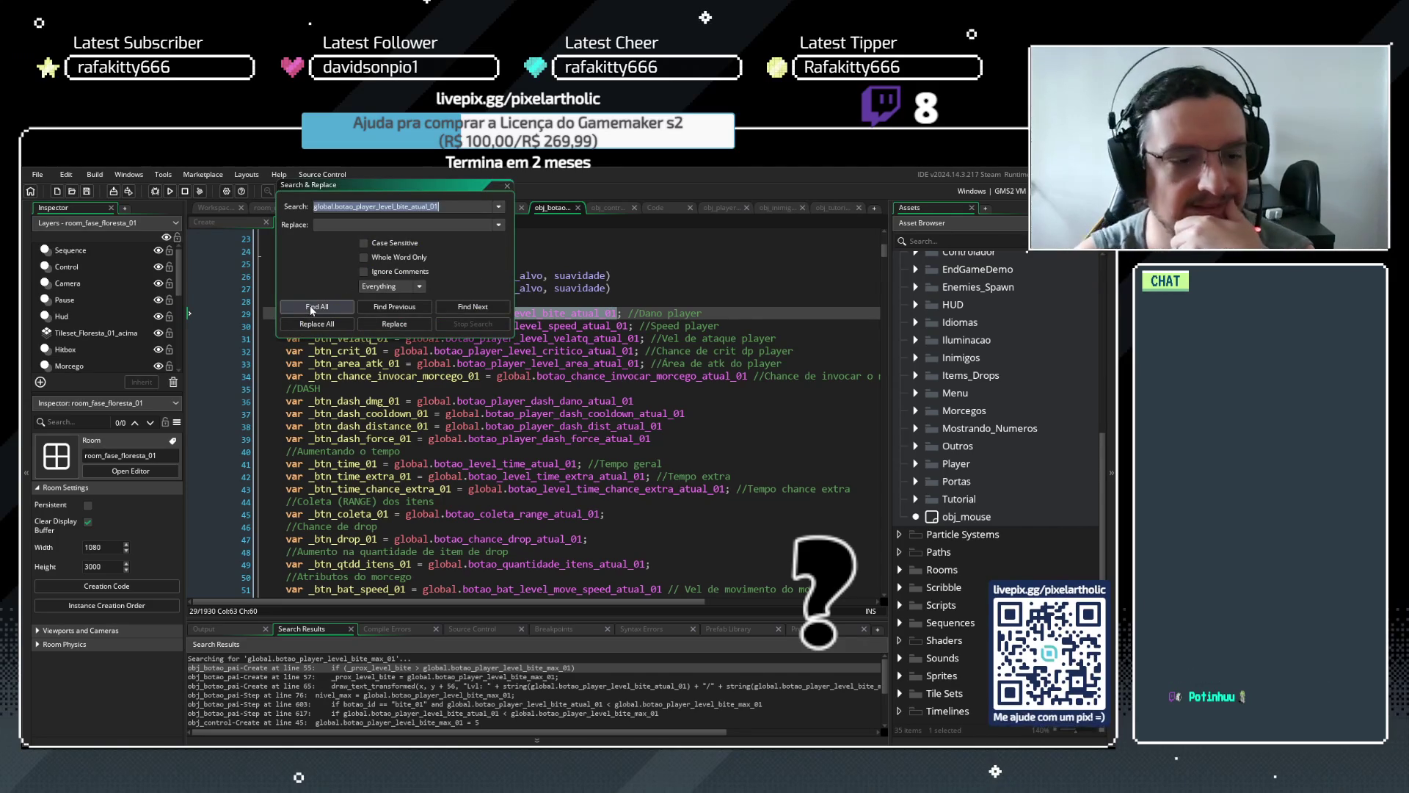
{"action": "left_click", "coordinate": [310, 306]}
{"action": "mouse_move", "coordinate": [516, 620]}
{"action": "left_mouse_down"}
{"action": "mouse_move", "coordinate": [513, 506]}
{"action": "mouse_move", "coordinate": [509, 555]}
{"action": "left_mouse_up"}
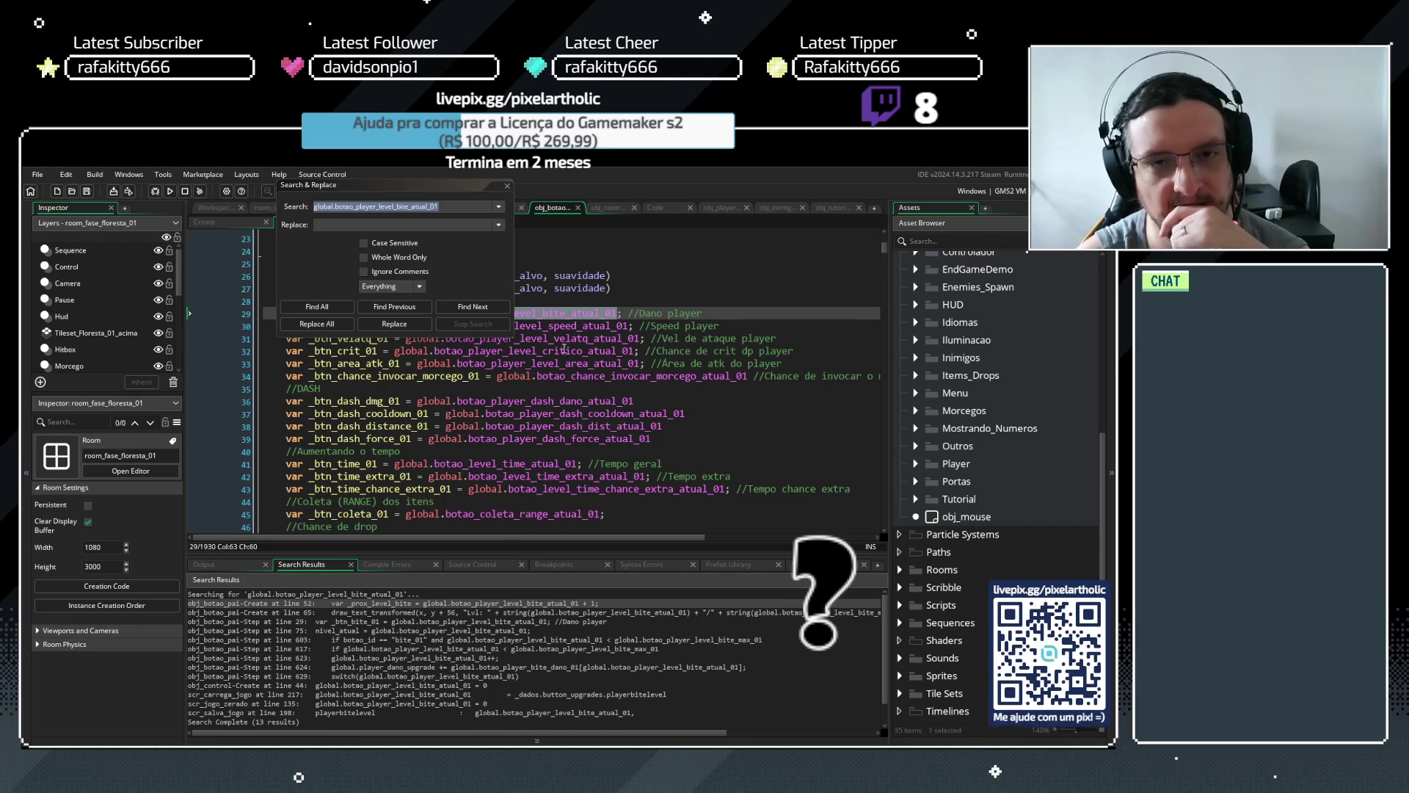
{"action": "left_click", "coordinate": [507, 188]}
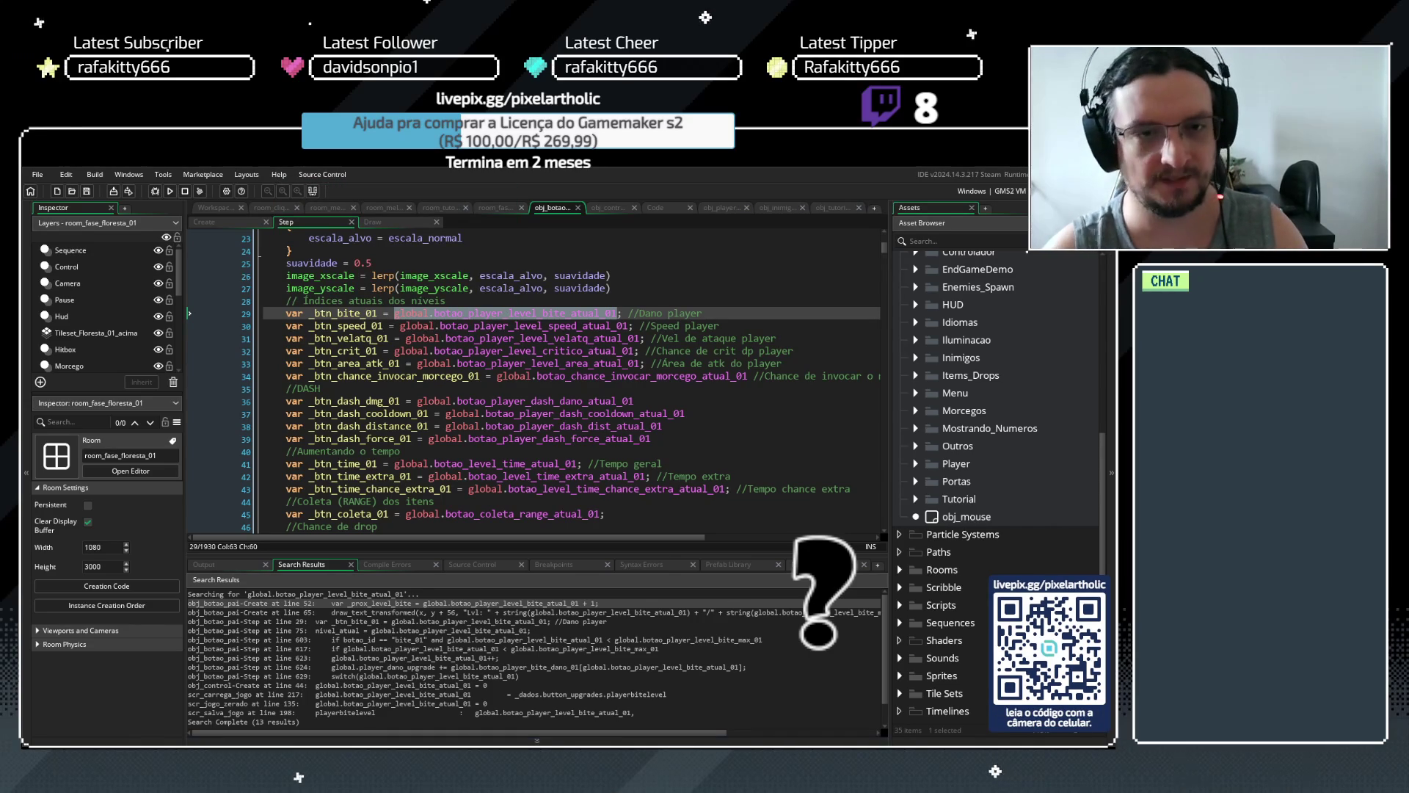
Select the bite level assignment on line 29, then jump to the end of the Step code
{"action": "key", "text": "Down"}
{"action": "left_click", "coordinate": [286, 314]}
{"action": "left_click_drag", "start_coordinate": [285, 313], "coordinate": [618, 316]}
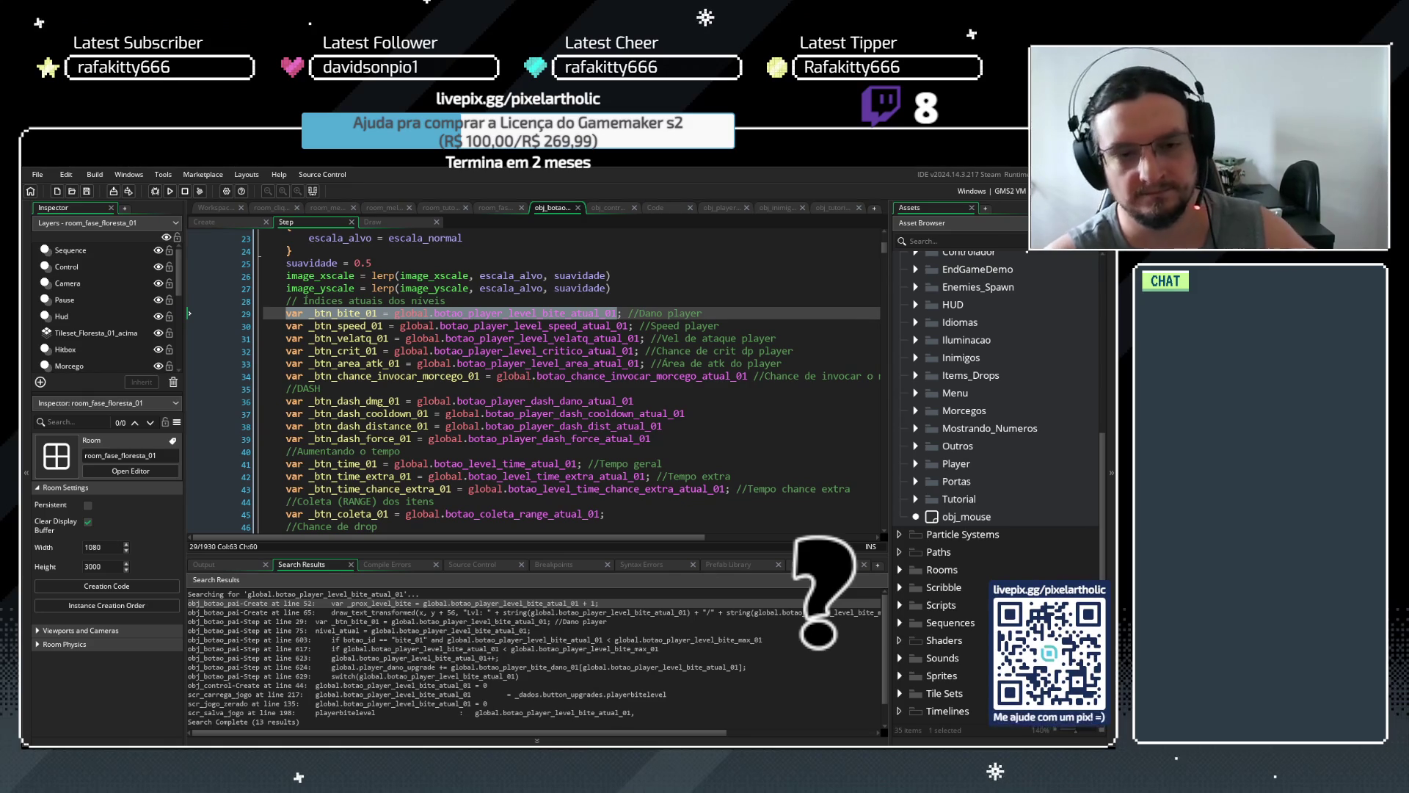
{"action": "left_click", "coordinate": [388, 359]}
{"action": "key", "text": "ctrl+shift+End"}
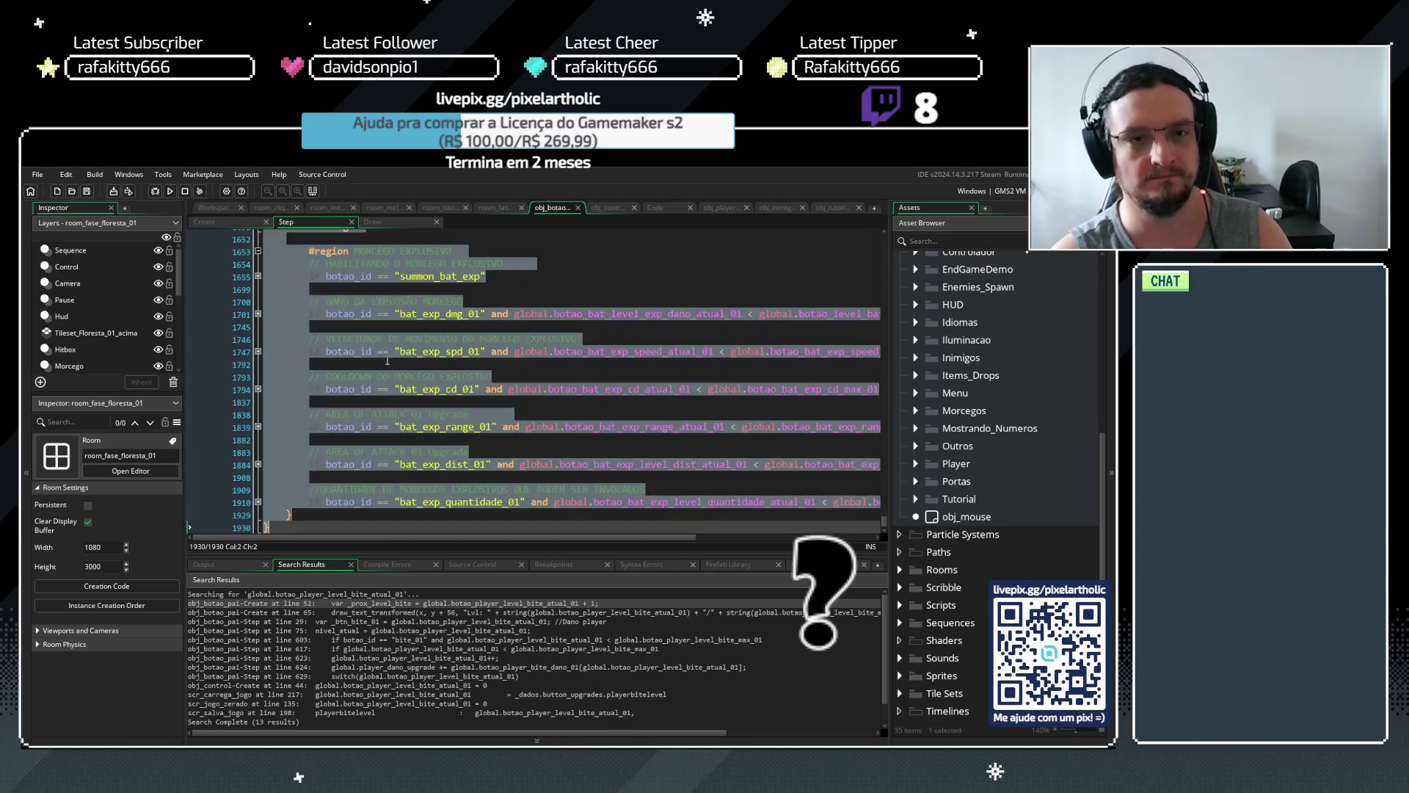
{"action": "left_click", "coordinate": [692, 402]}
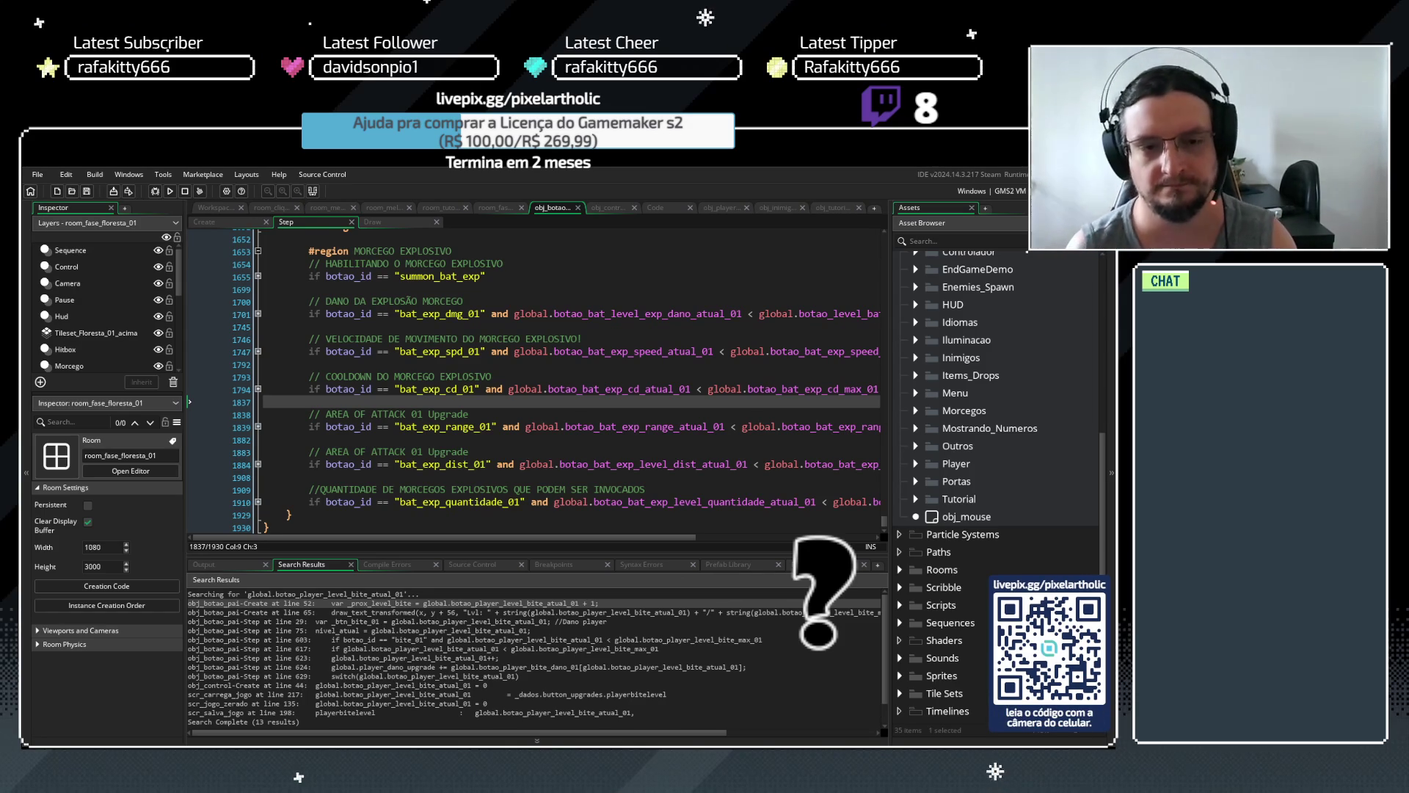
{"action": "double_click", "coordinate": [294, 621]}
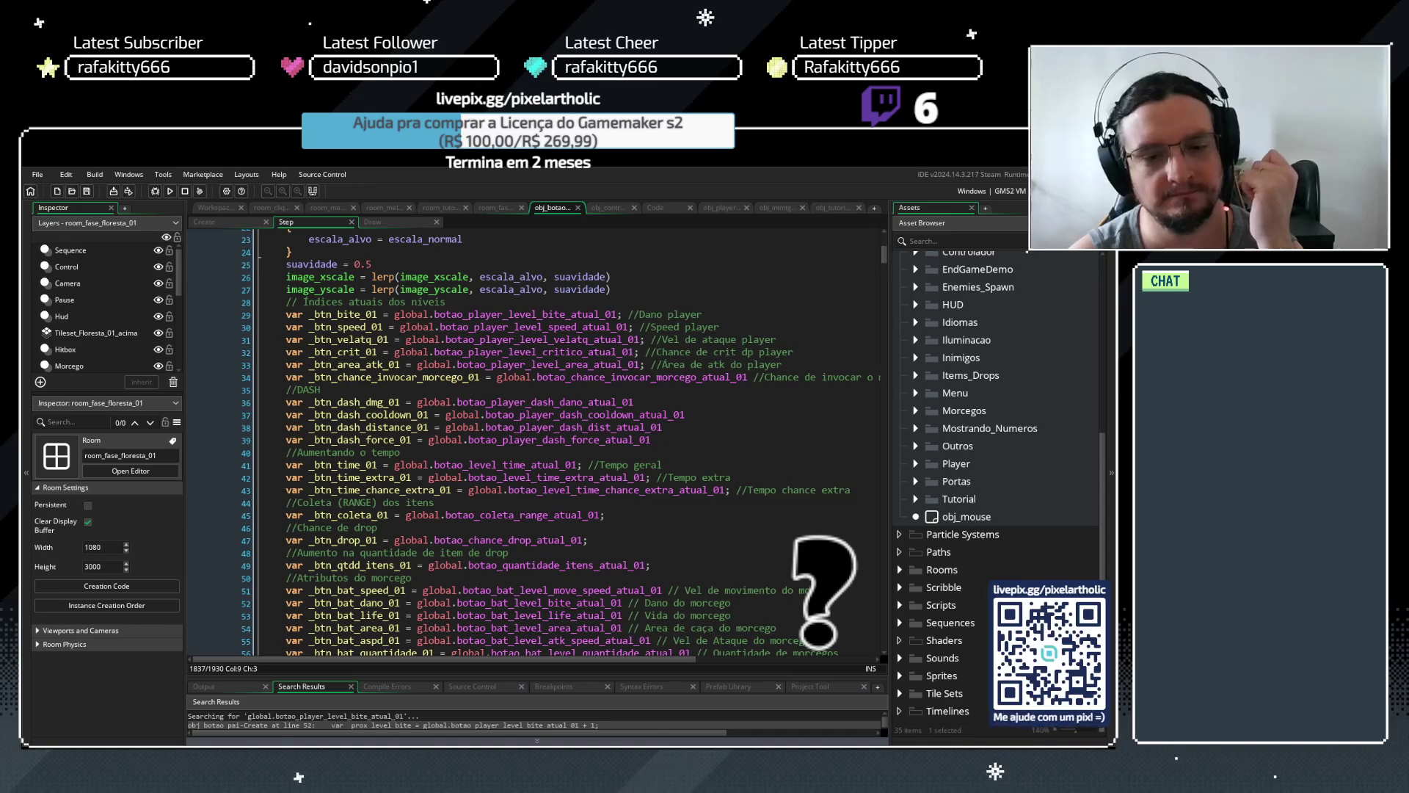
{"action": "mouse_move", "coordinate": [501, 677]}
{"action": "left_mouse_down"}
{"action": "mouse_move", "coordinate": [504, 586]}
{"action": "mouse_move", "coordinate": [504, 602]}
{"action": "left_mouse_up"}
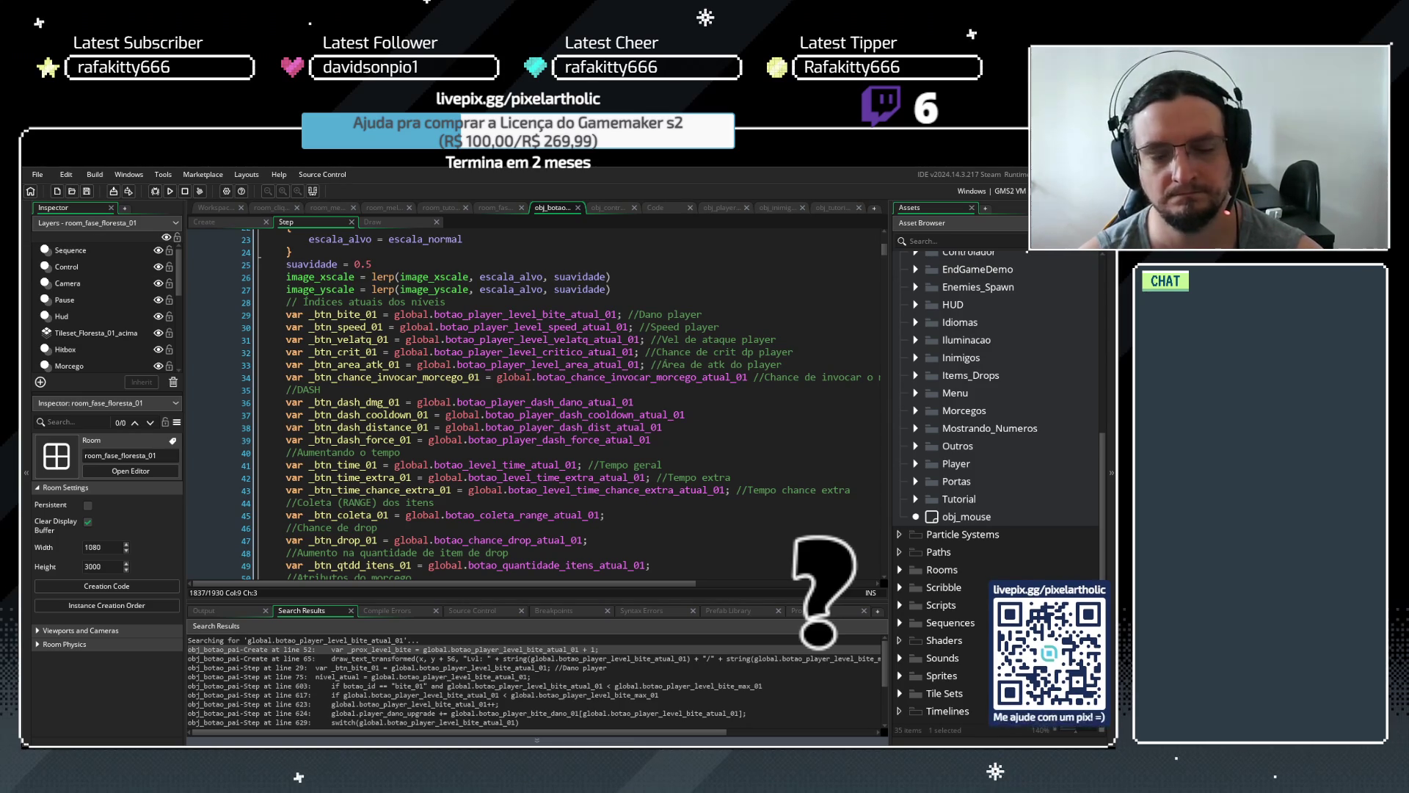
{"action": "left_click_drag", "start_coordinate": [886, 254], "coordinate": [883, 273]}
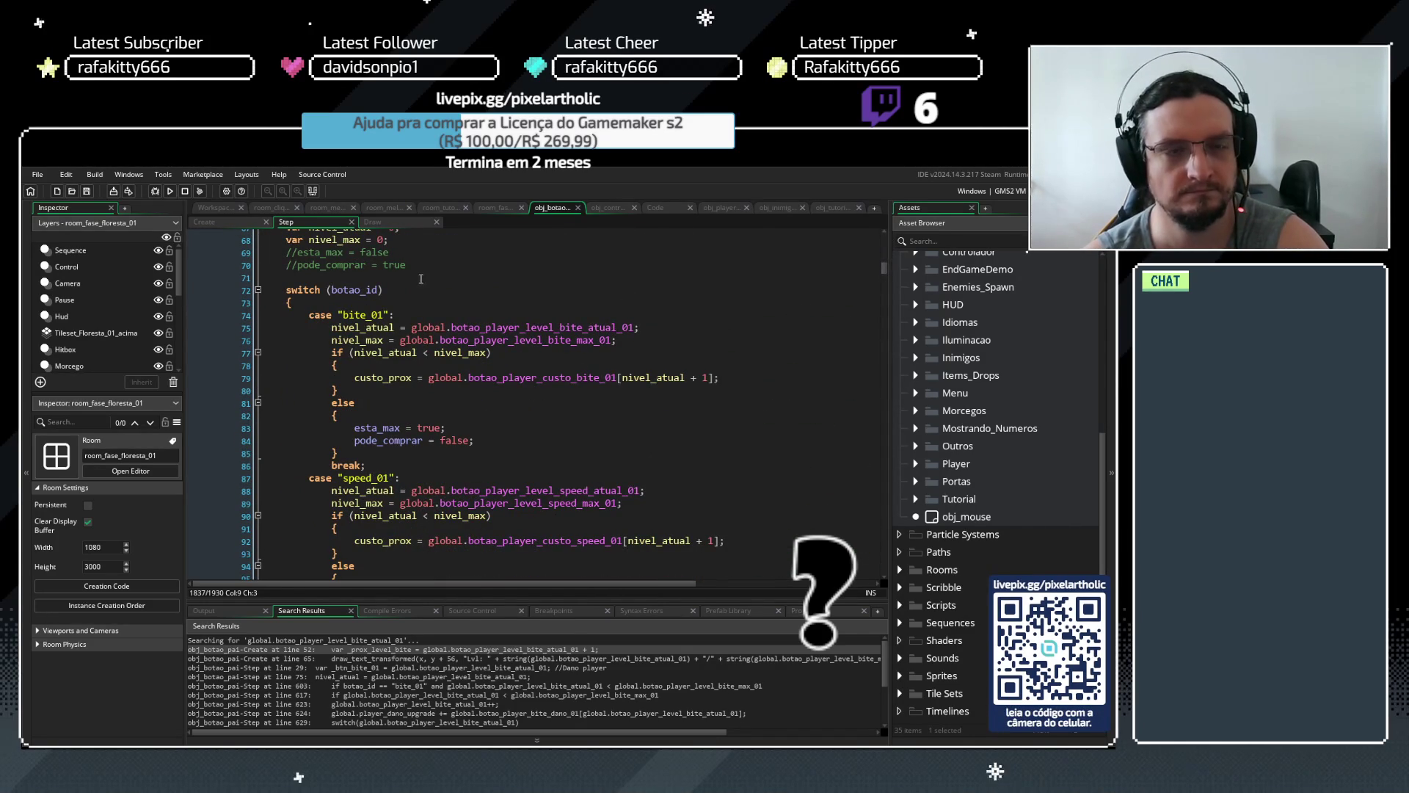
Uncomment esta_max = false and pode_comprar = true on Step lines 69–70
{"action": "left_click", "coordinate": [296, 265]}
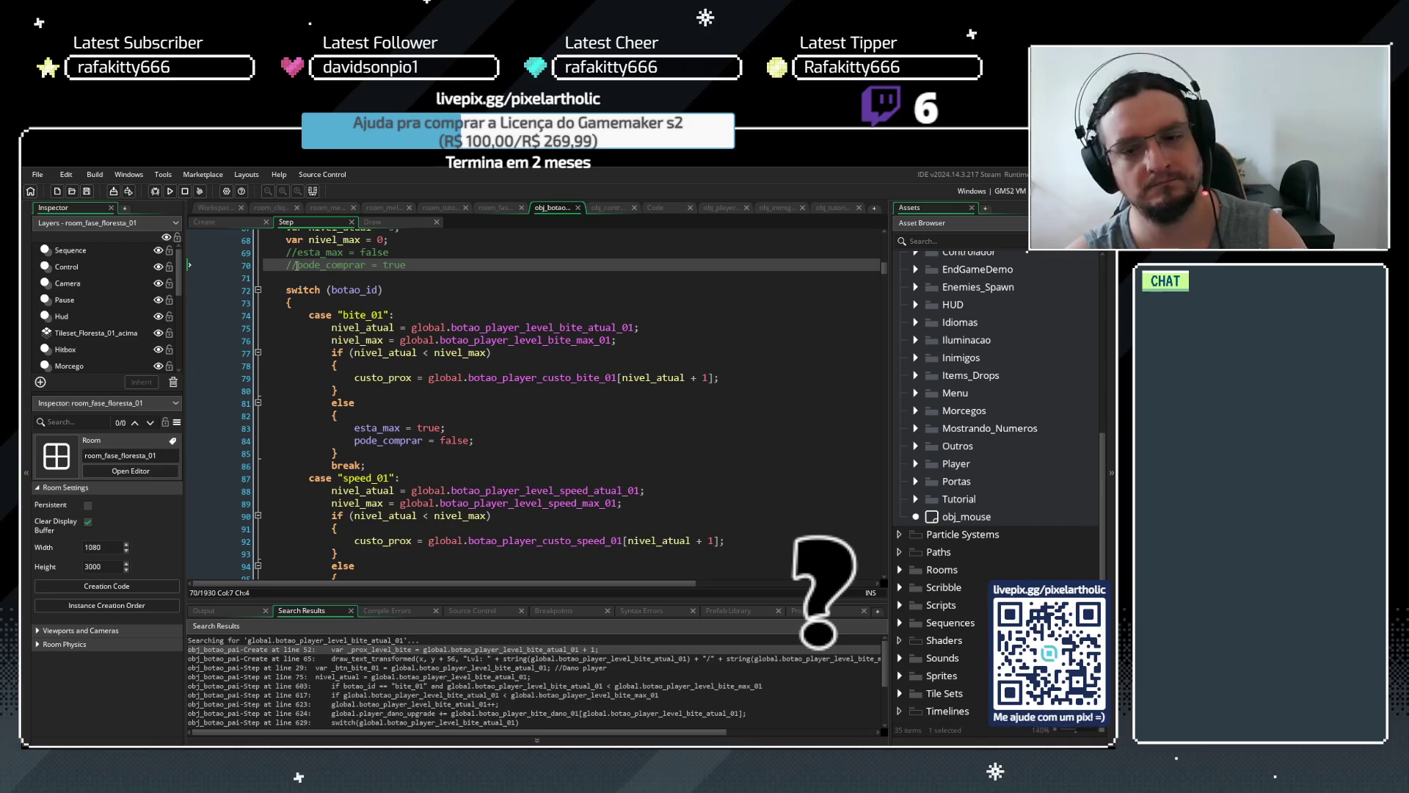
{"action": "key", "text": "shift+Up"}
{"action": "key", "text": "shift+Home"}
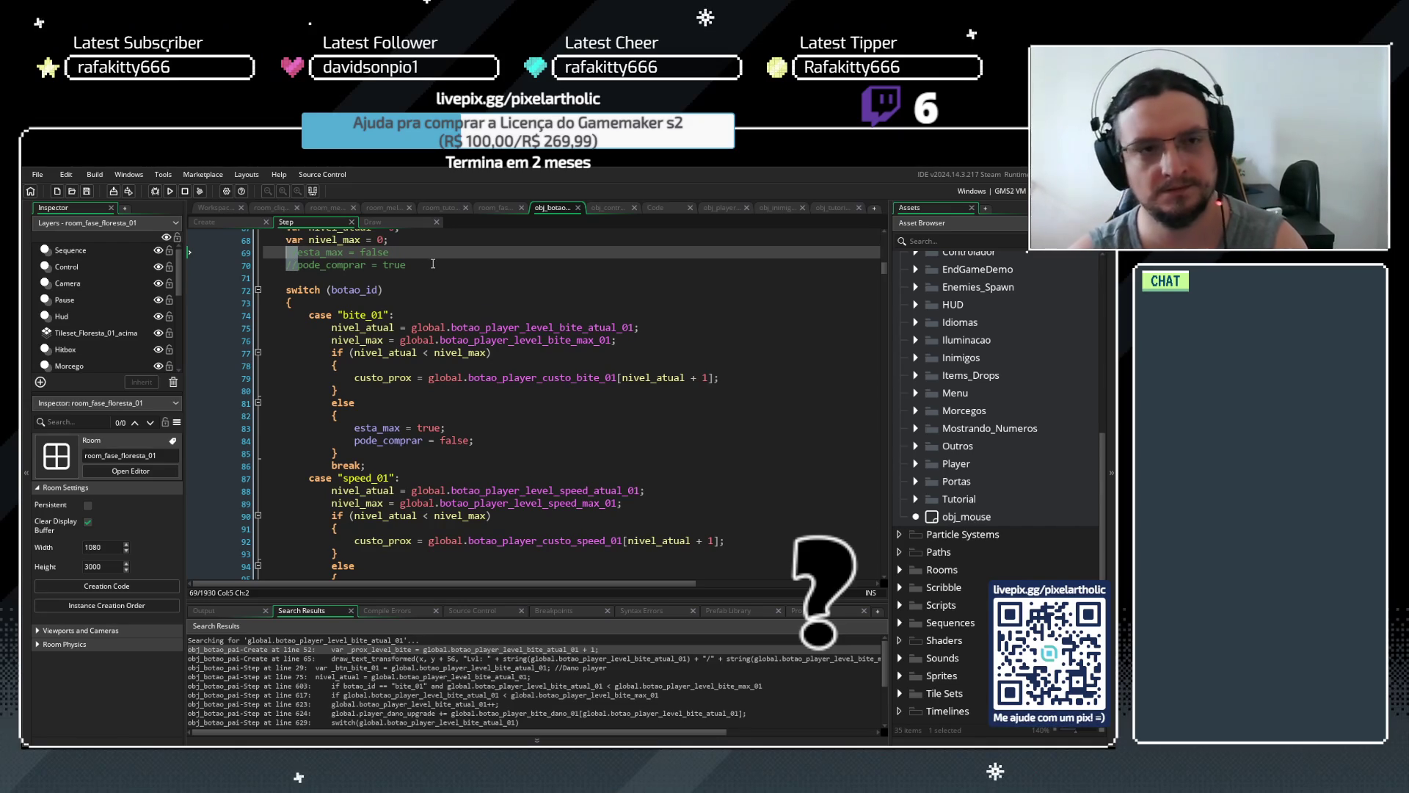
{"action": "key", "text": "Delete"}
{"action": "key", "text": "Down"}
{"action": "key", "text": "End"}
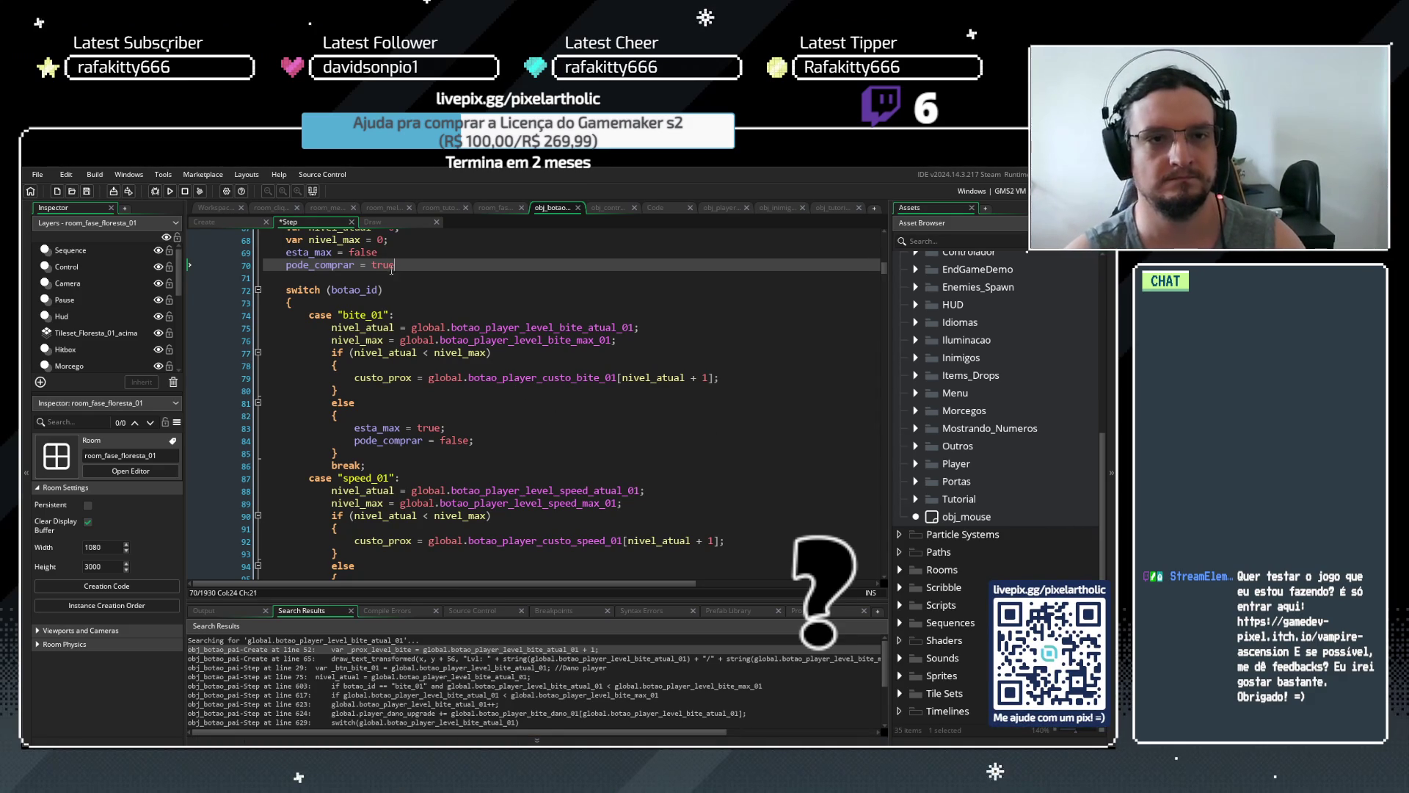
{"action": "left_click", "coordinate": [247, 223]}
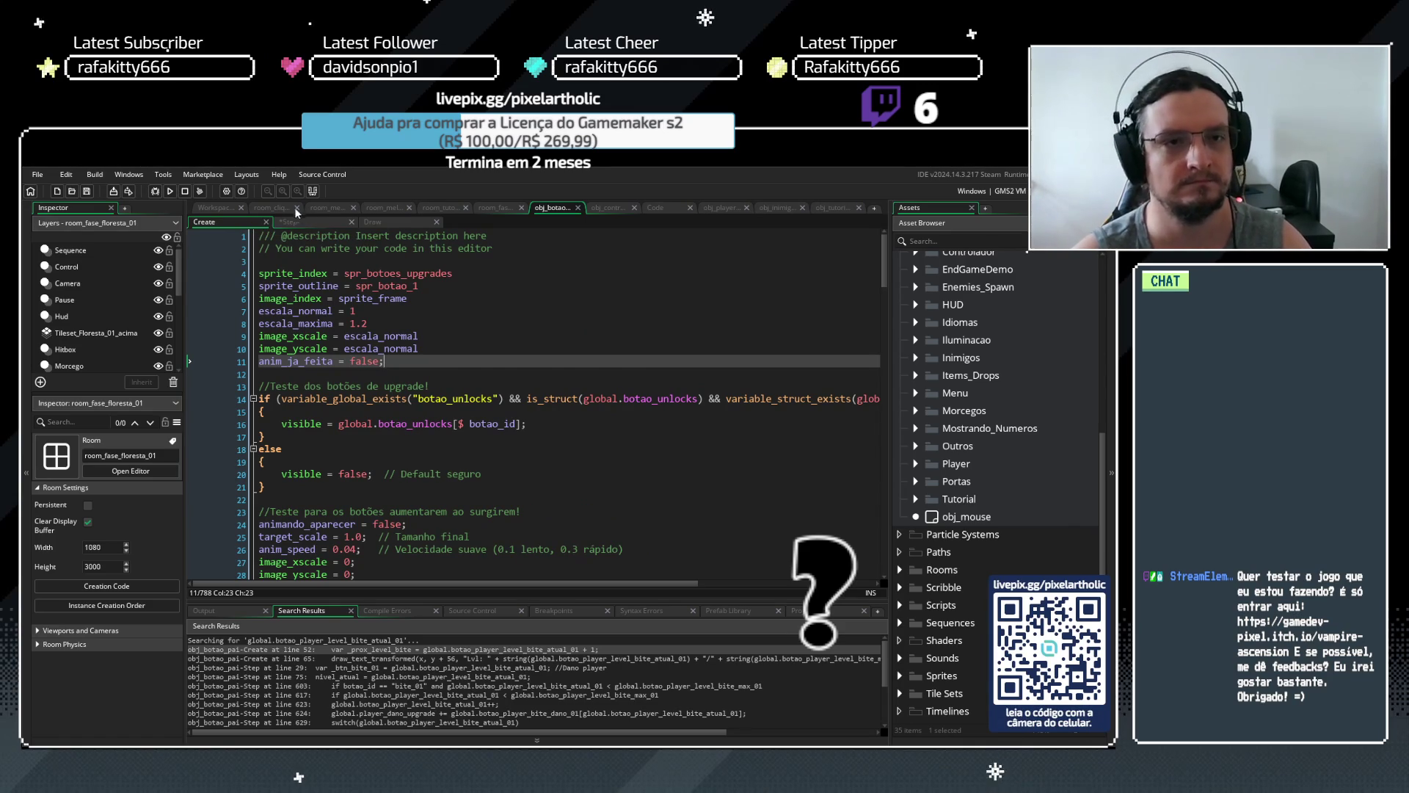
{"action": "left_click", "coordinate": [293, 223]}
{"action": "left_click_drag", "start_coordinate": [394, 265], "coordinate": [286, 257]}
{"action": "left_click", "coordinate": [389, 267]}
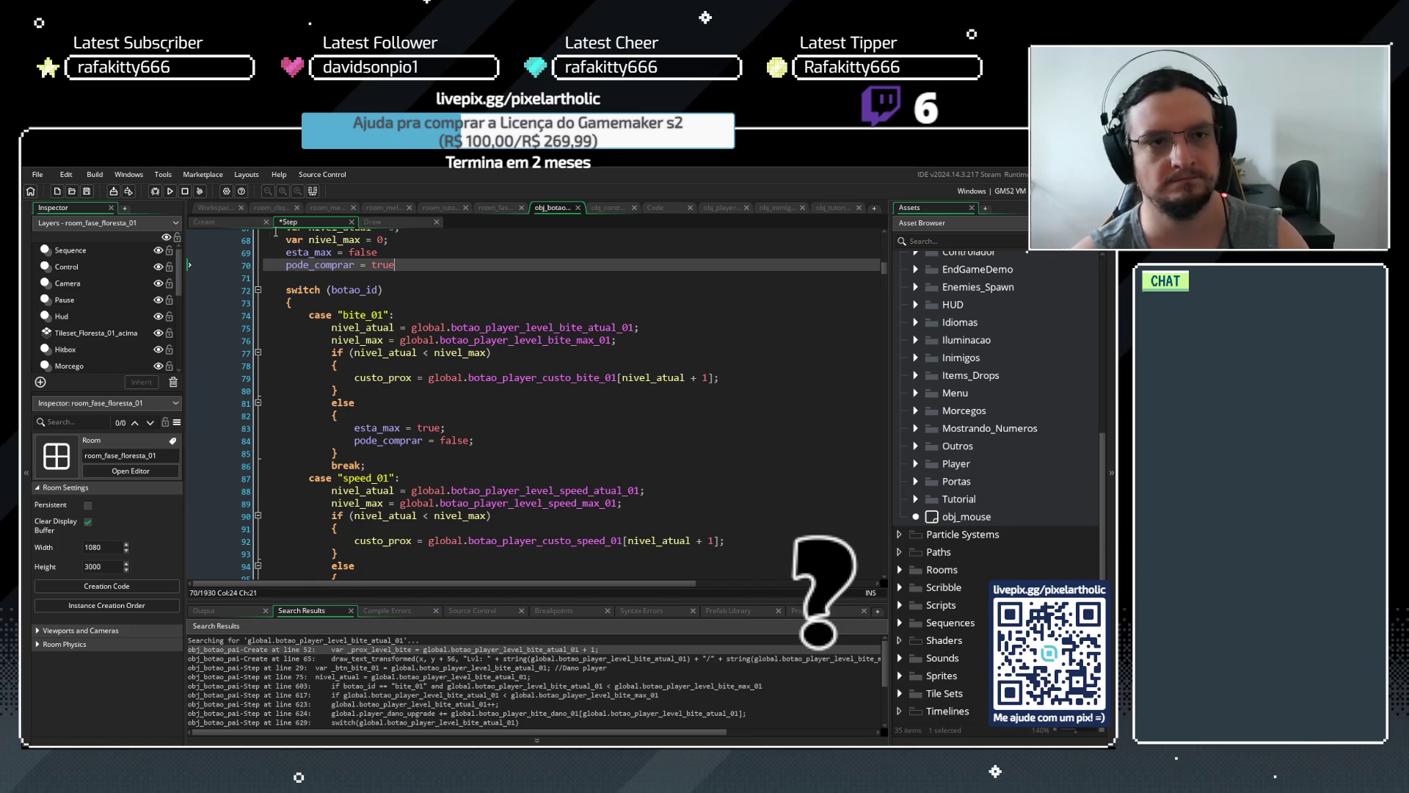
{"action": "key", "text": "ctrl+Tab"}
{"action": "scroll", "coordinate": [682, 412], "scroll_direction": "down", "scroll_amount": 10}
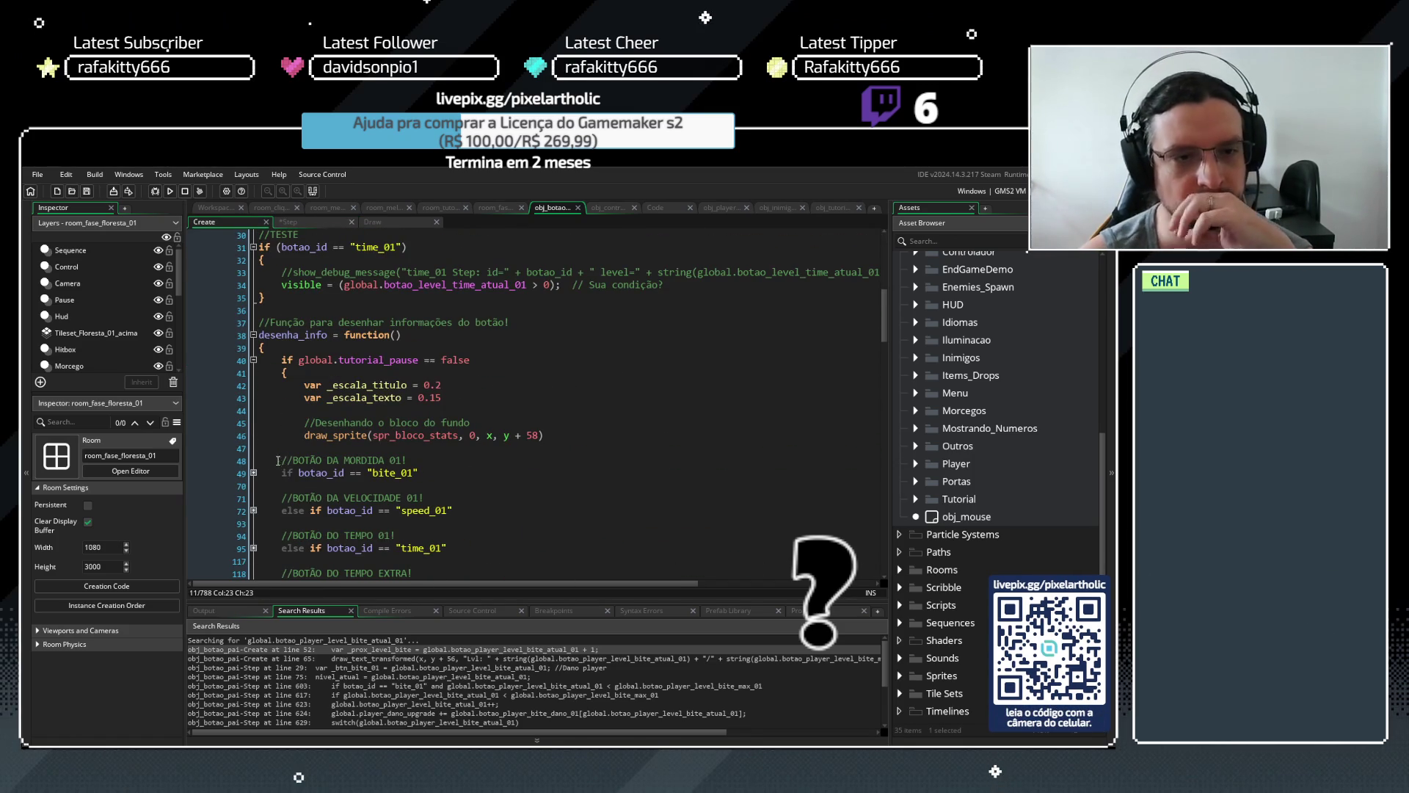
{"action": "left_click", "coordinate": [253, 472]}
{"action": "scroll", "coordinate": [351, 438], "scroll_direction": "down", "scroll_amount": 5}
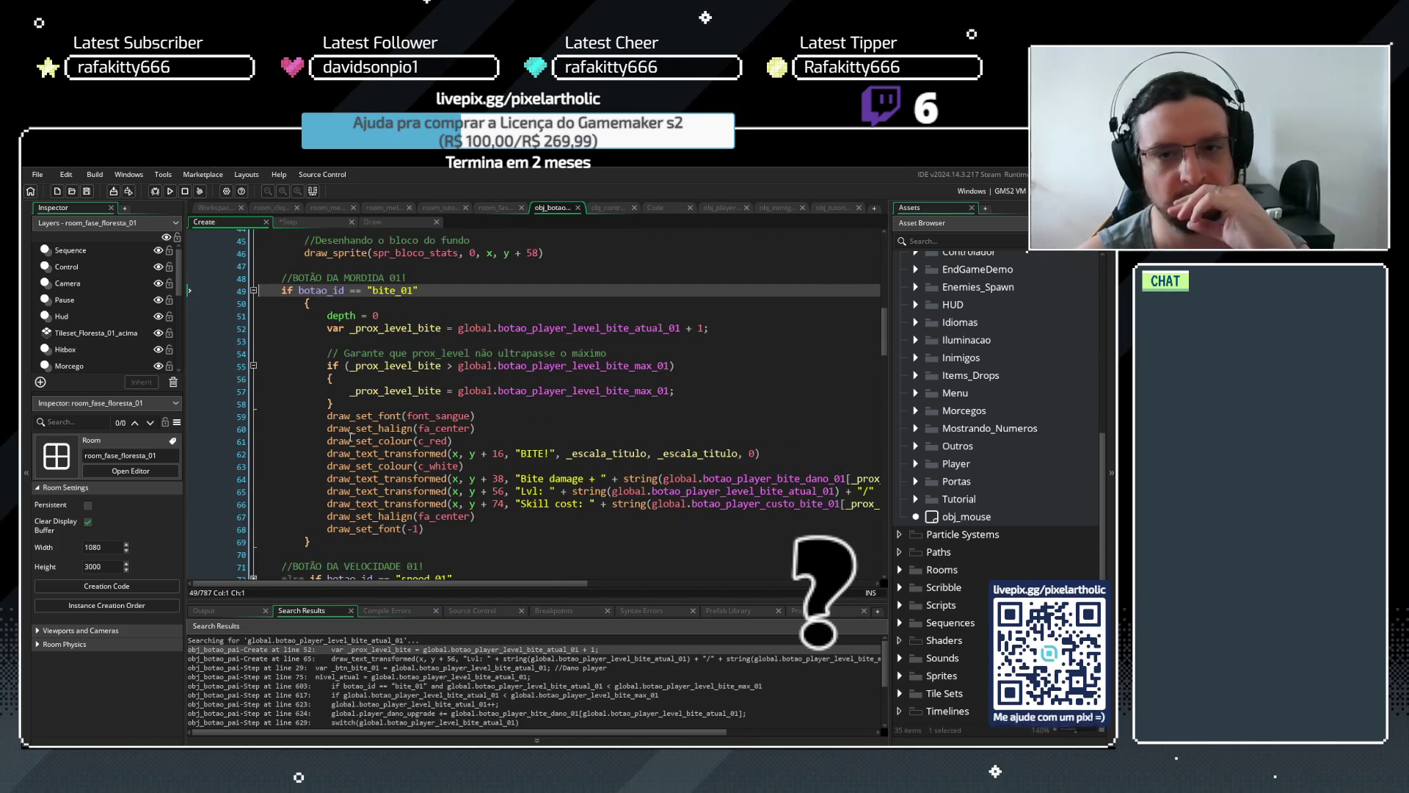
{"action": "scroll", "coordinate": [351, 438], "scroll_direction": "up", "scroll_amount": 5}
{"action": "left_click", "coordinate": [254, 472]}
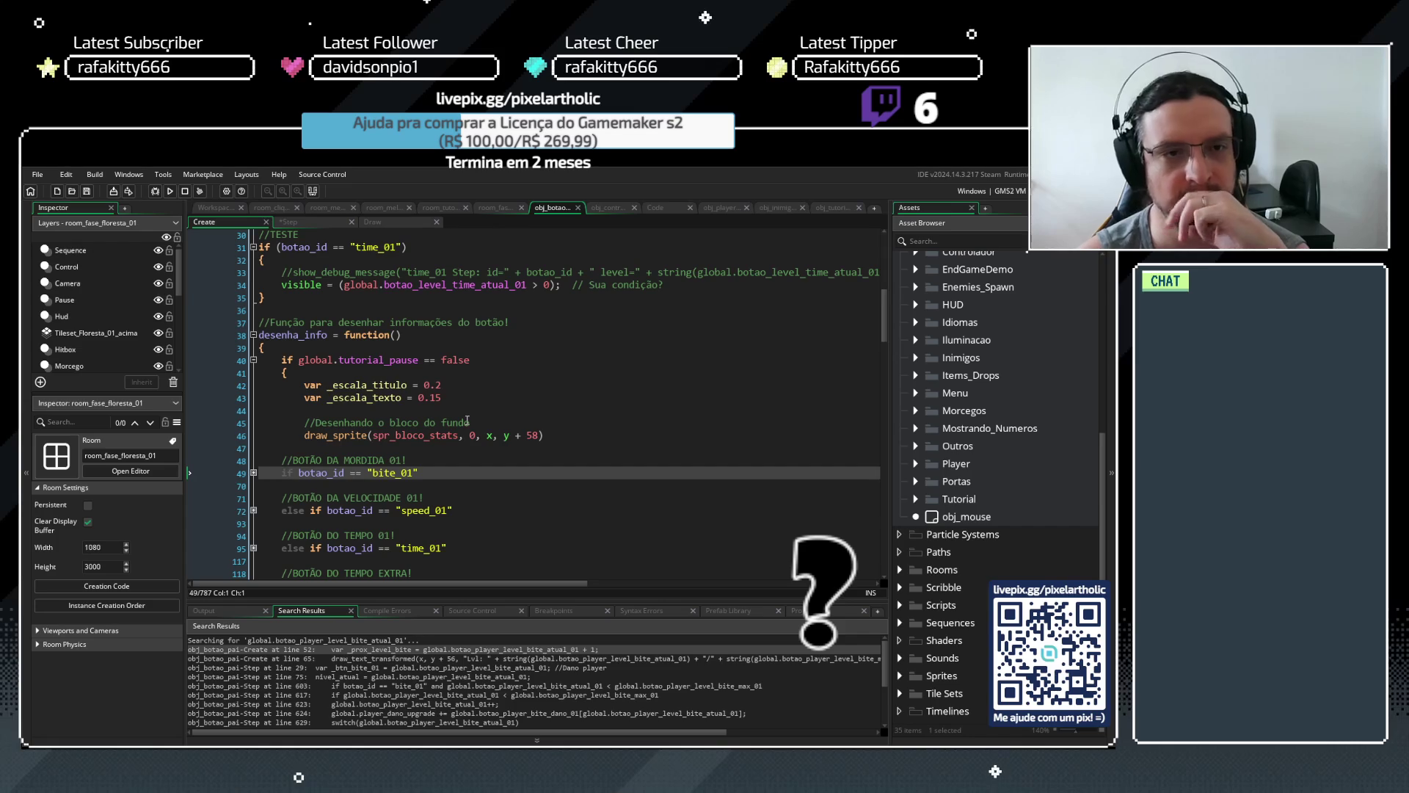
{"action": "scroll", "coordinate": [334, 378], "scroll_direction": "up", "scroll_amount": 10}
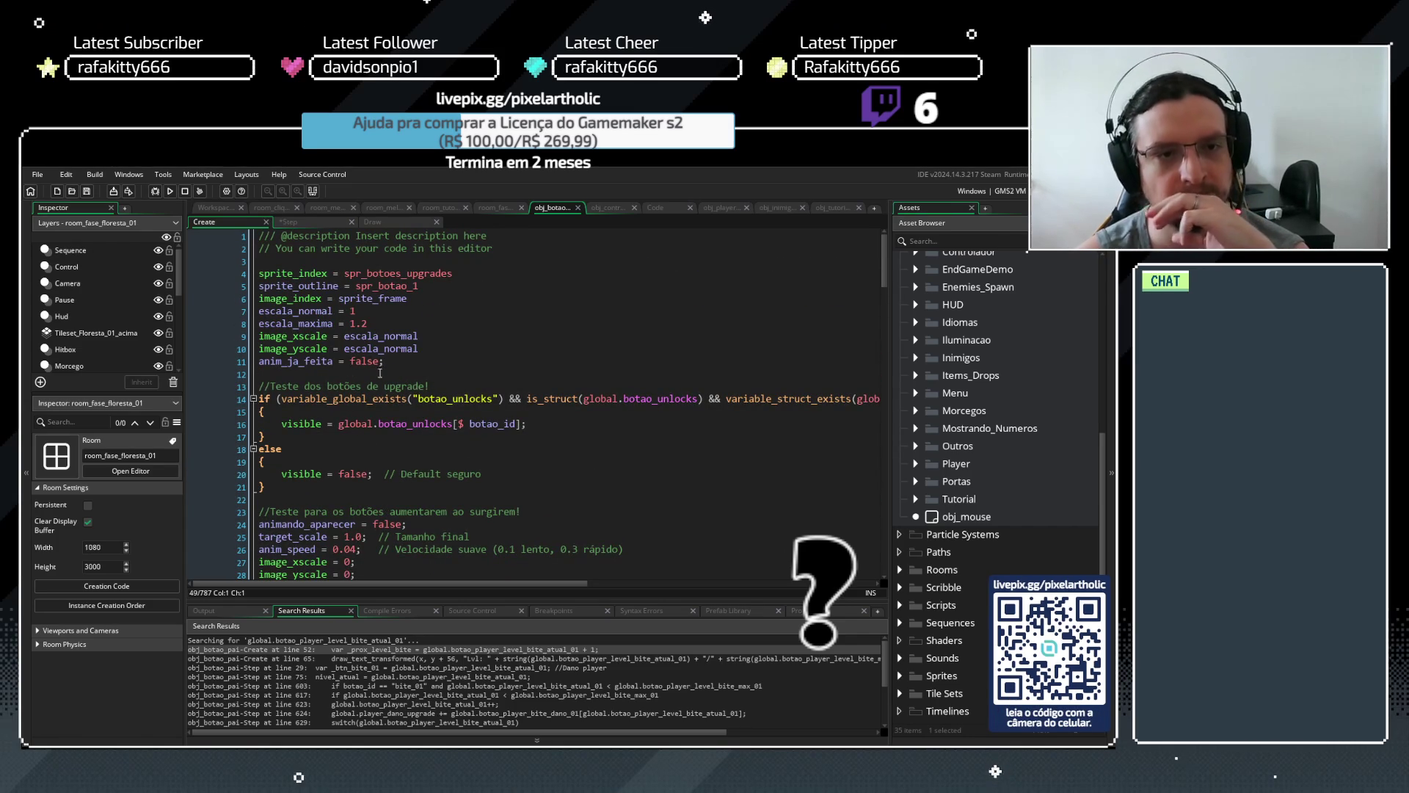
Add esta_max = false and pode_comprar = false below line 11 of the Create code
{"action": "left_click", "coordinate": [397, 363]}
{"action": "key", "text": "Return"}
{"action": "key", "text": "Return"}
{"action": "type", "text": "esta_max = false"}
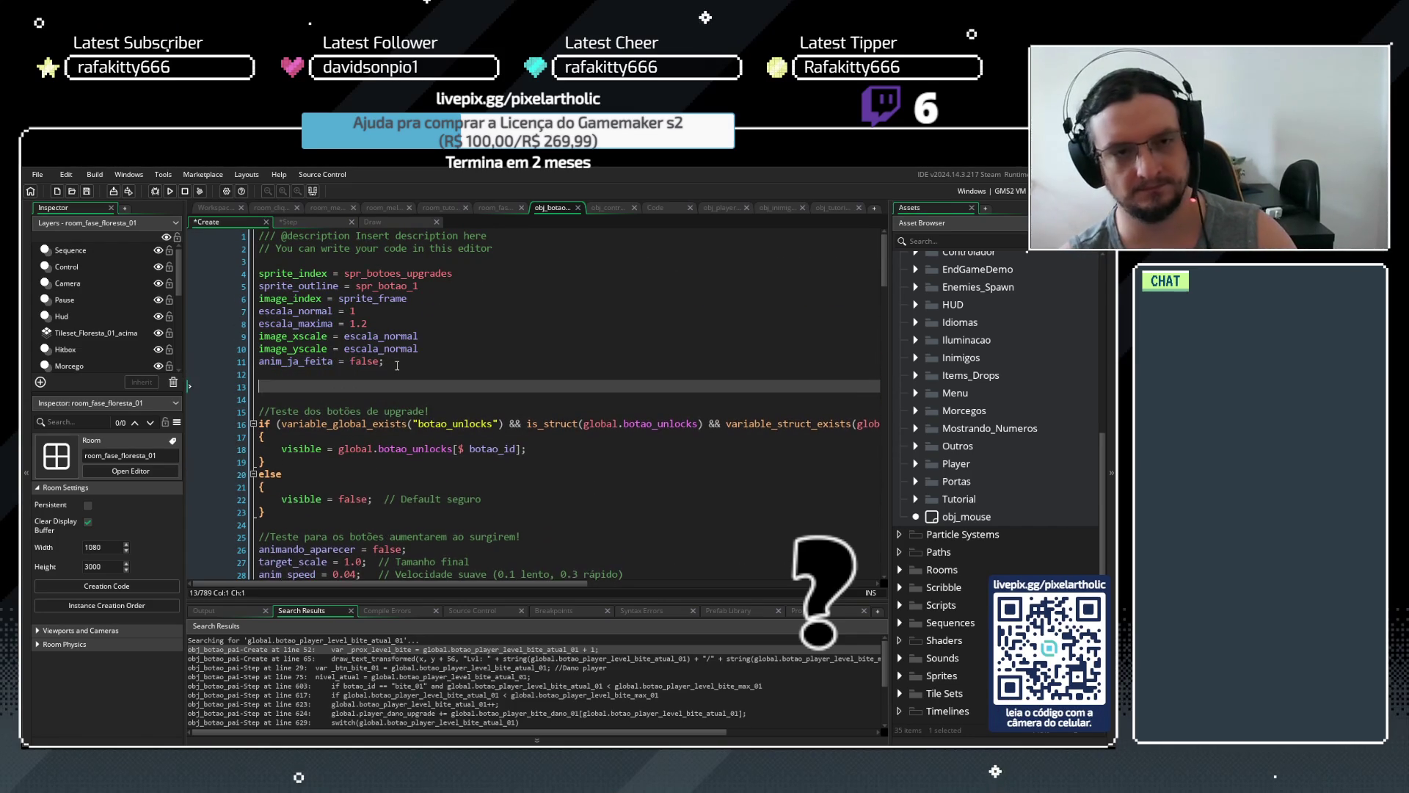
{"action": "key", "text": "Return"}
{"action": "type", "text": "pode_comprar = true"}
{"action": "double_click", "coordinate": [347, 399]}
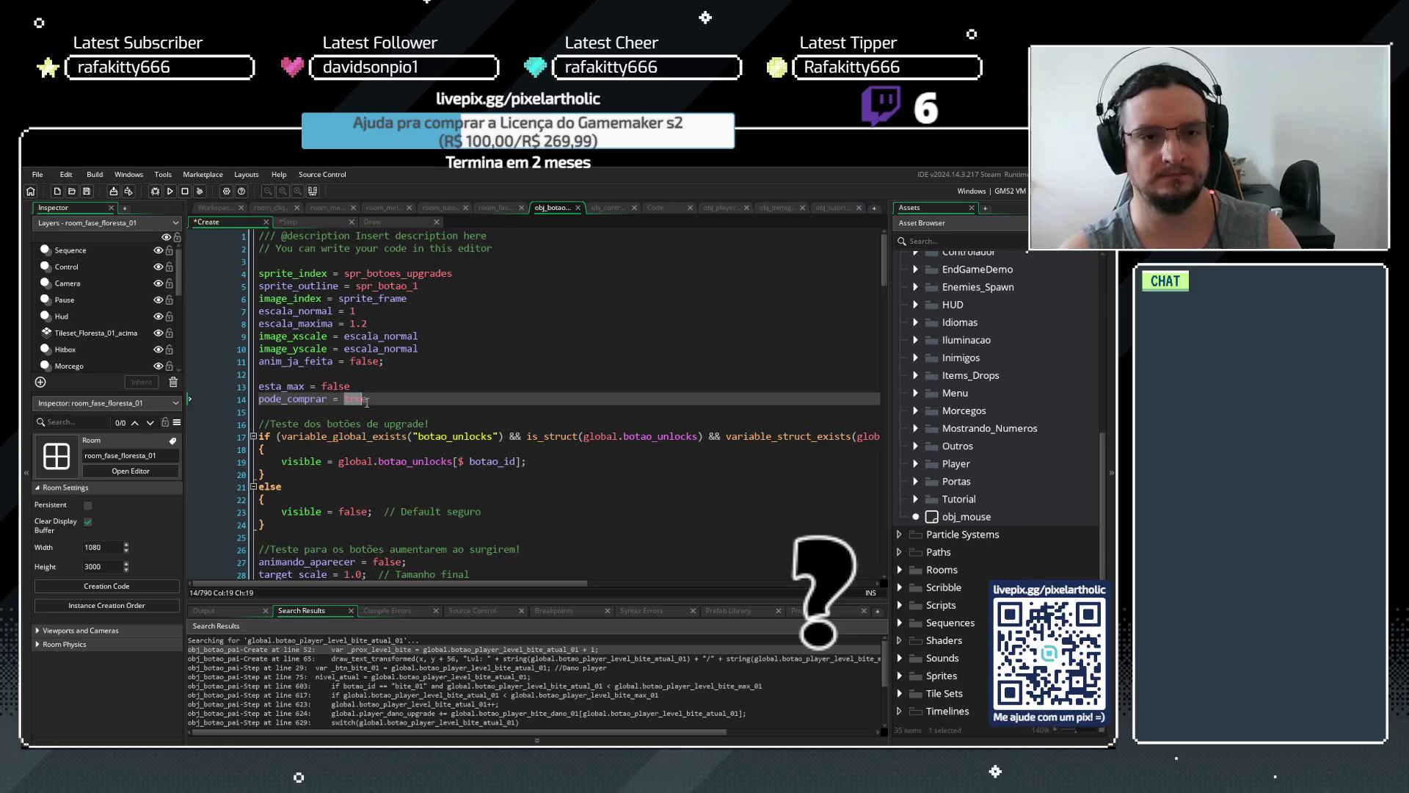
{"action": "type", "text": "false"}
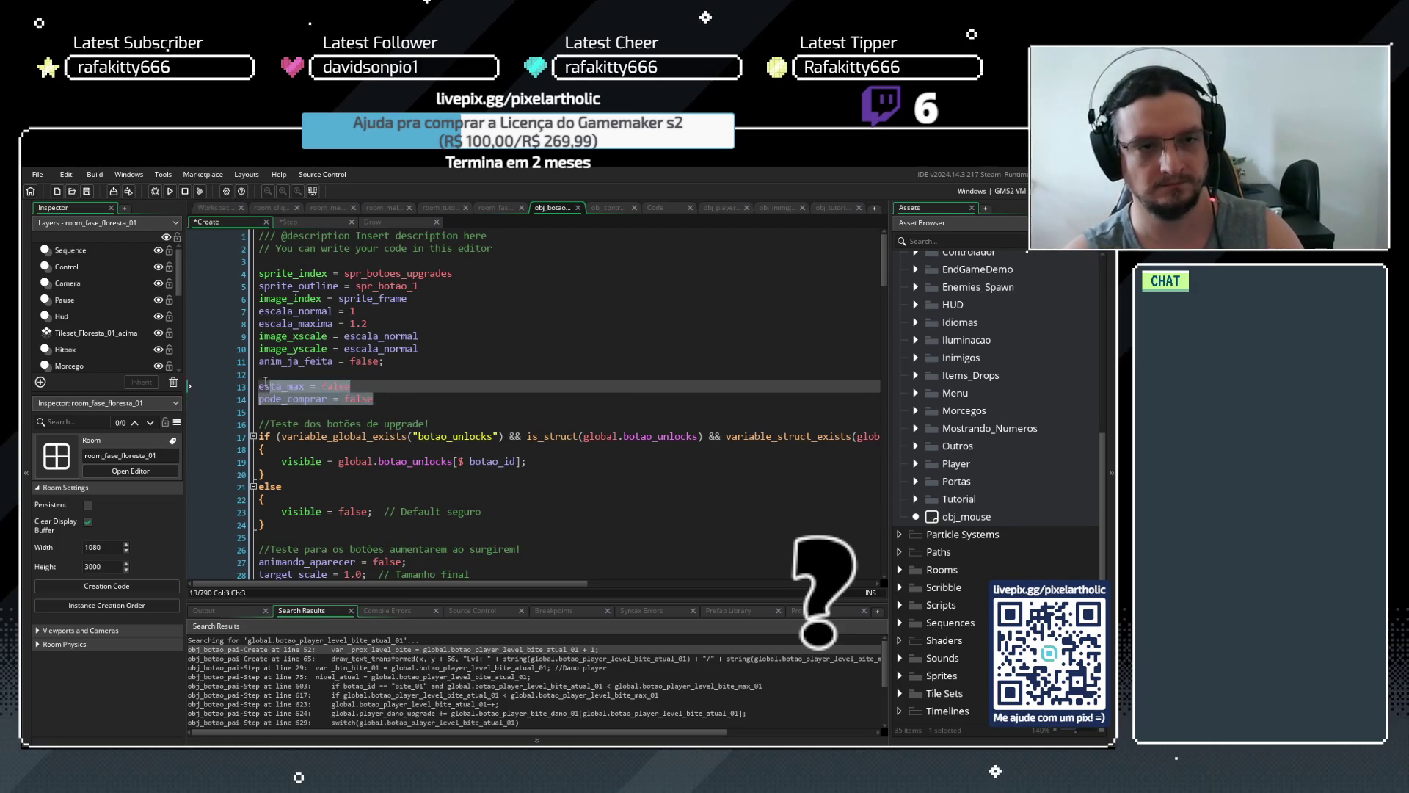
{"action": "left_click", "coordinate": [298, 358]}
{"action": "key", "text": "ctrl+shift+End"}
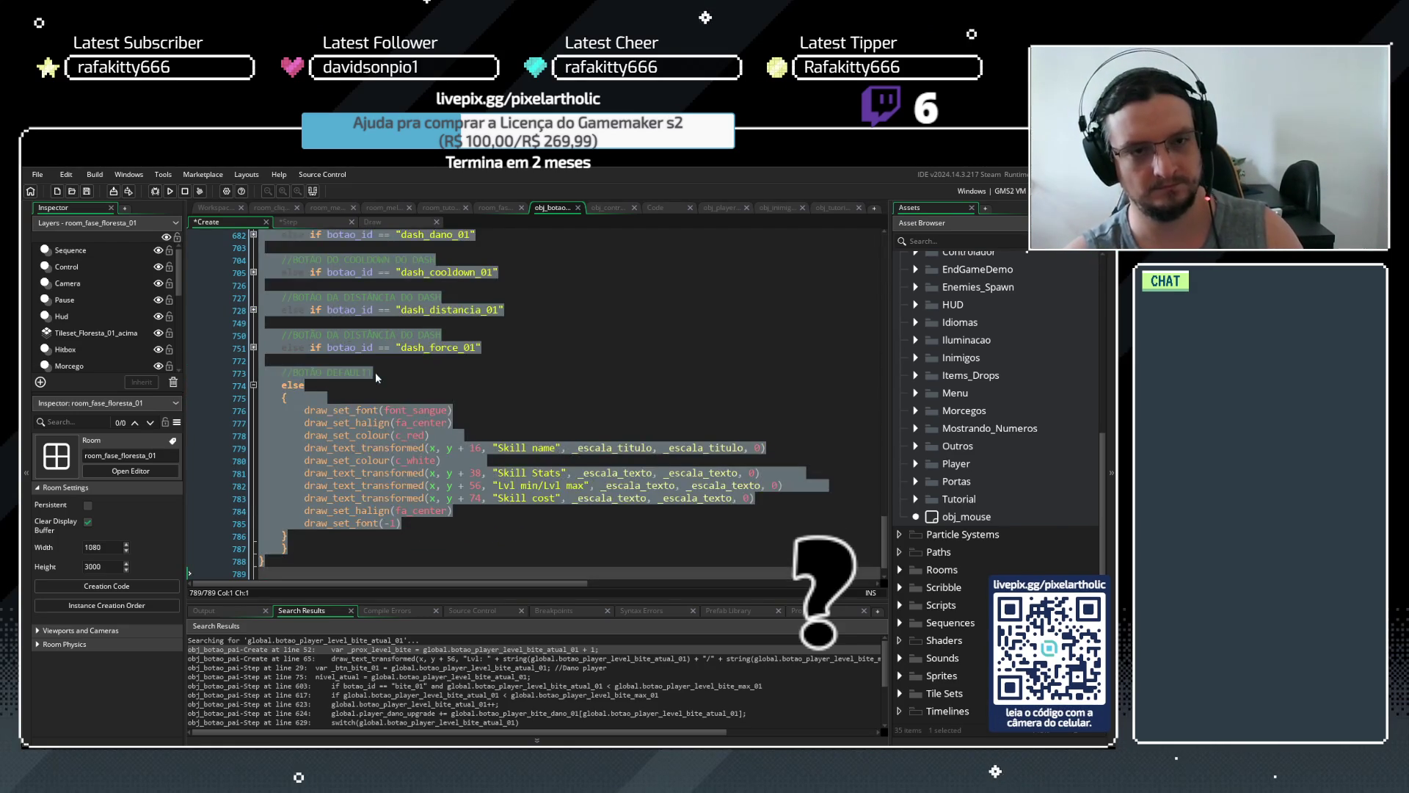
{"action": "left_click", "coordinate": [381, 373]}
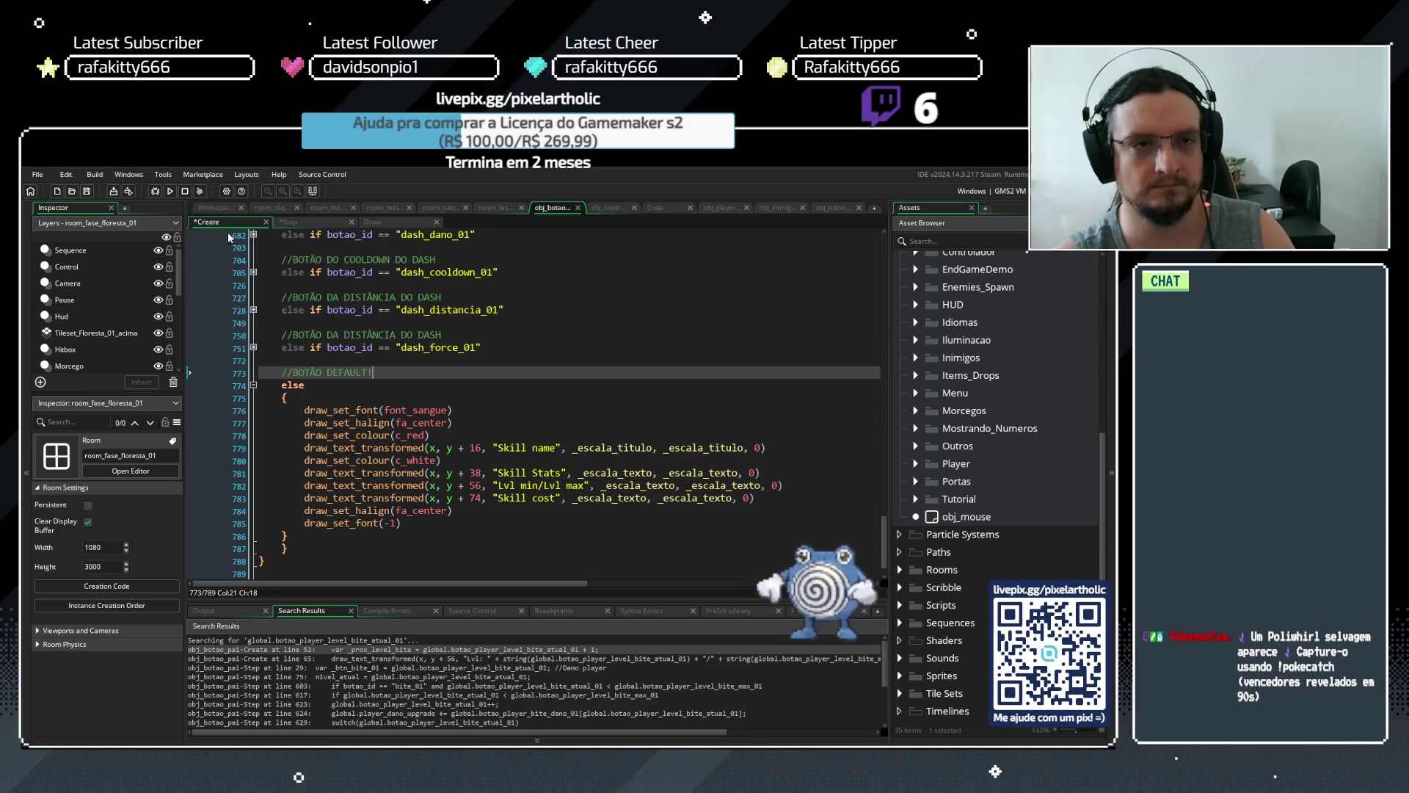
Undo an accidental paste at line 12 of the Create code
{"action": "scroll", "coordinate": [554, 335], "scroll_direction": "up", "scroll_amount": 12}
{"action": "scroll", "coordinate": [553, 335], "scroll_direction": "up", "scroll_amount": 20}
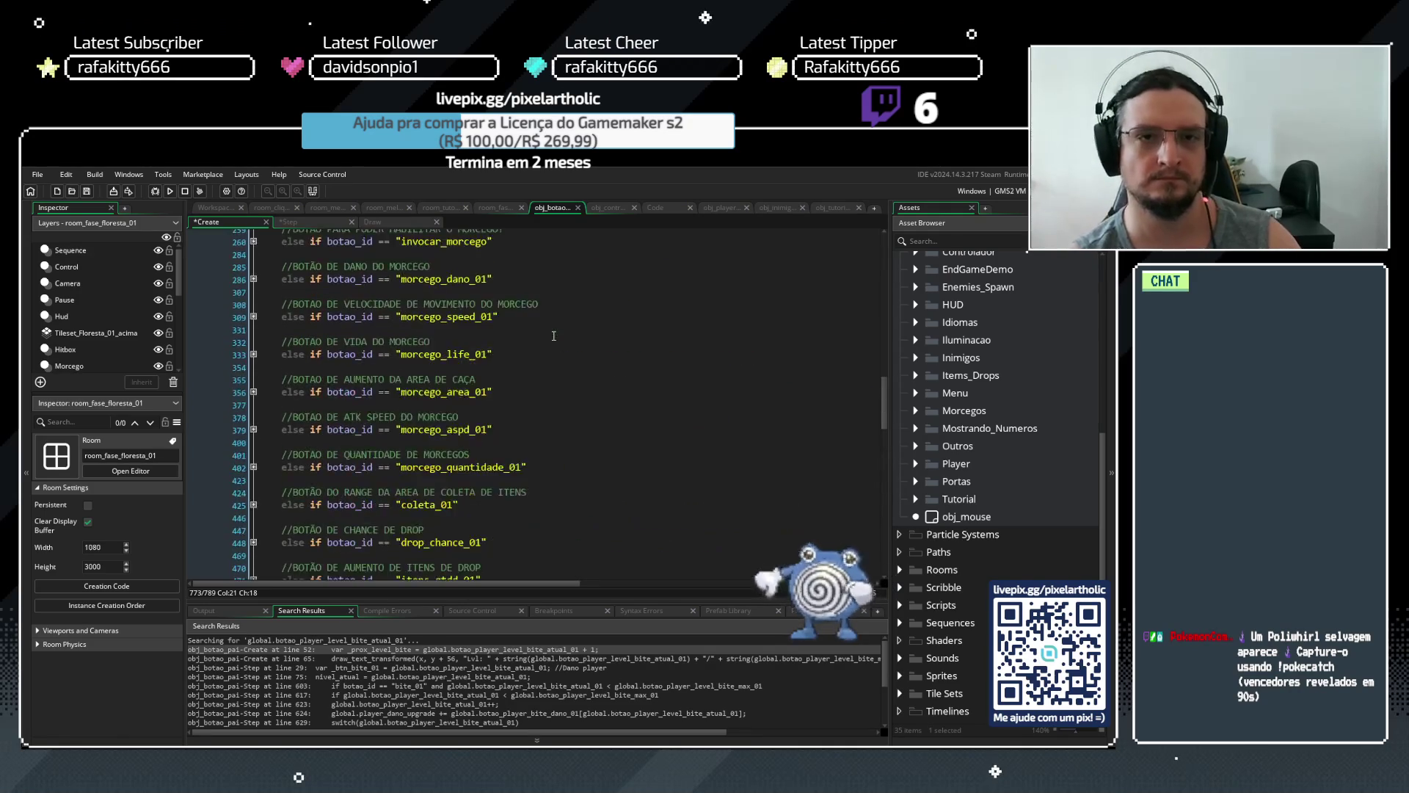
{"action": "scroll", "coordinate": [553, 337], "scroll_direction": "up", "scroll_amount": 10}
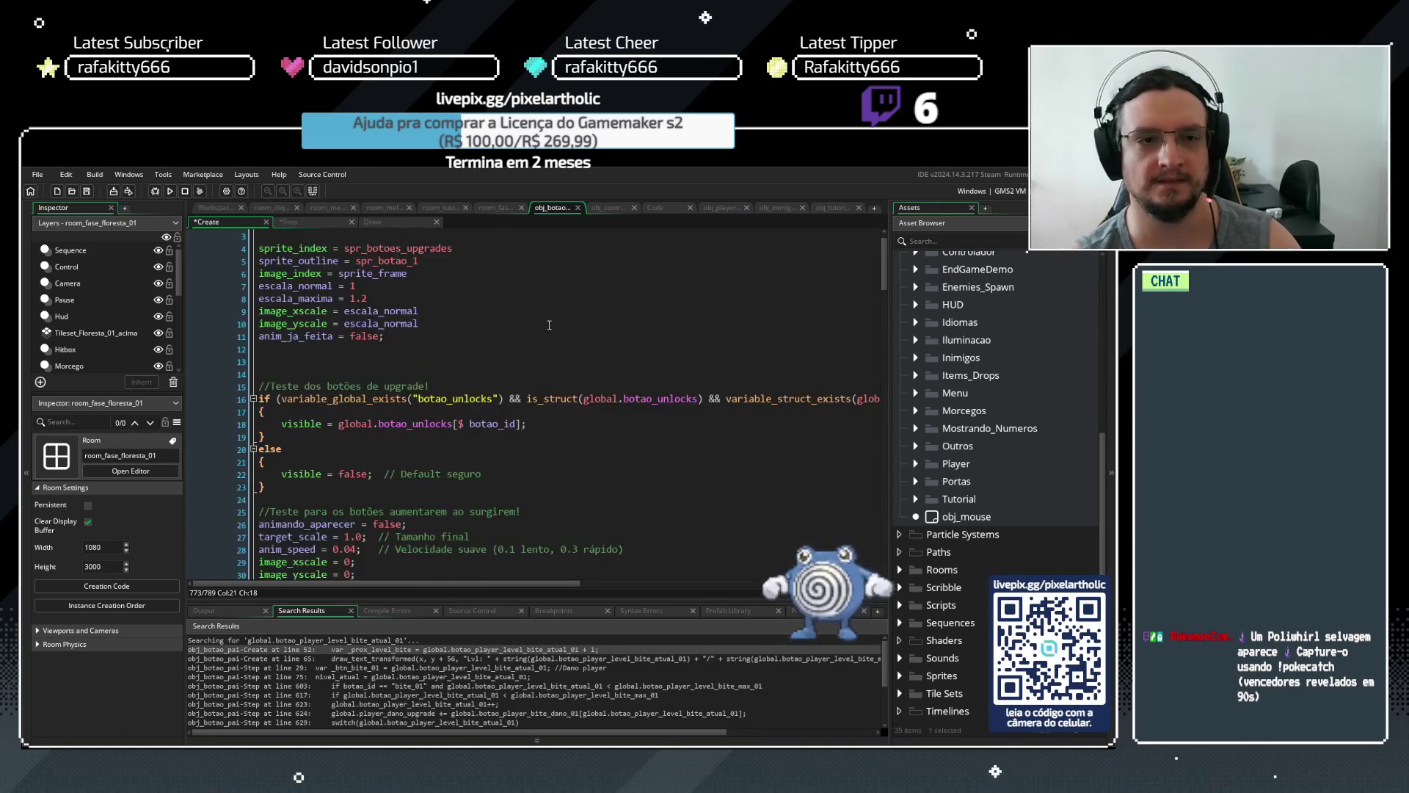
{"action": "left_click", "coordinate": [297, 373]}
{"action": "key", "text": "ctrl+v"}
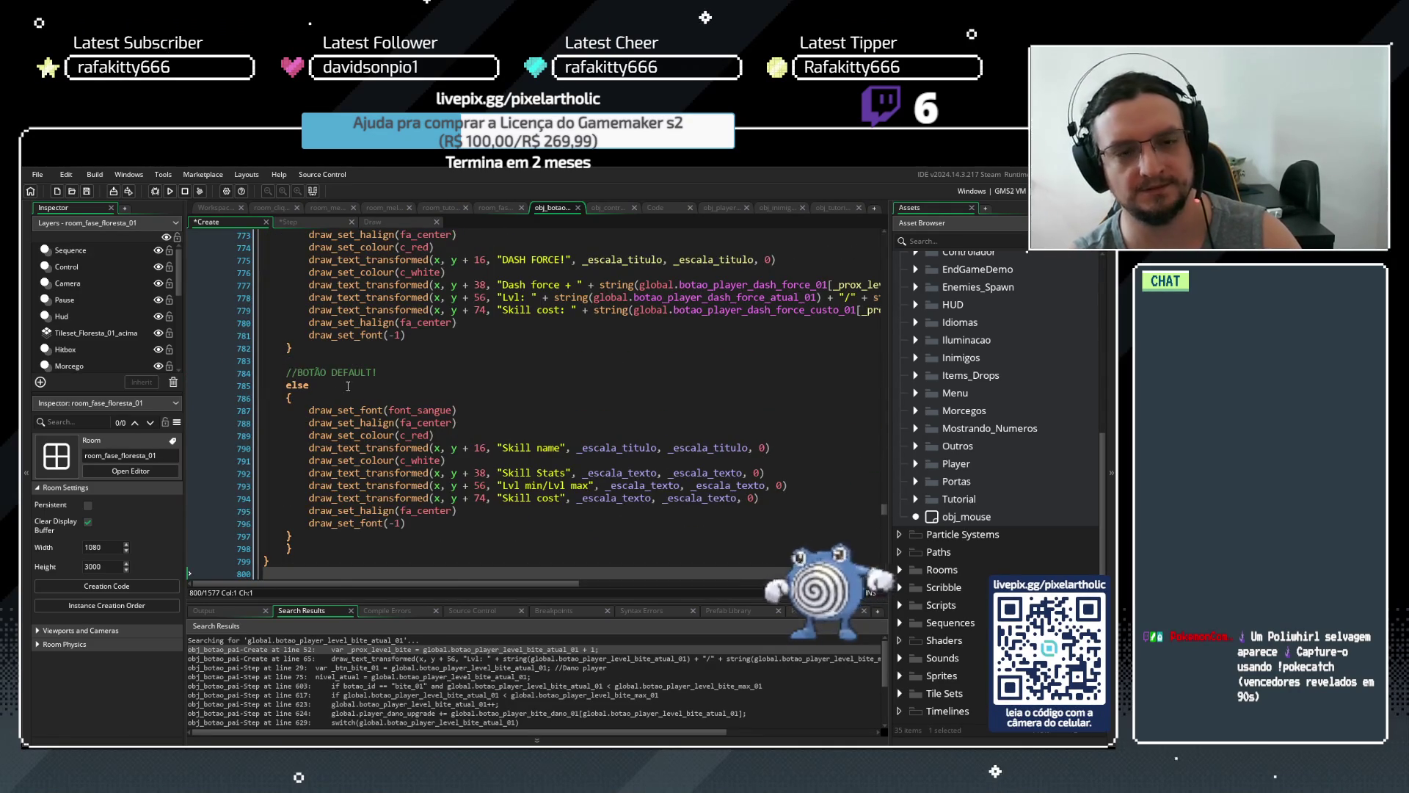
{"action": "key", "text": "ctrl+z"}
Select the esta_max and pode_comprar lines 69–70 in the Step event
{"action": "scroll", "coordinate": [484, 394], "scroll_direction": "up", "scroll_amount": 4}
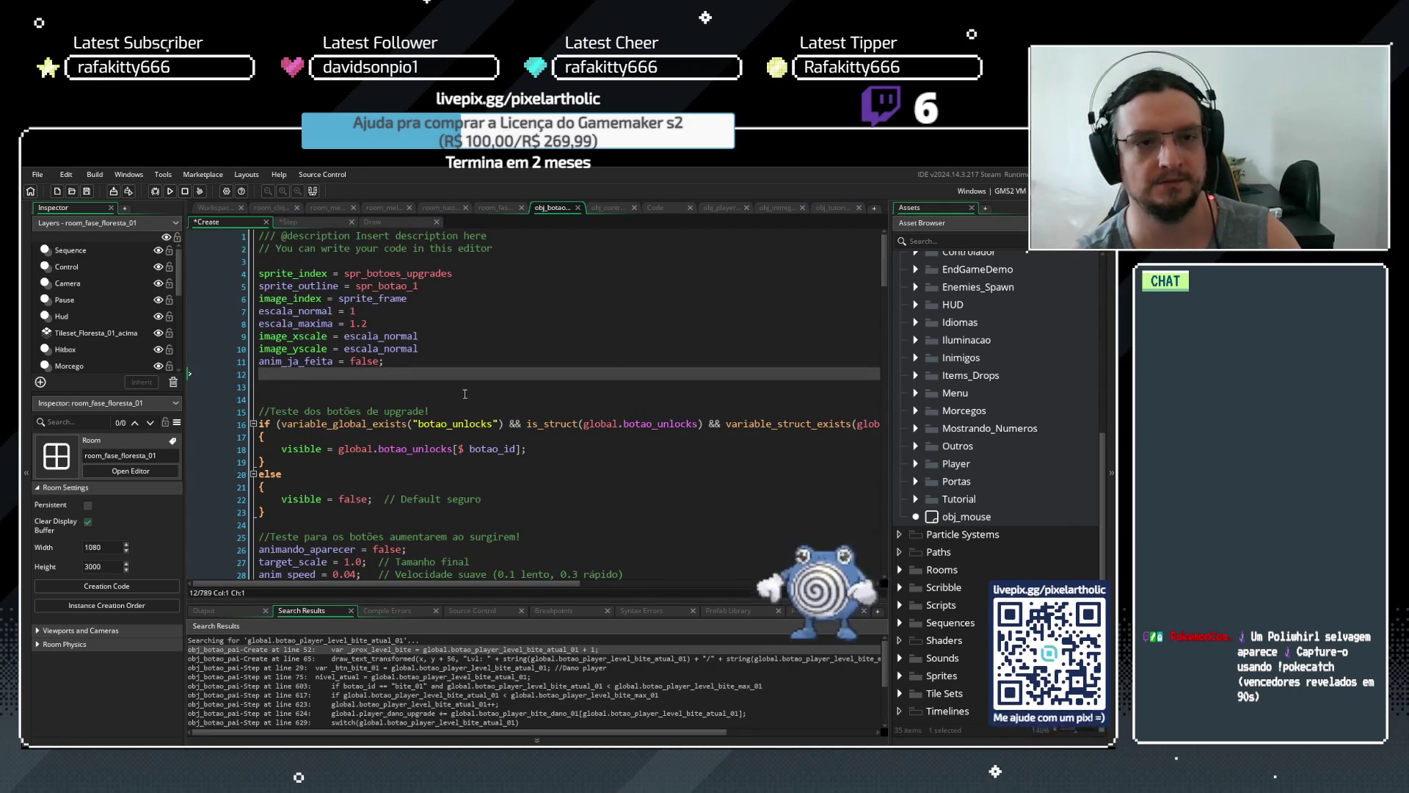
{"action": "left_click", "coordinate": [312, 223]}
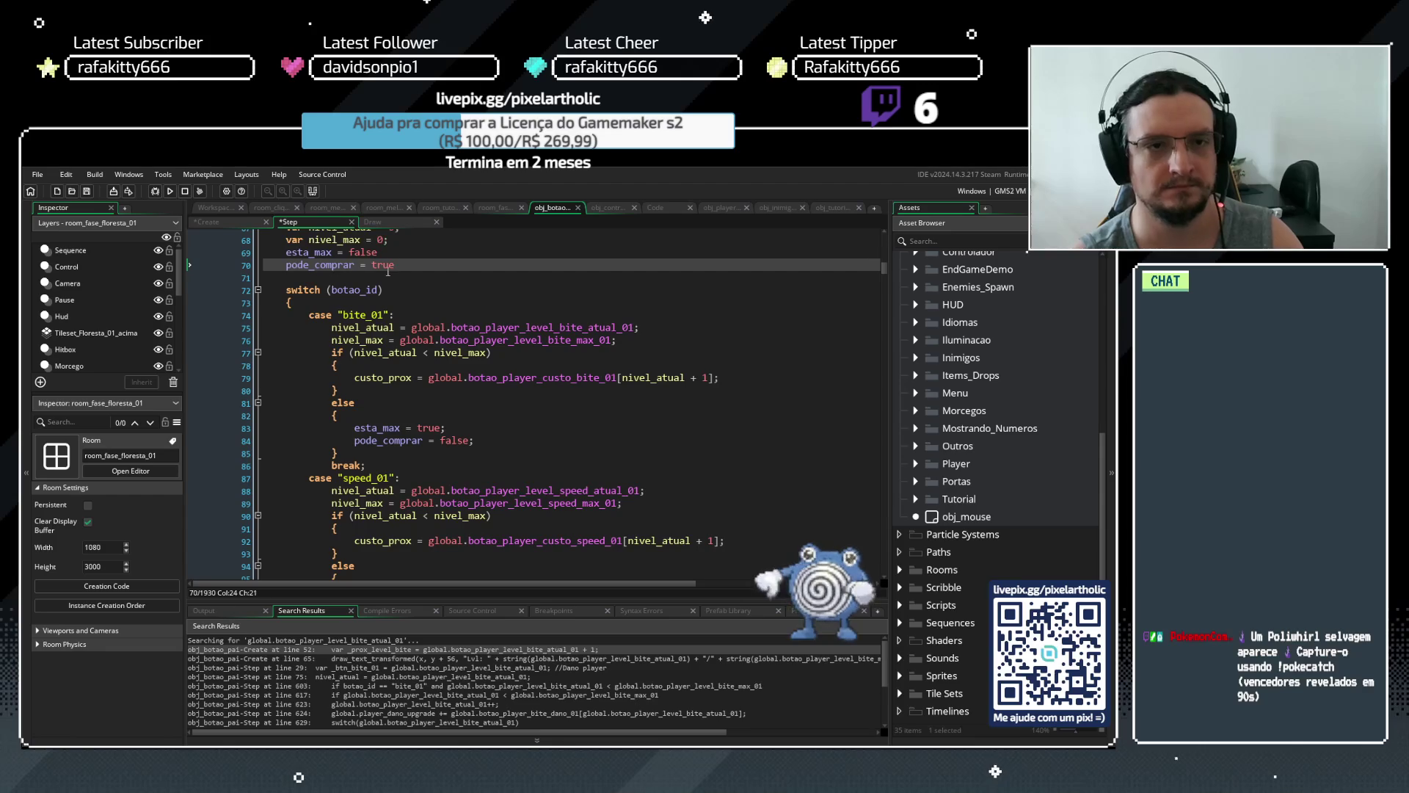
{"action": "left_click_drag", "start_coordinate": [395, 265], "coordinate": [292, 256]}
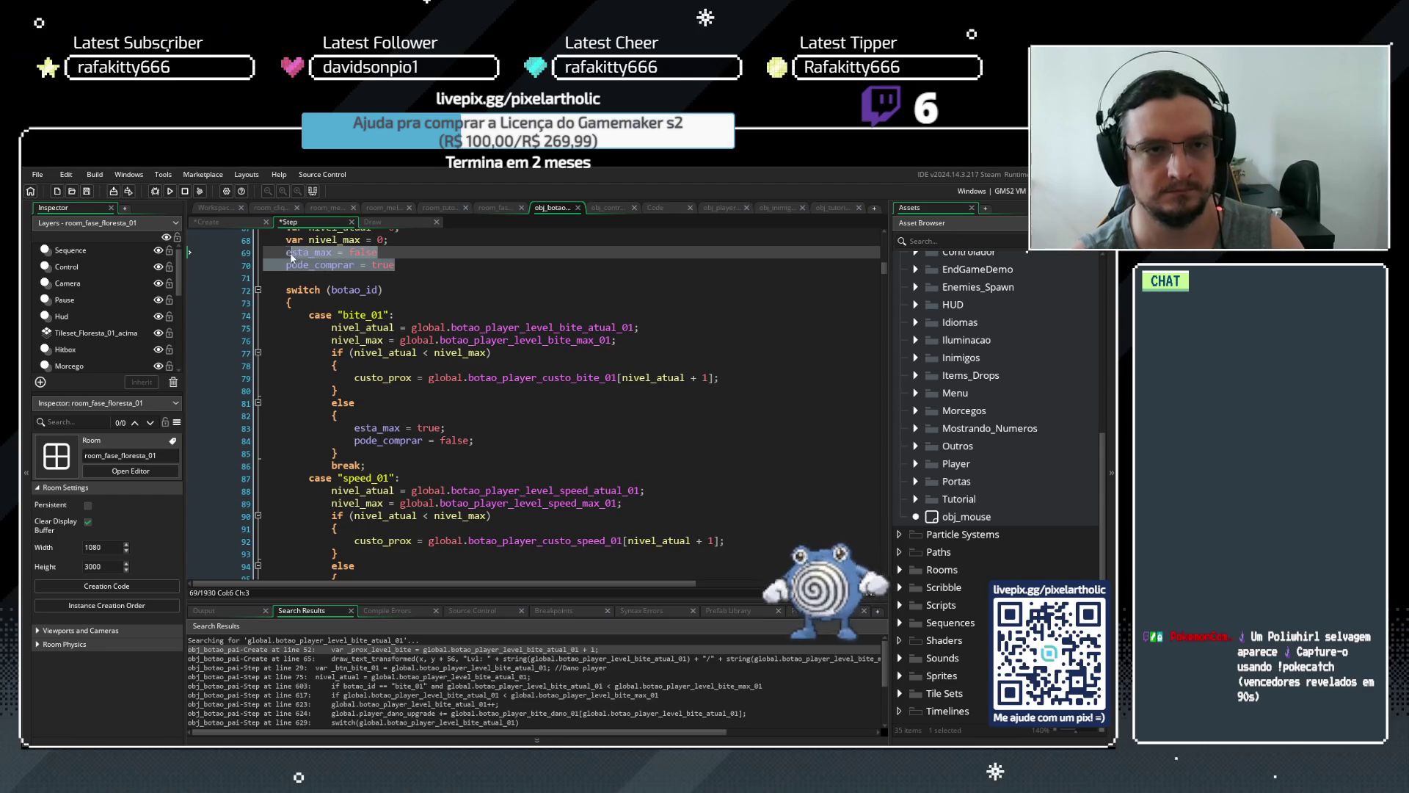
{"action": "left_click", "coordinate": [397, 265]}
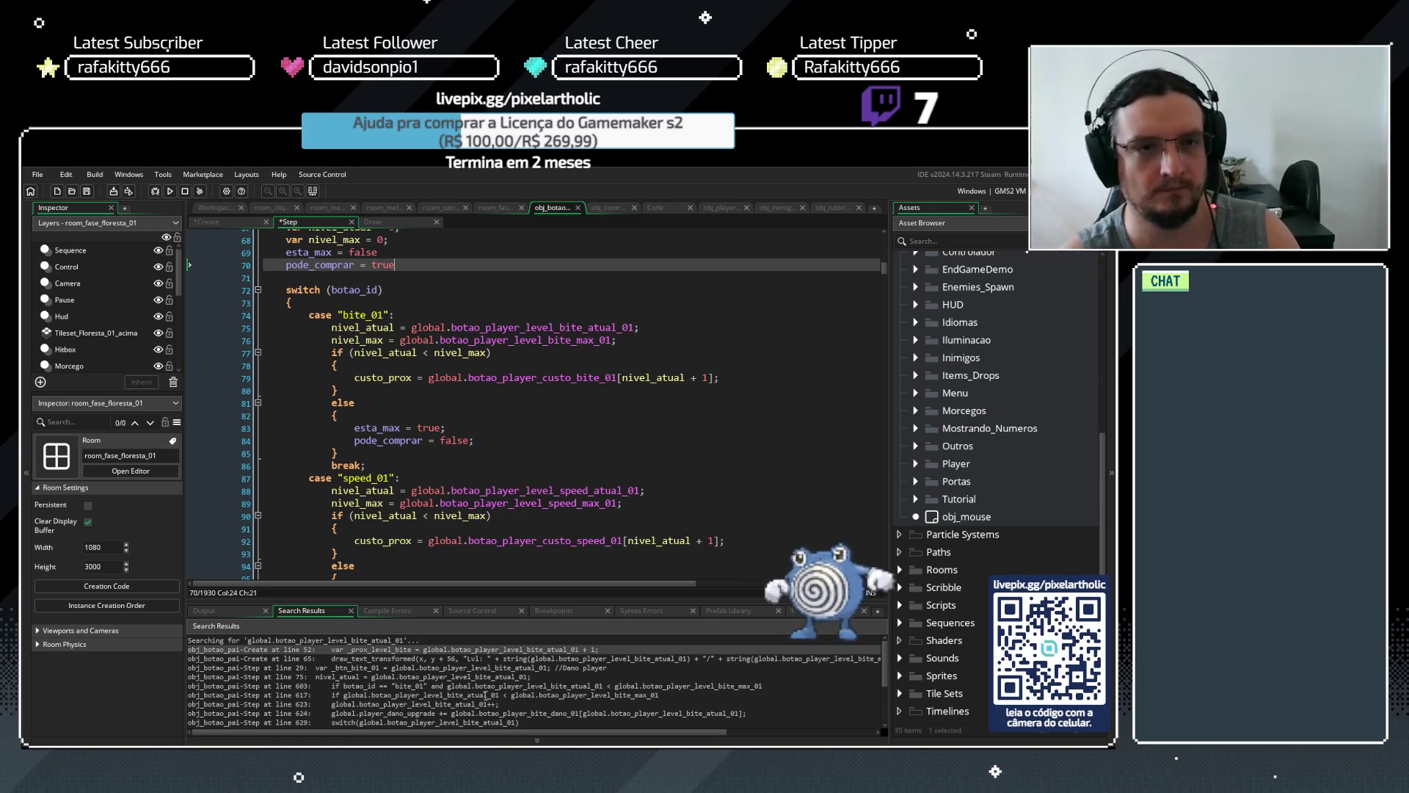
{"action": "mouse_move", "coordinate": [286, 251]}
{"action": "left_mouse_down"}
{"action": "mouse_move", "coordinate": [470, 266]}
{"action": "mouse_move", "coordinate": [400, 268]}
{"action": "left_mouse_up"}
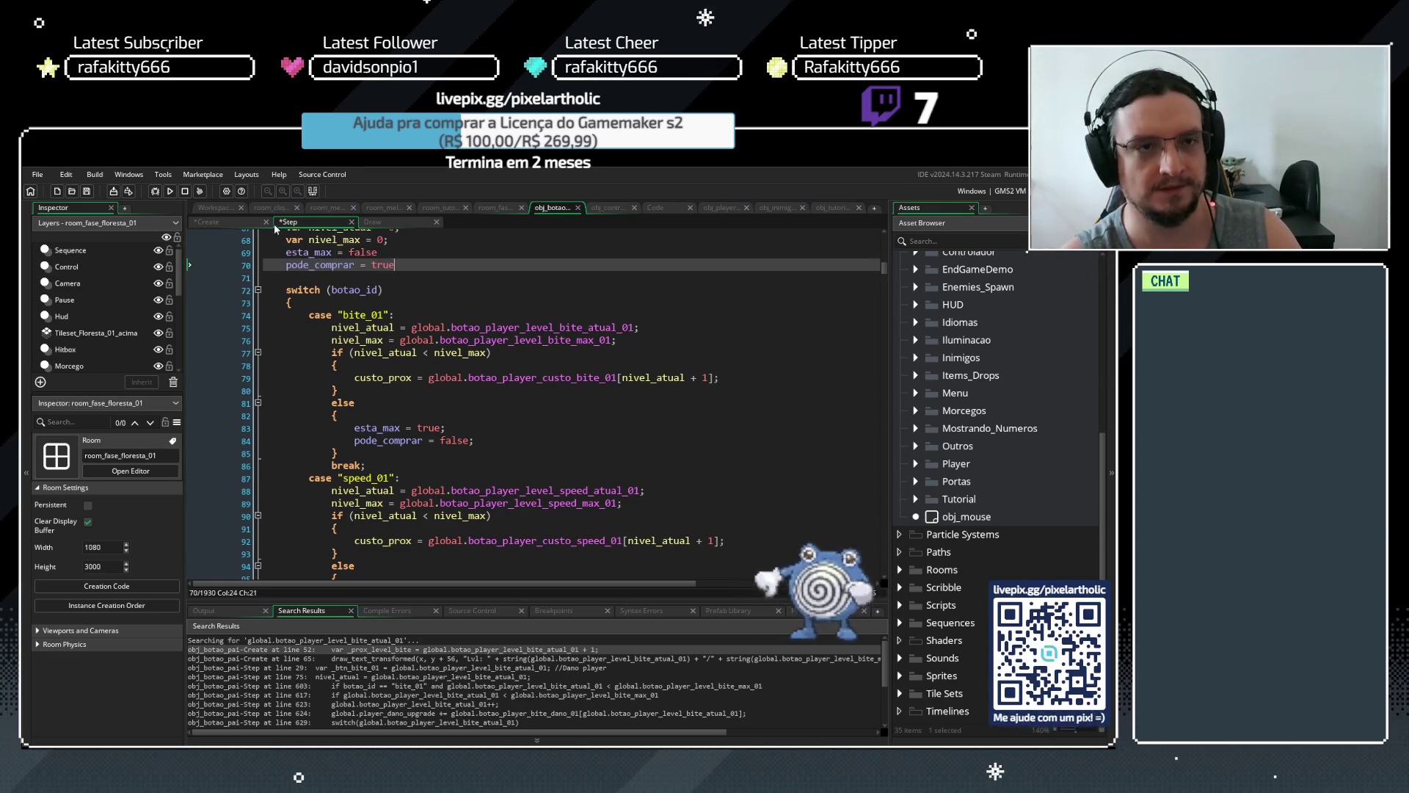
Paste the two lines at Create line 13, set pode_comprar to false, and run with F5
{"action": "left_click", "coordinate": [235, 222]}
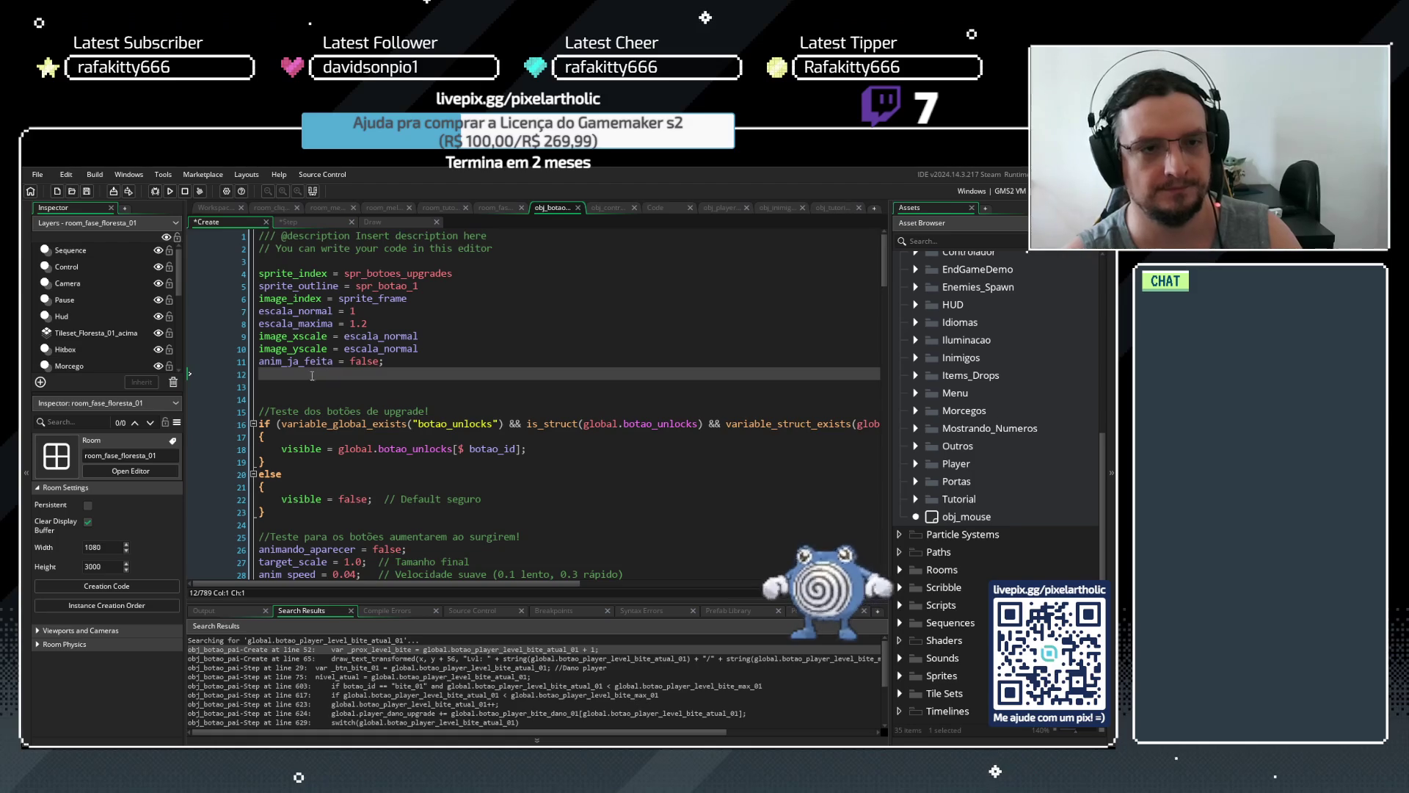
{"action": "key", "text": "Return"}
{"action": "key", "text": "ctrl+v"}
{"action": "left_click", "coordinate": [383, 402]}
{"action": "key", "text": "Delete"}
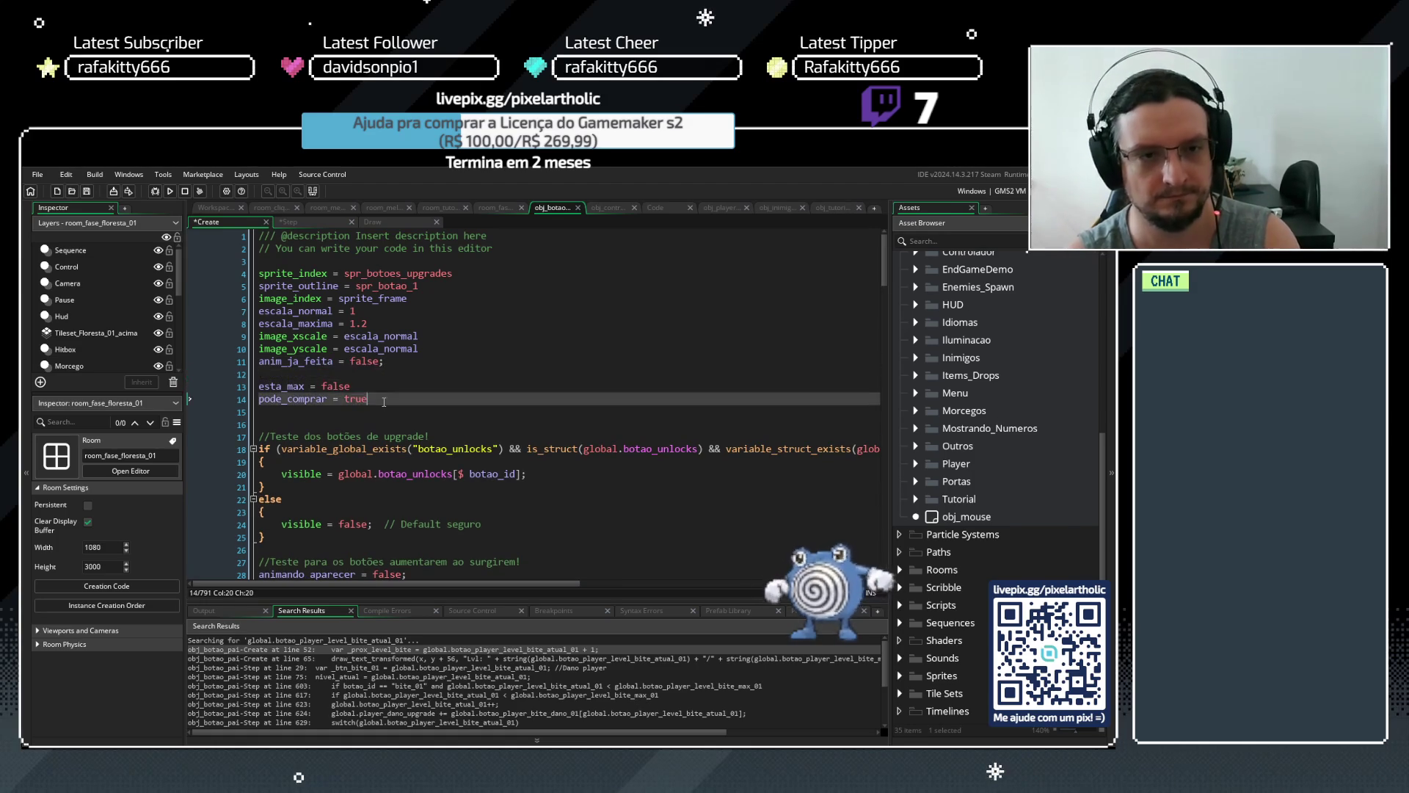
{"action": "double_click", "coordinate": [359, 399]}
{"action": "type", "text": "false"}
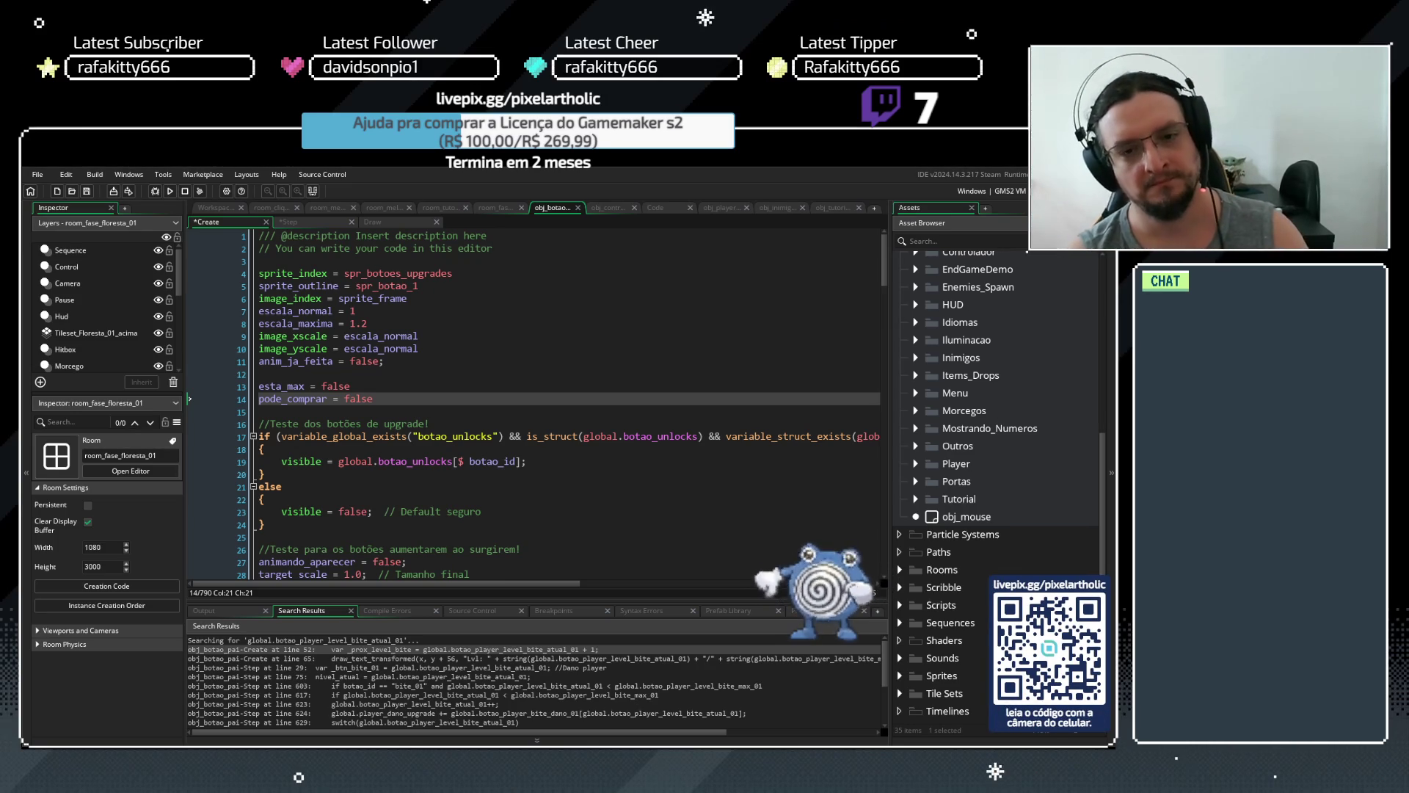
{"action": "key", "text": "F5"}
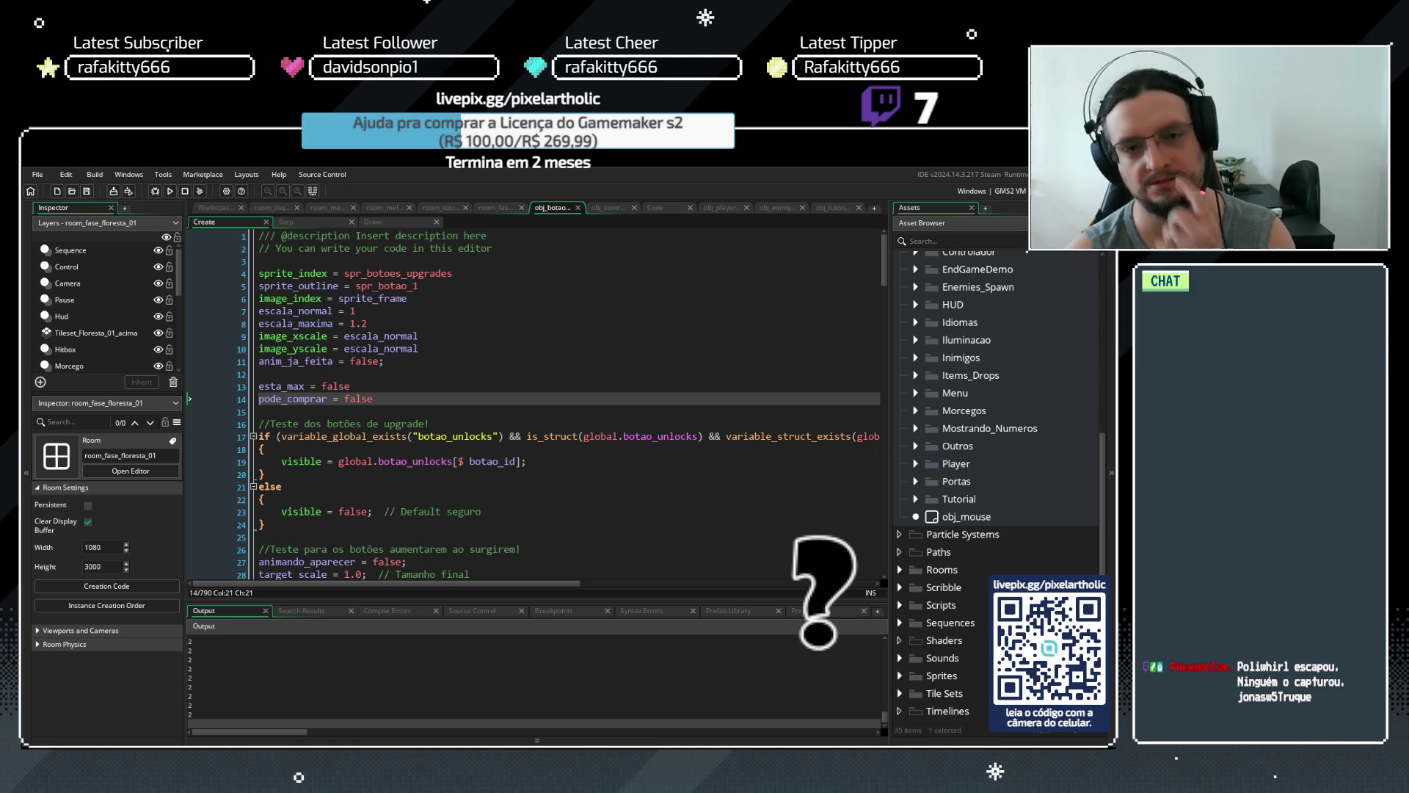
Finish the tutorial, buy the Bite upgrade, start the next night, then return to the title menu
{"action": "key", "text": "space"}
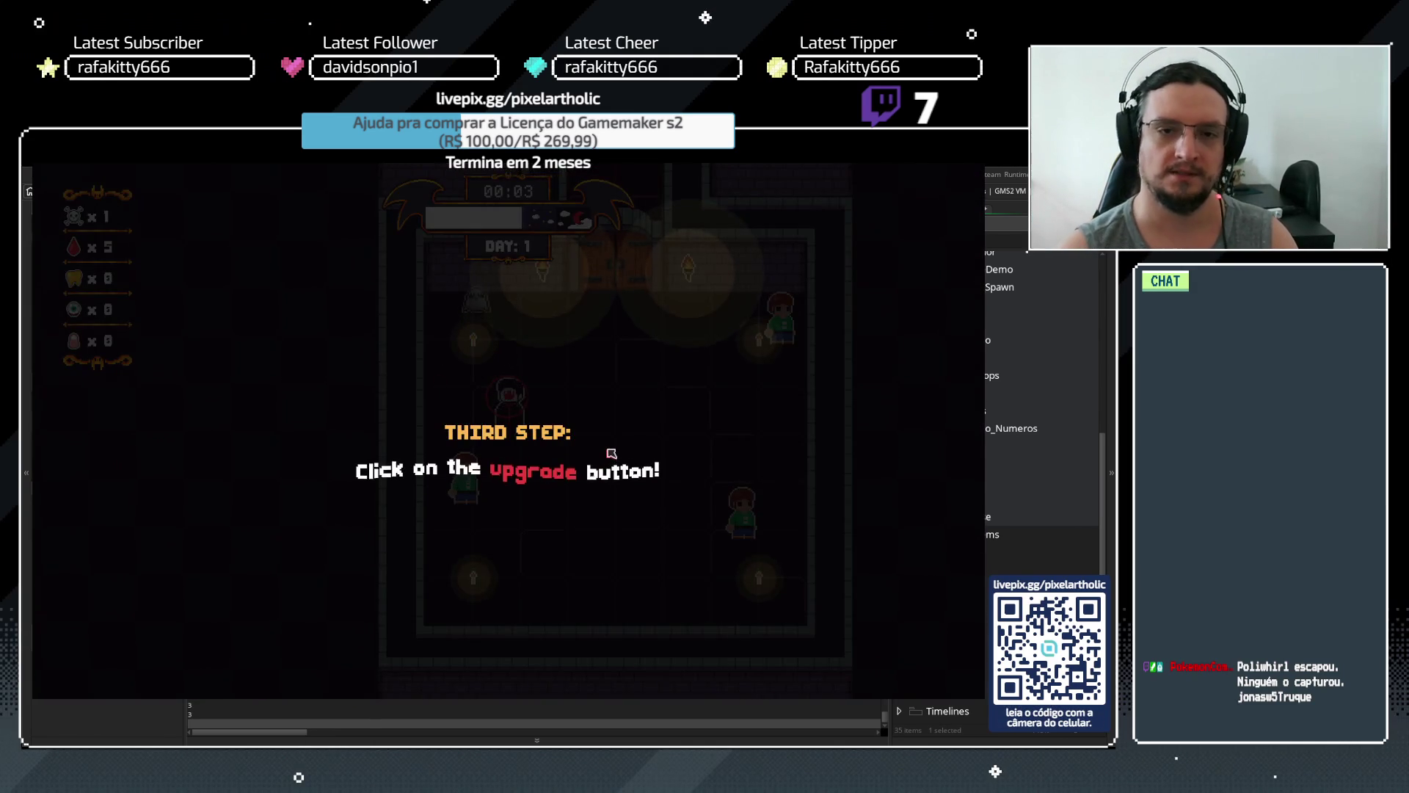
{"action": "left_click", "coordinate": [604, 454]}
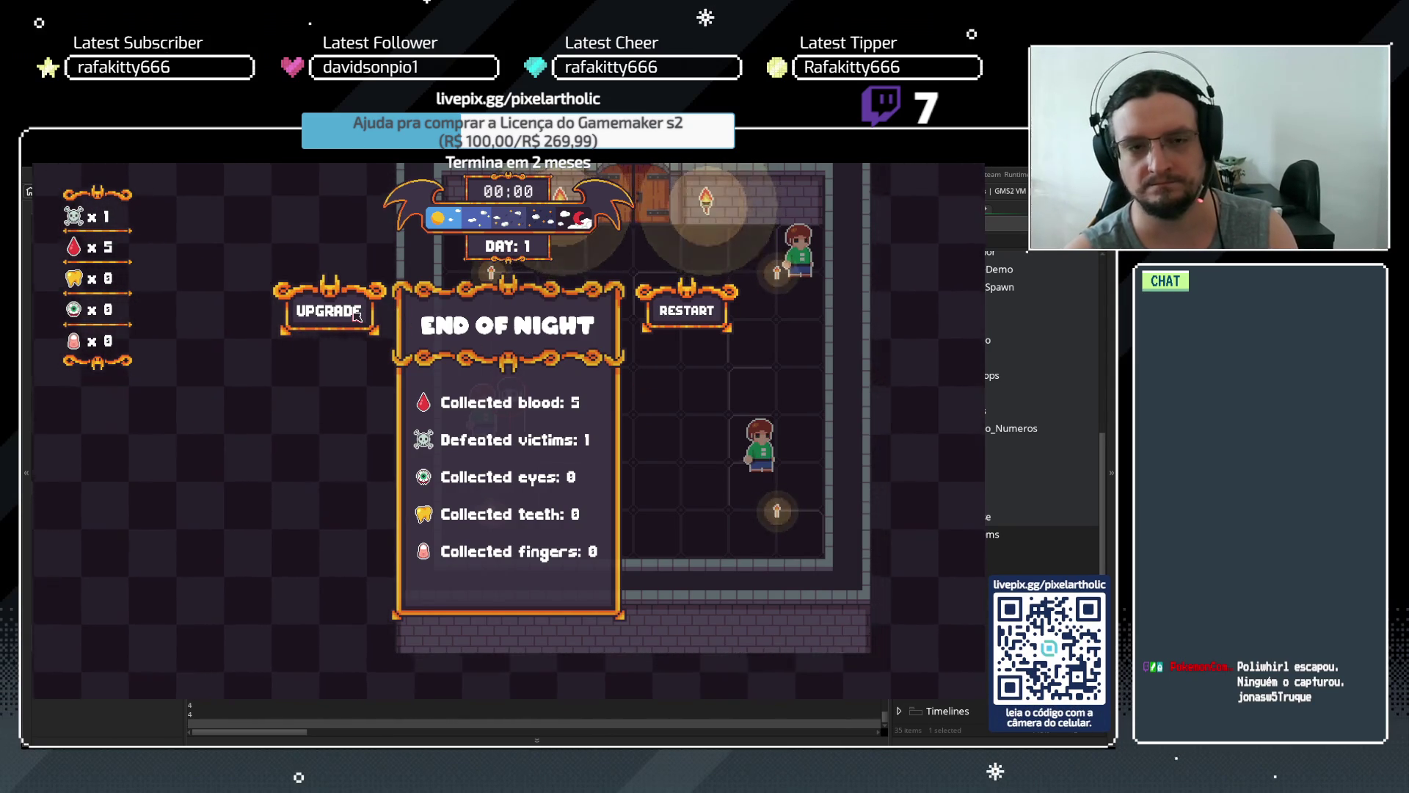
{"action": "left_click", "coordinate": [356, 314]}
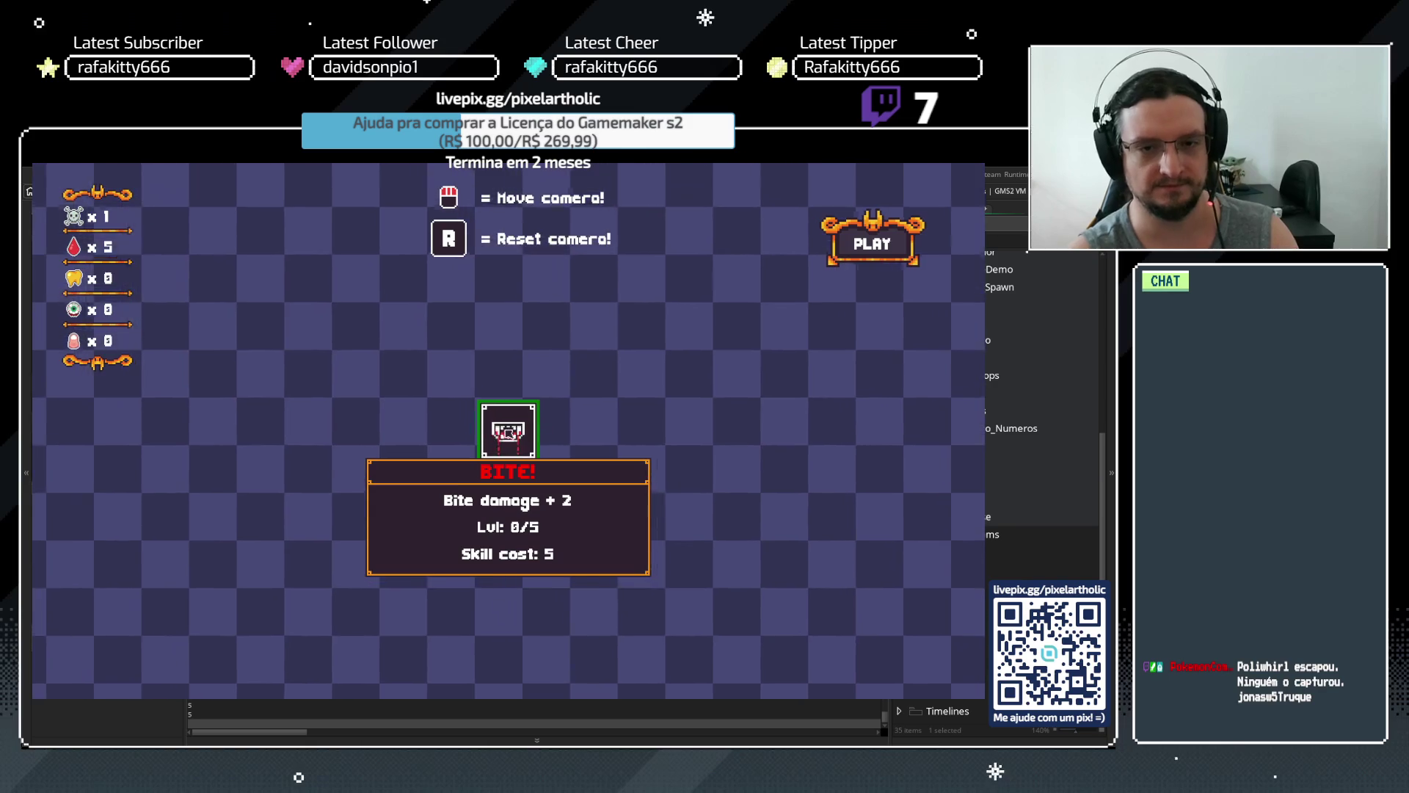
{"action": "left_click", "coordinate": [509, 433]}
{"action": "key", "text": "space"}
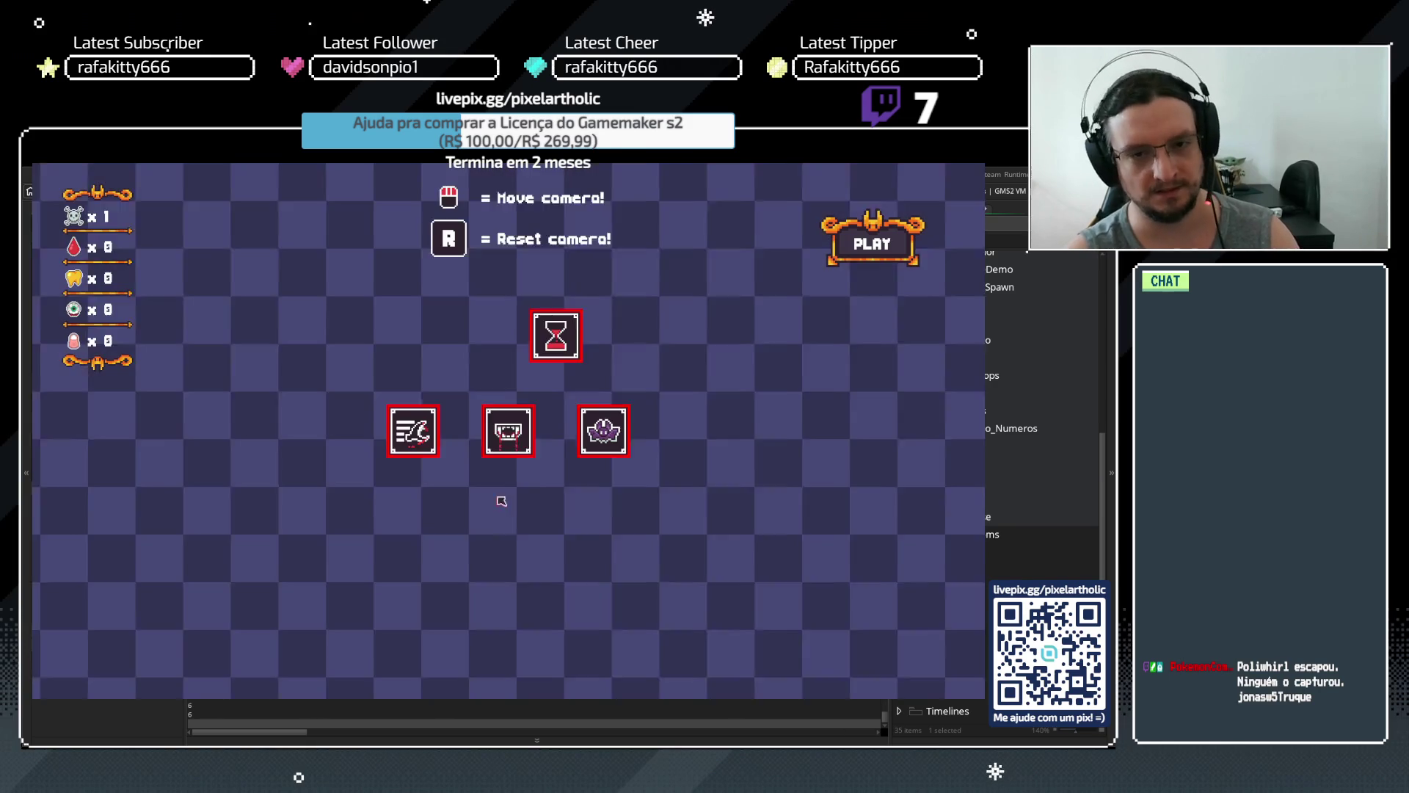
{"action": "left_click", "coordinate": [880, 248]}
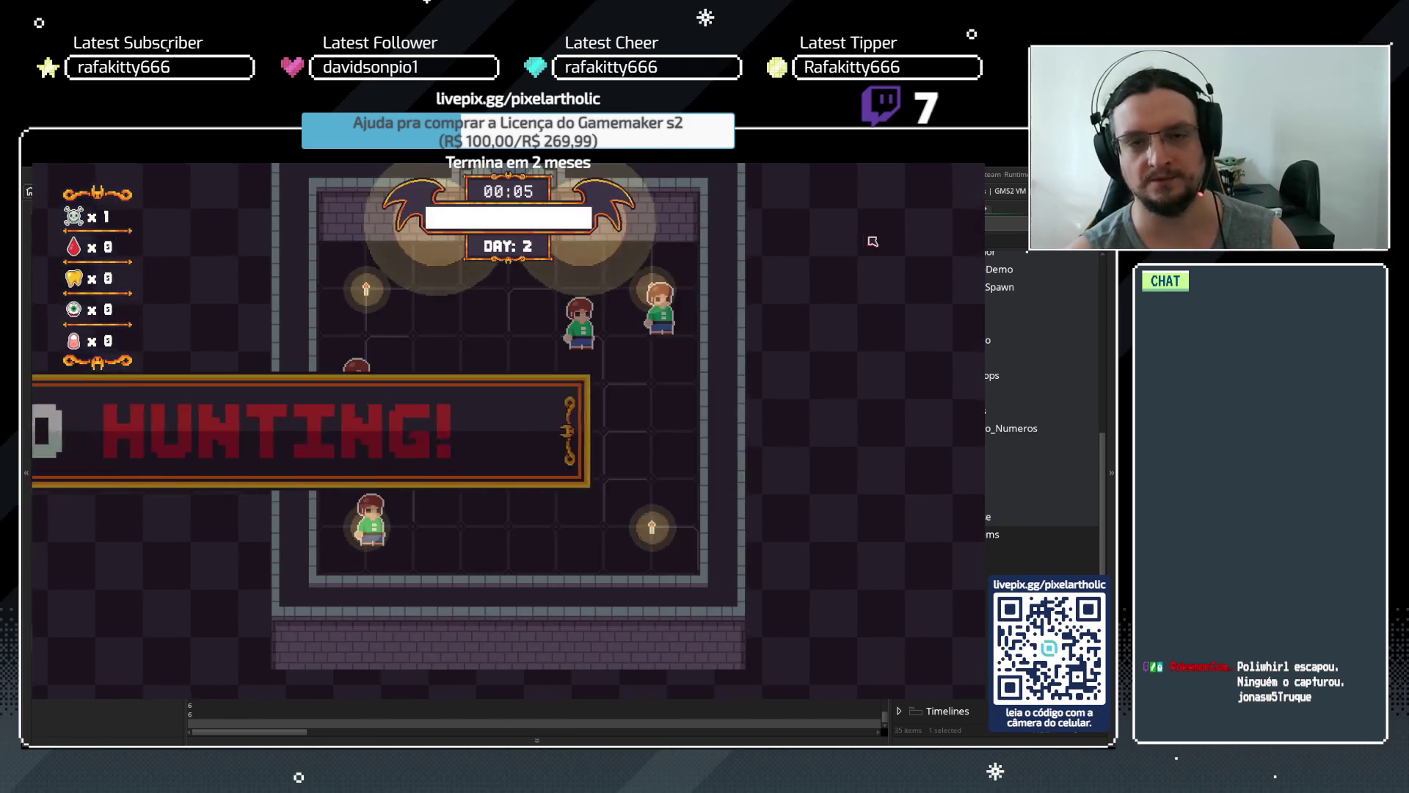
{"action": "key", "text": "Escape"}
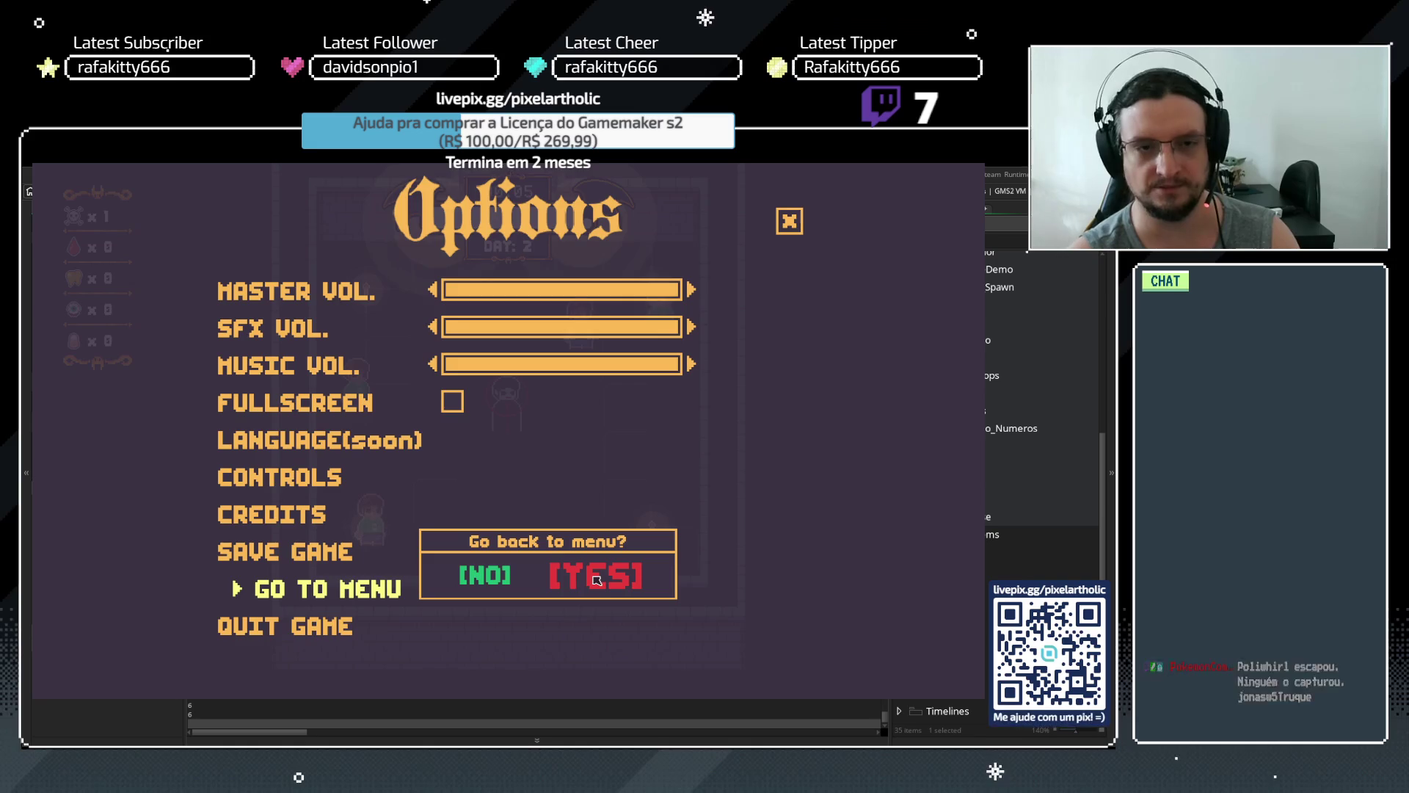
{"action": "key", "text": "space"}
{"action": "key", "text": "space"}
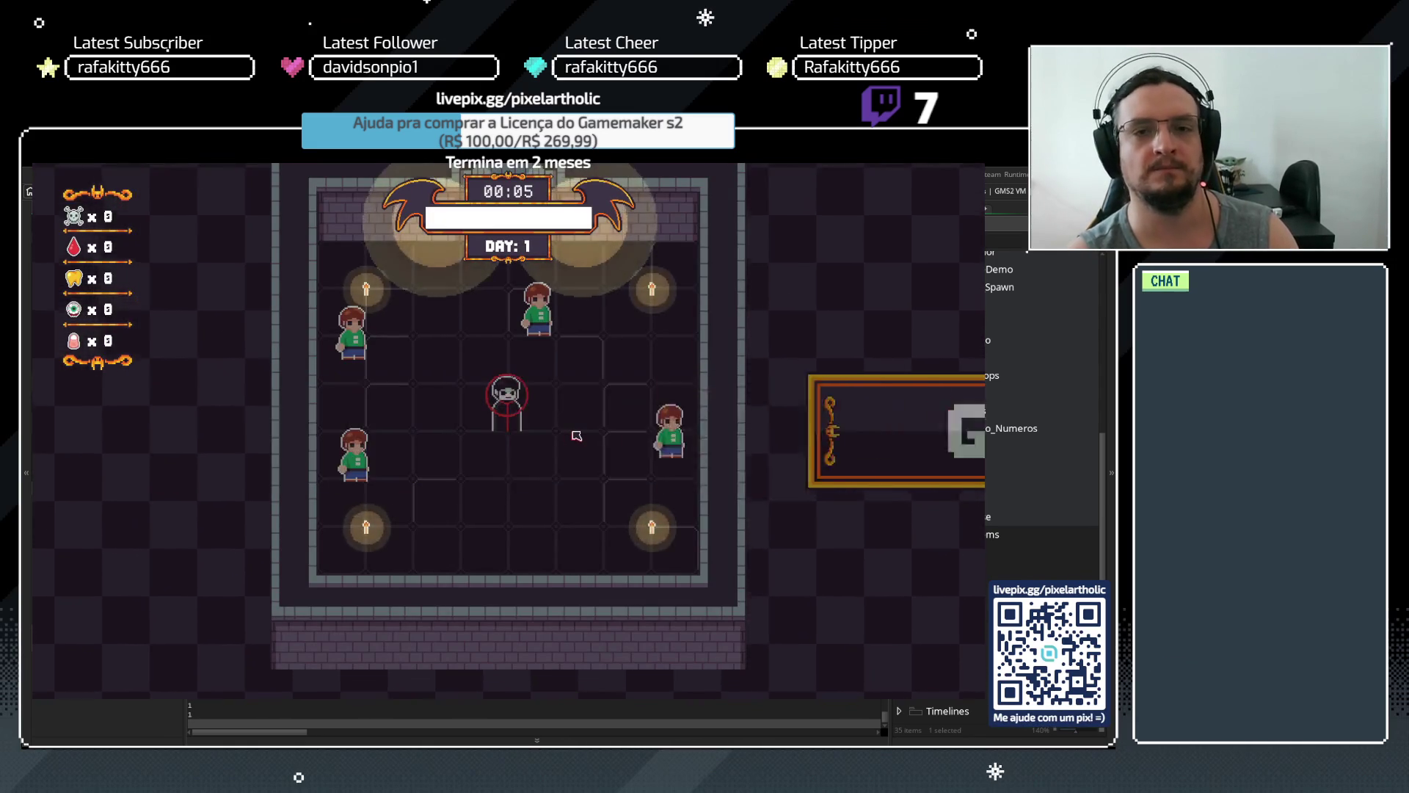
Replay the tutorial in a new game through buying Bite, then close it and delete Create lines 13–14
{"action": "key", "text": "space"}
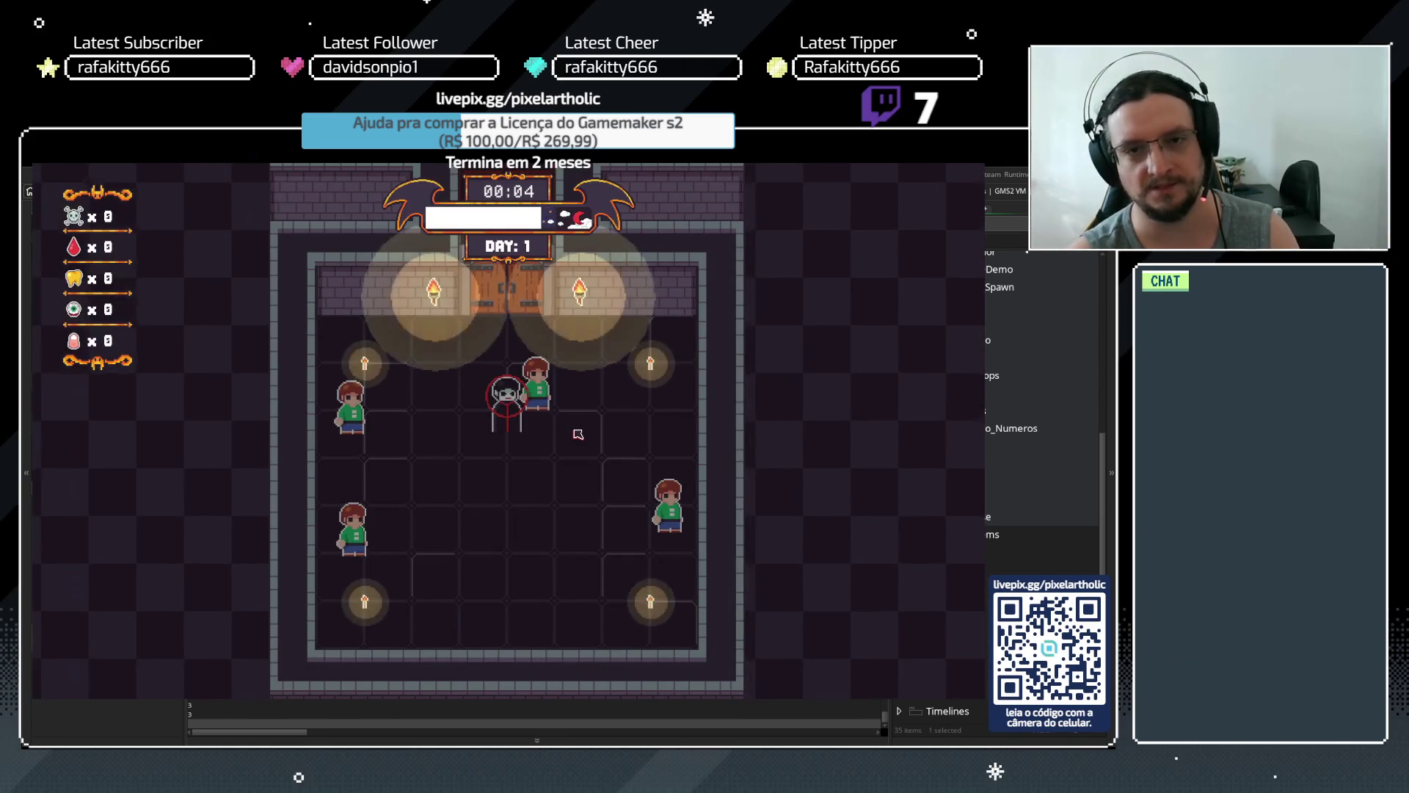
{"action": "key", "text": "space"}
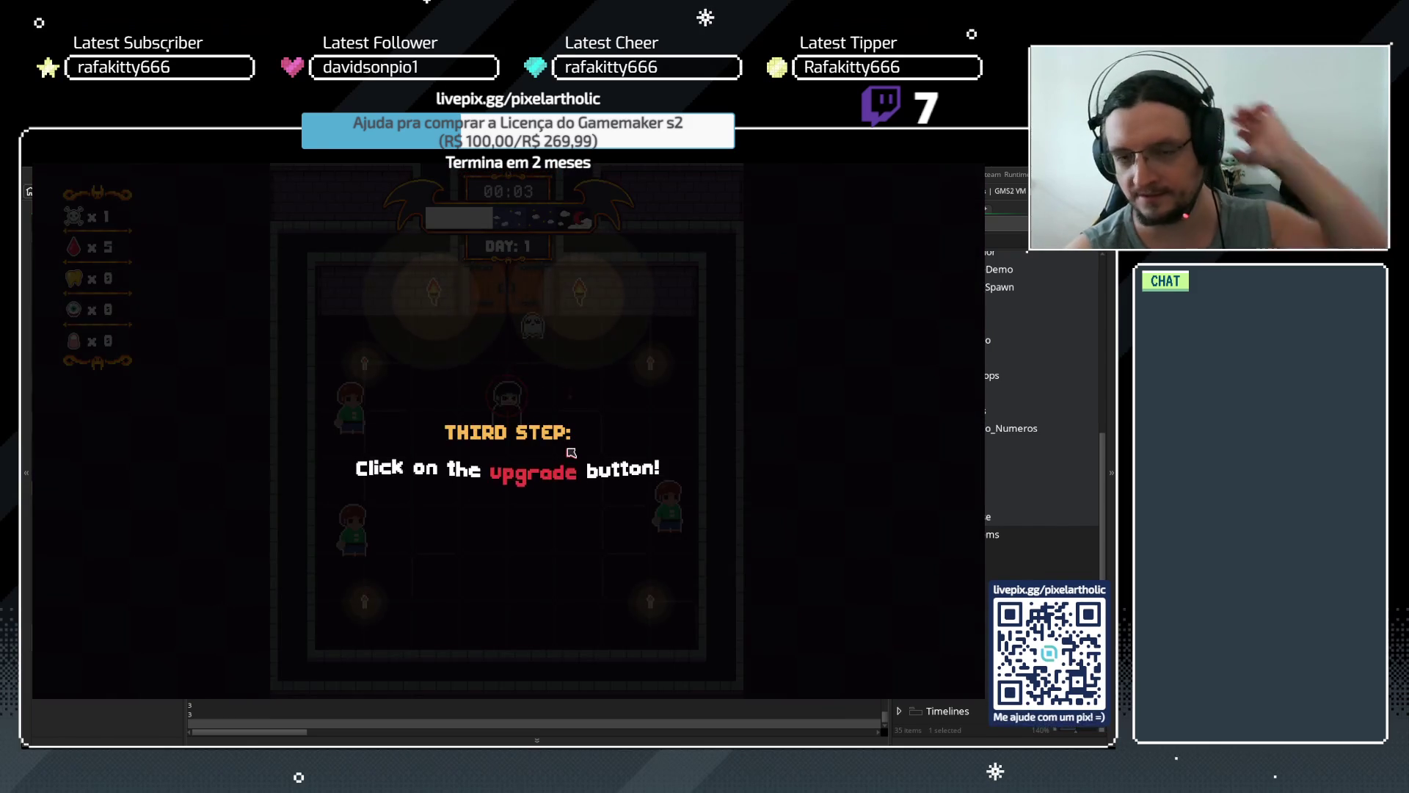
{"action": "key", "text": "space"}
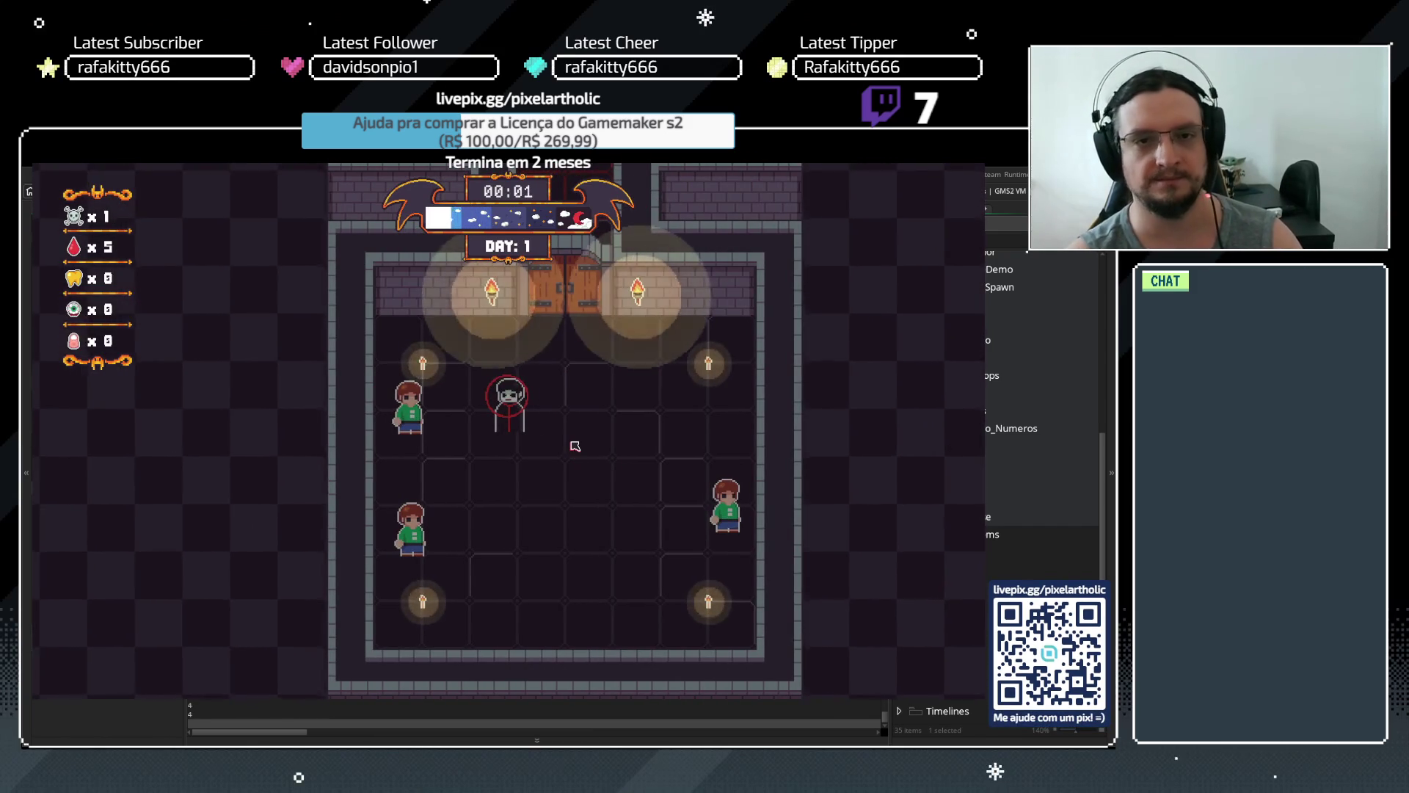
{"action": "left_click", "coordinate": [351, 314]}
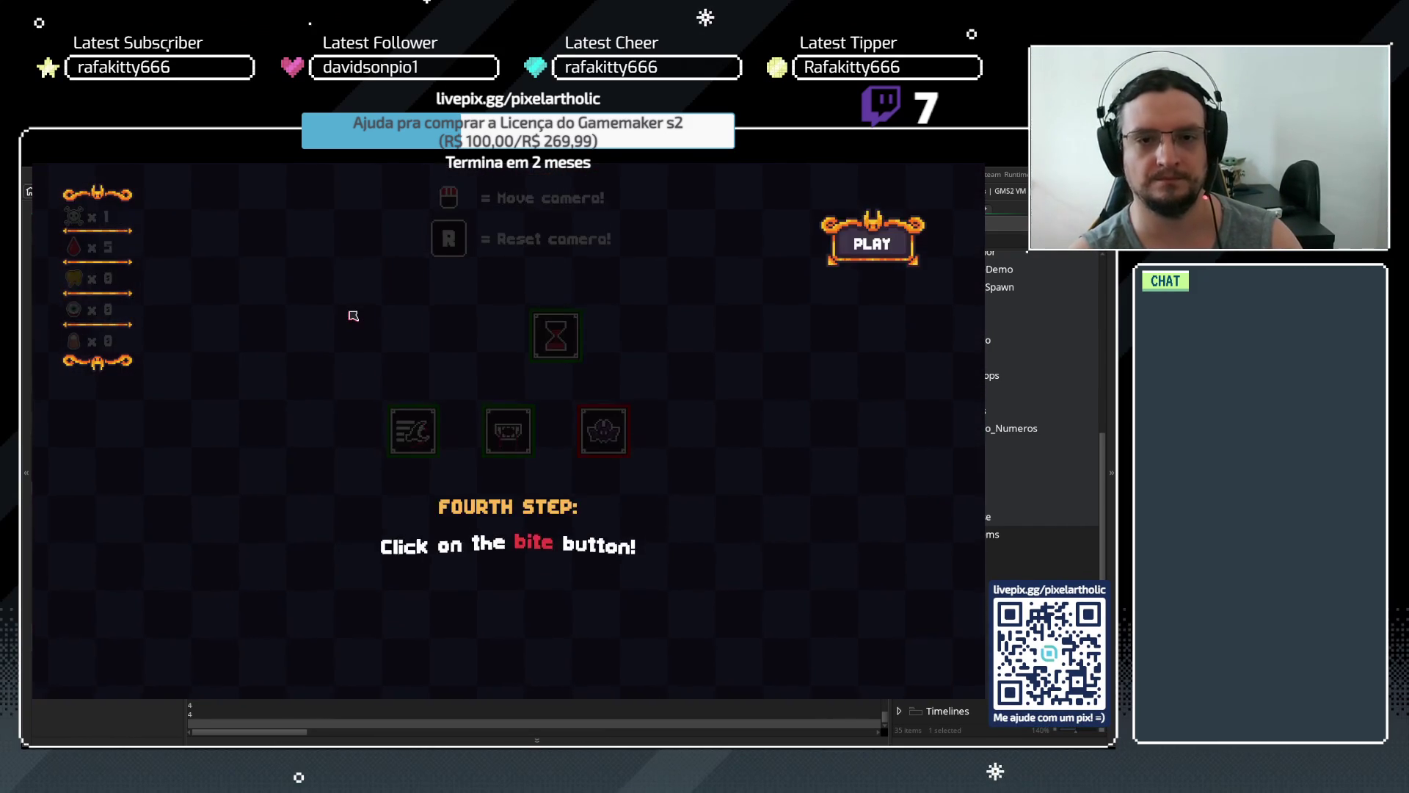
{"action": "key", "text": "space"}
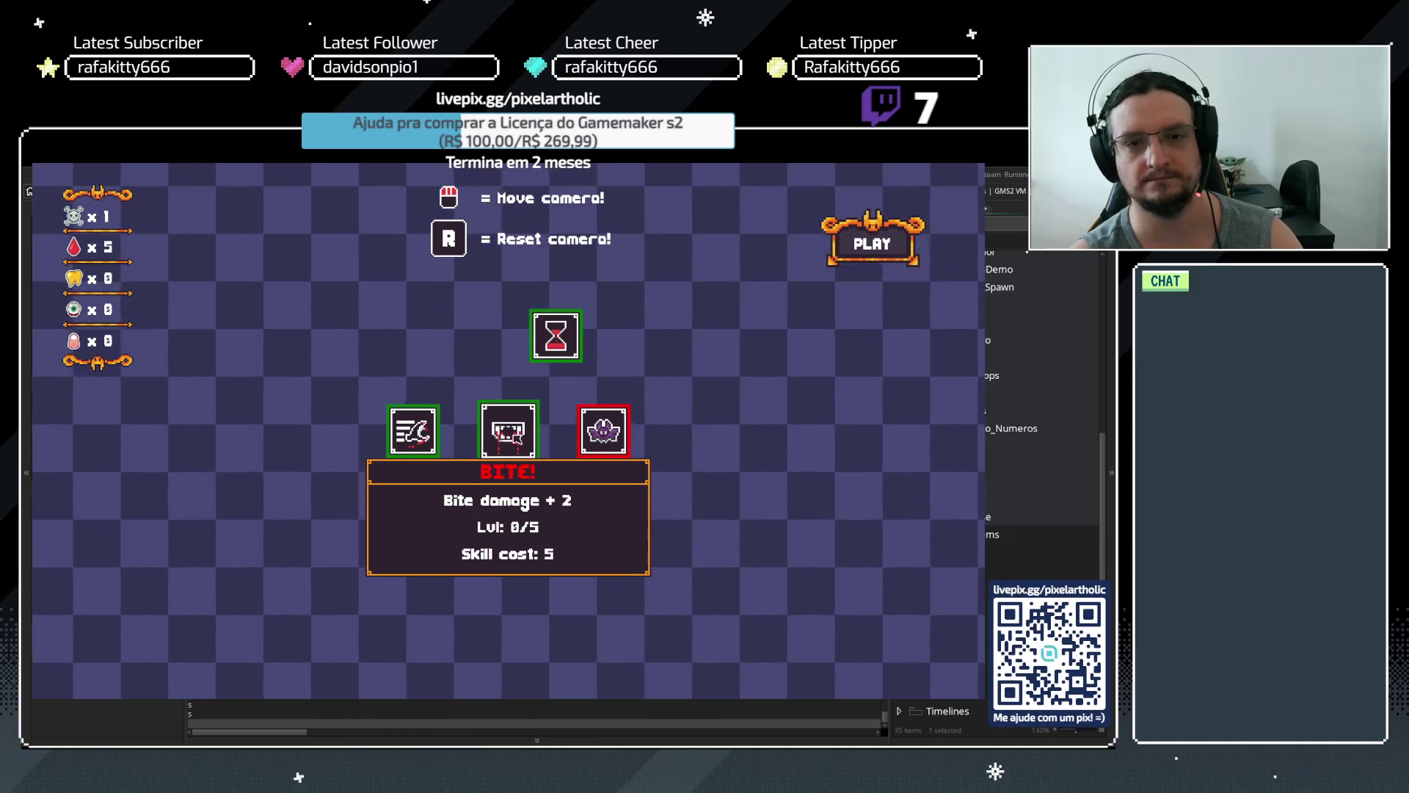
{"action": "left_click", "coordinate": [515, 436]}
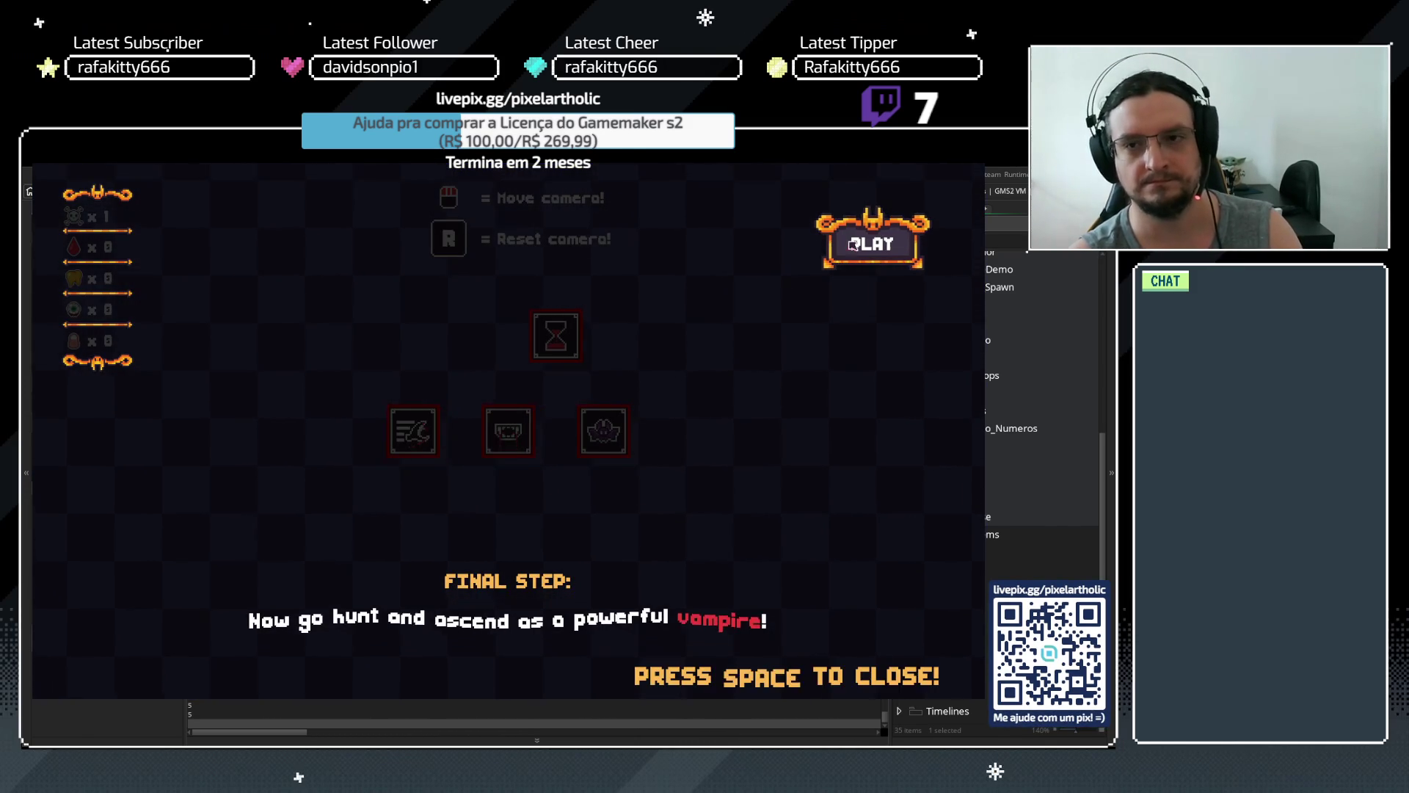
{"action": "key", "text": "Escape"}
{"action": "mouse_move", "coordinate": [385, 399]}
{"action": "left_mouse_down"}
{"action": "mouse_move", "coordinate": [264, 387]}
{"action": "mouse_move", "coordinate": [260, 370]}
{"action": "left_mouse_up"}
{"action": "key", "text": "BackSpace"}
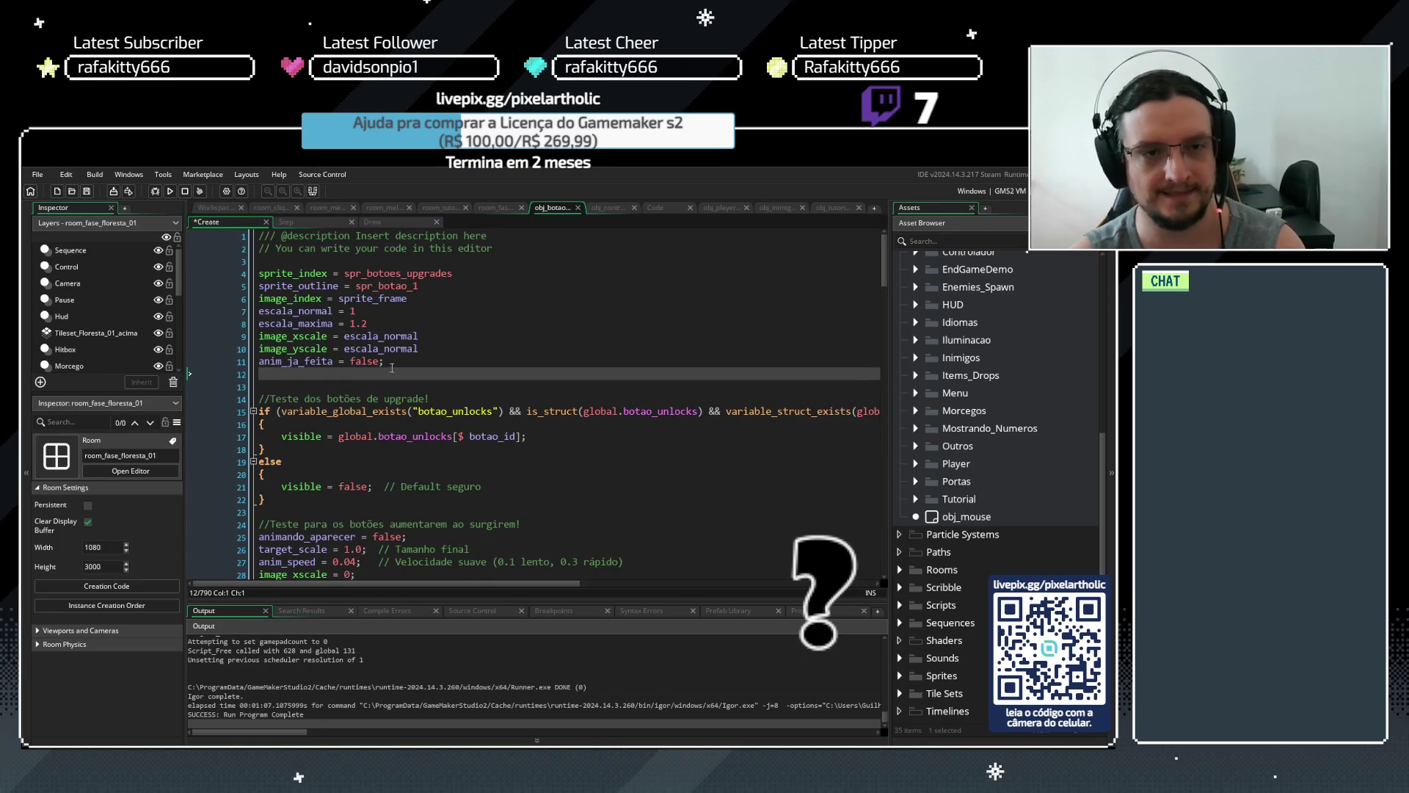
Remove the extra blank line after anim_ja_feita = false; on line 11
{"action": "left_click", "coordinate": [399, 359]}
{"action": "key", "text": "Delete"}
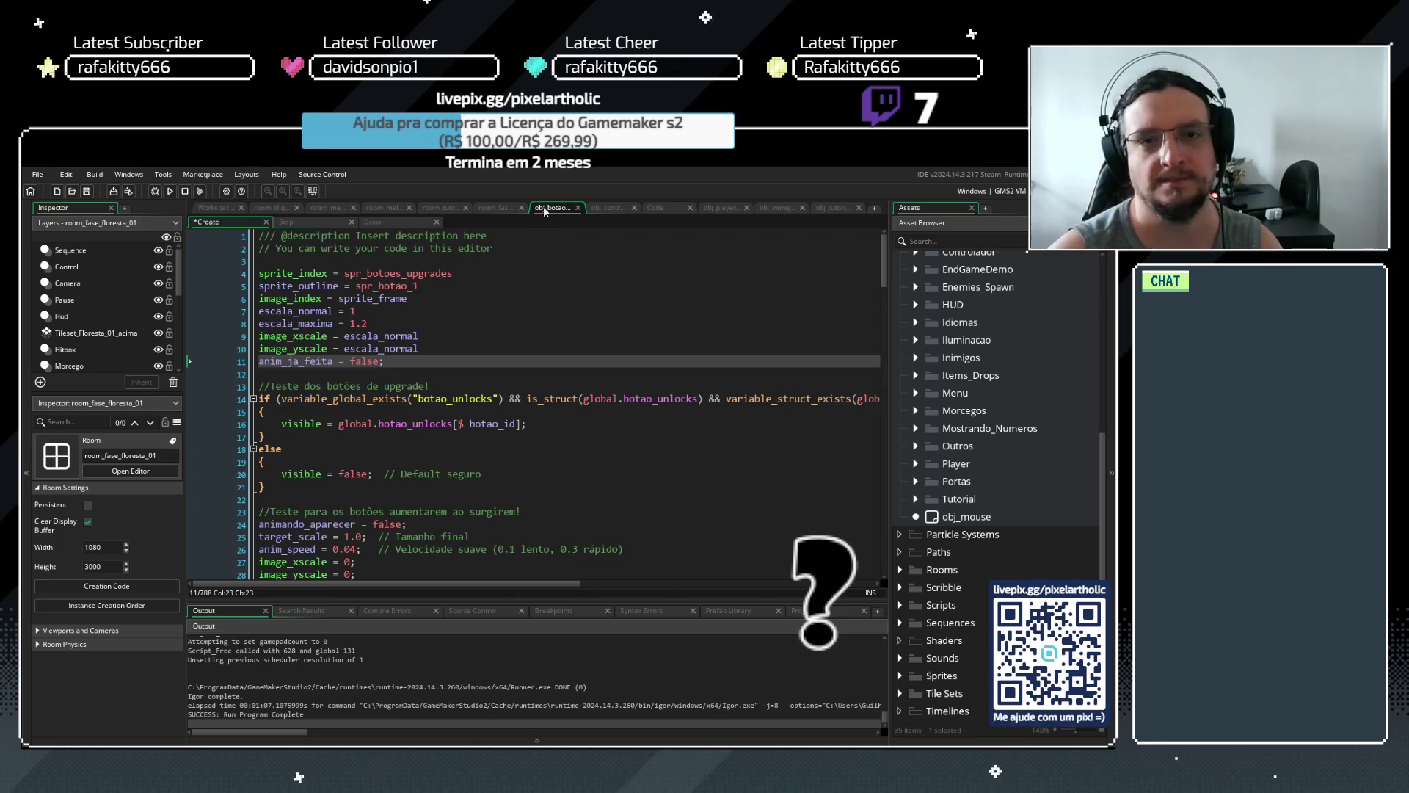
Insert esta_max = false; and pode_comprar = false; at the start of the room_melhorias block, indented, and run with F5
{"action": "left_click", "coordinate": [329, 221]}
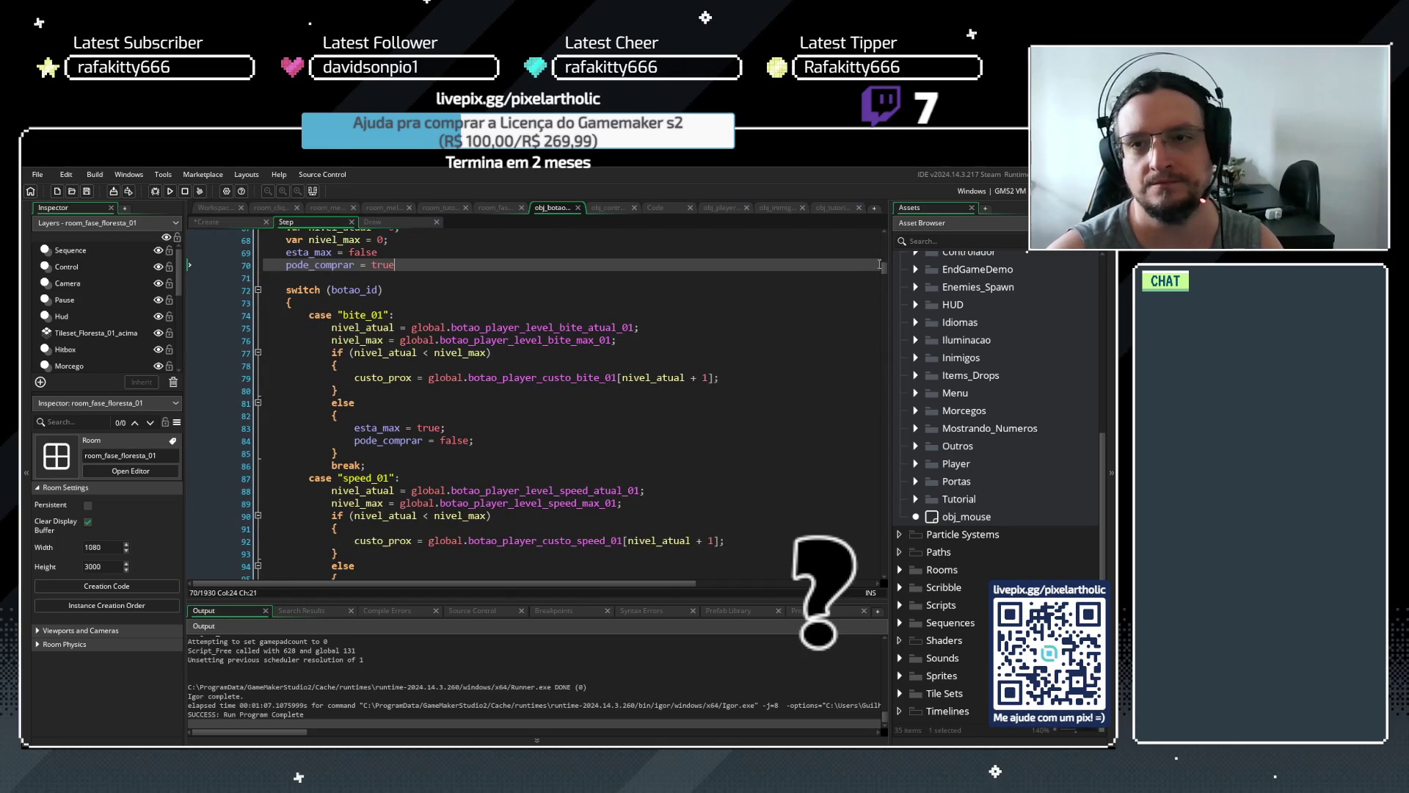
{"action": "left_click_drag", "start_coordinate": [883, 267], "coordinate": [883, 237]}
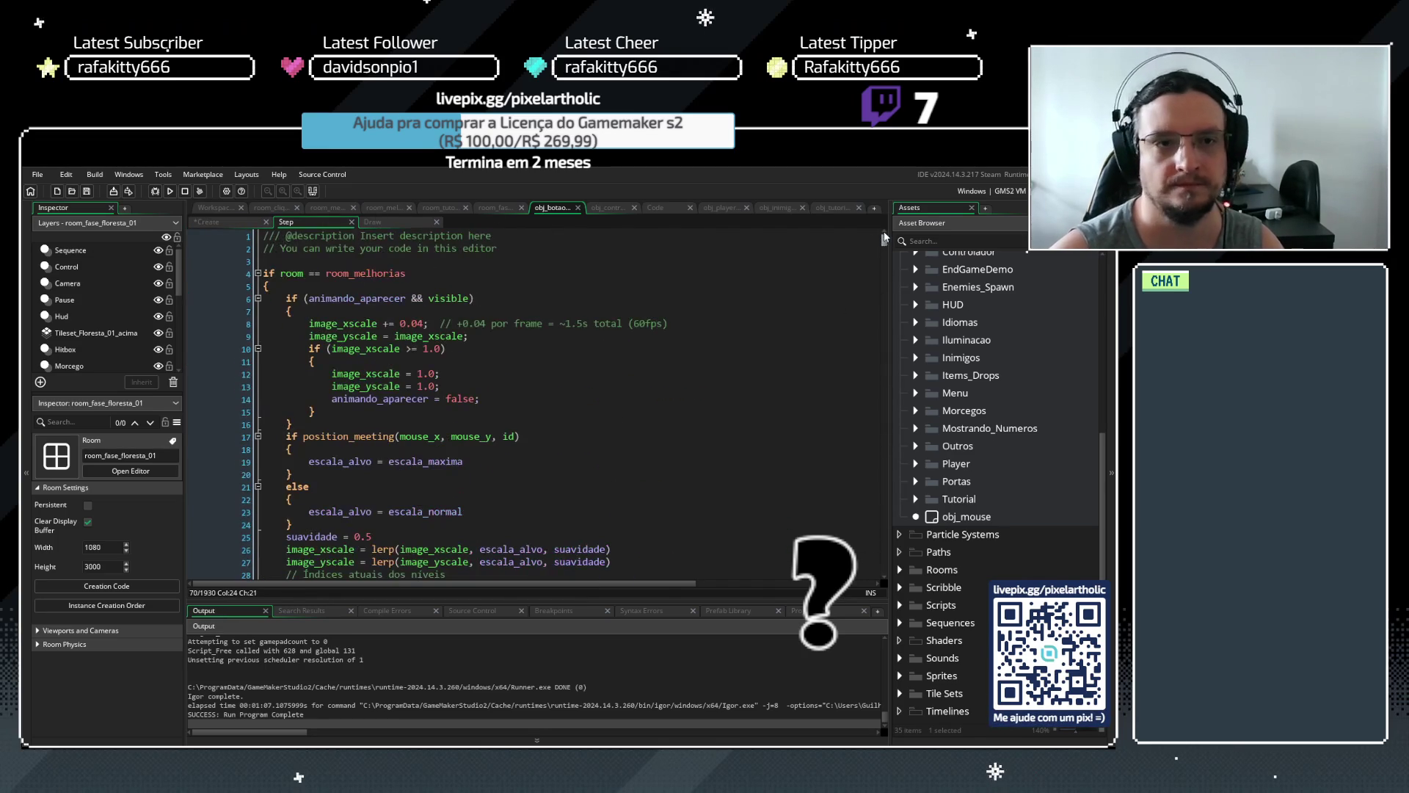
{"action": "left_click", "coordinate": [305, 285]}
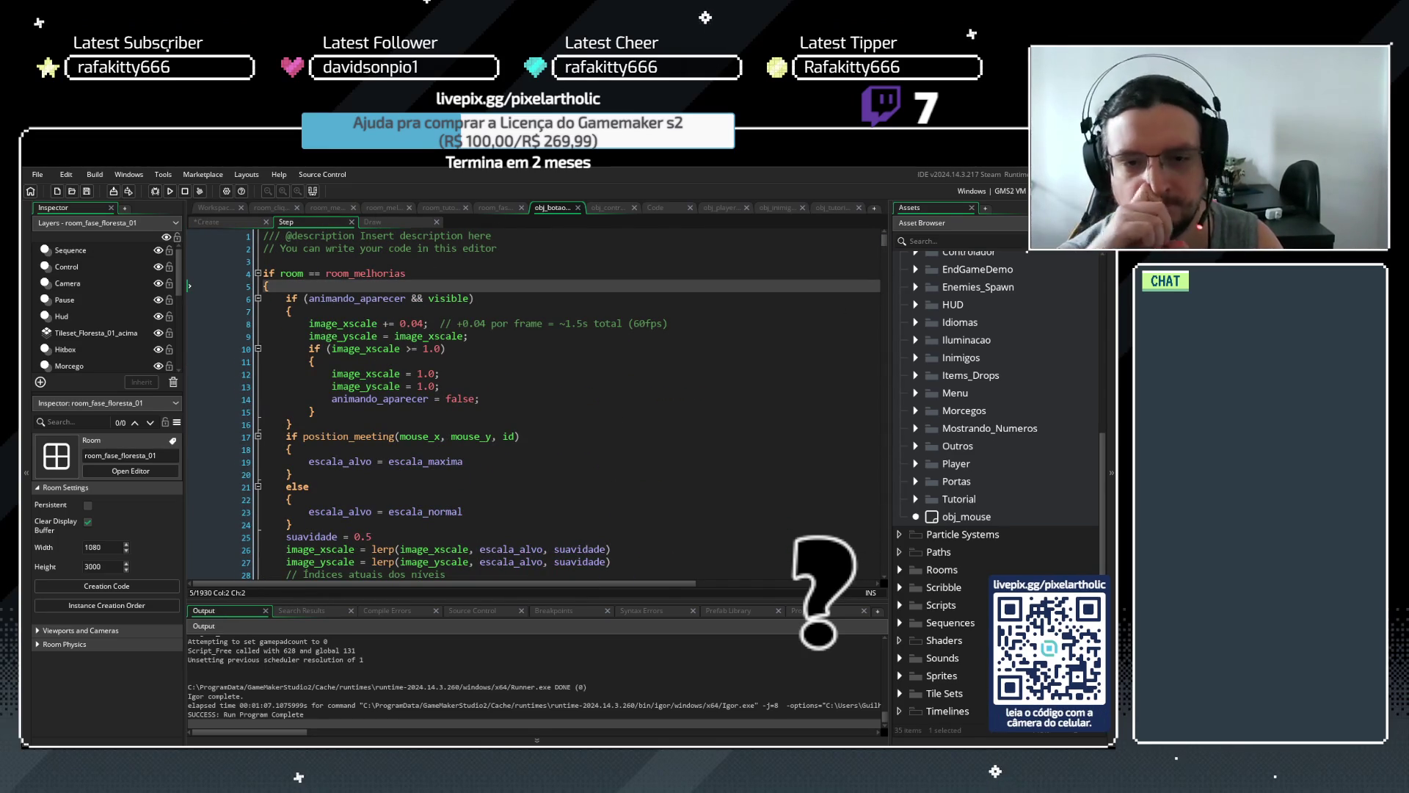
{"action": "key", "text": "ctrl+v"}
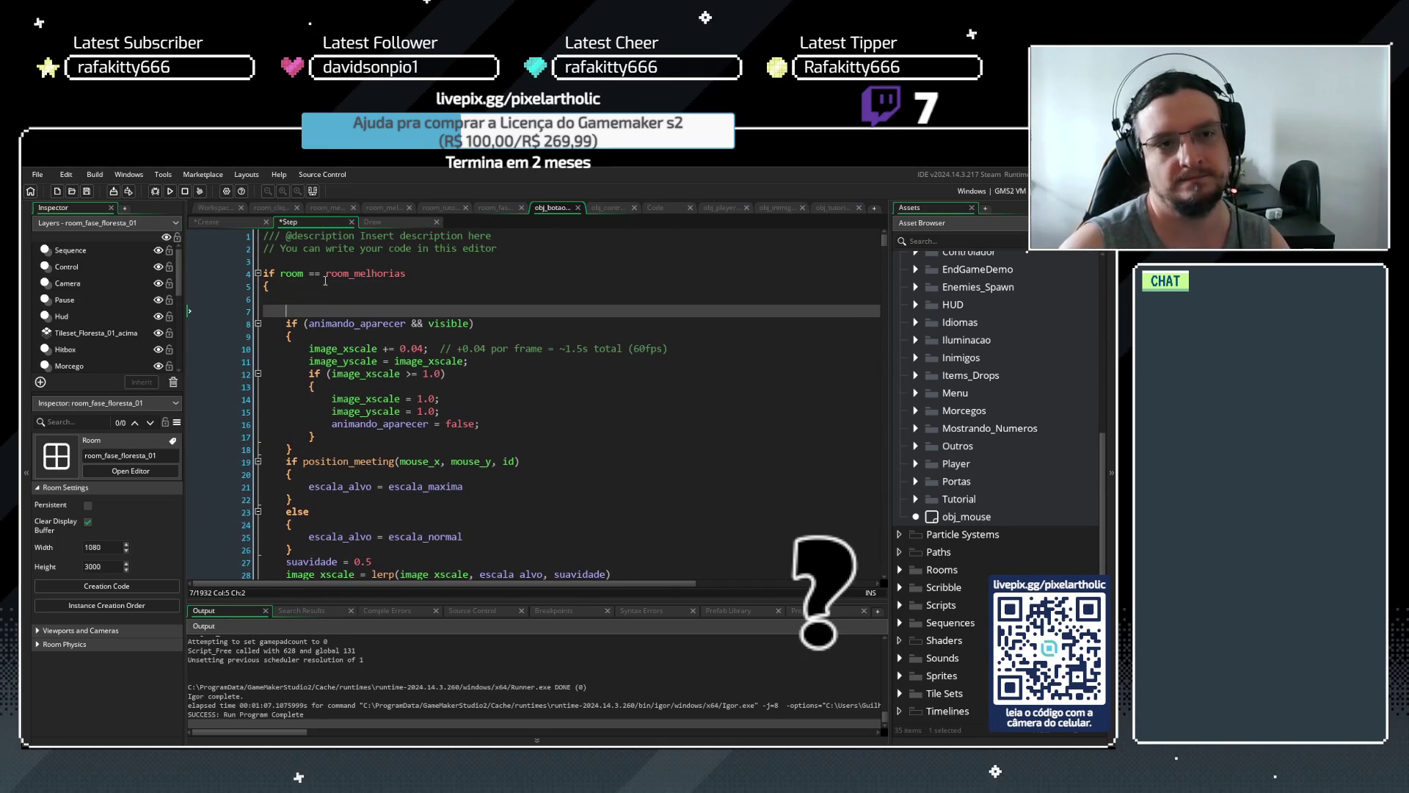
{"action": "left_click", "coordinate": [266, 312]}
{"action": "key", "text": "Tab"}
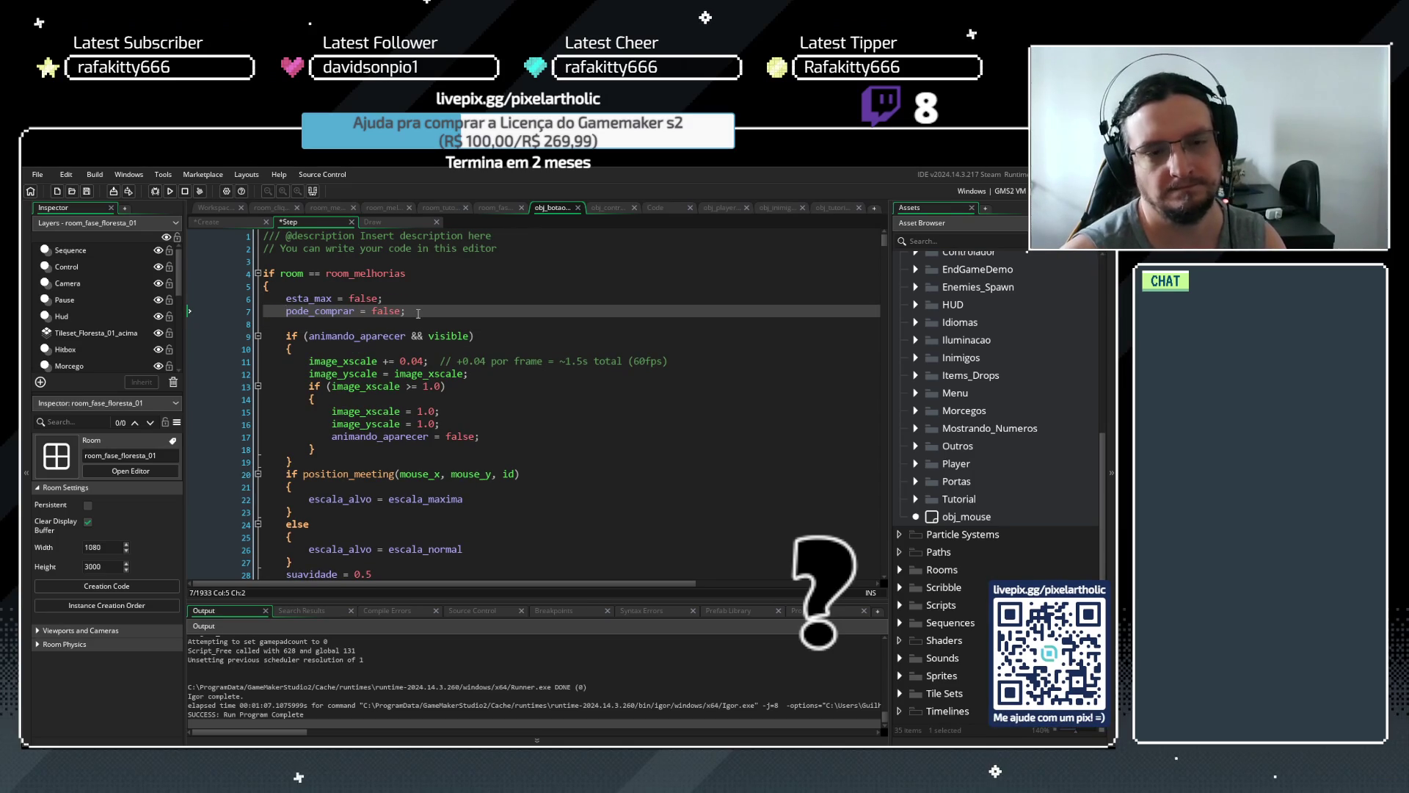
{"action": "key", "text": "F5"}
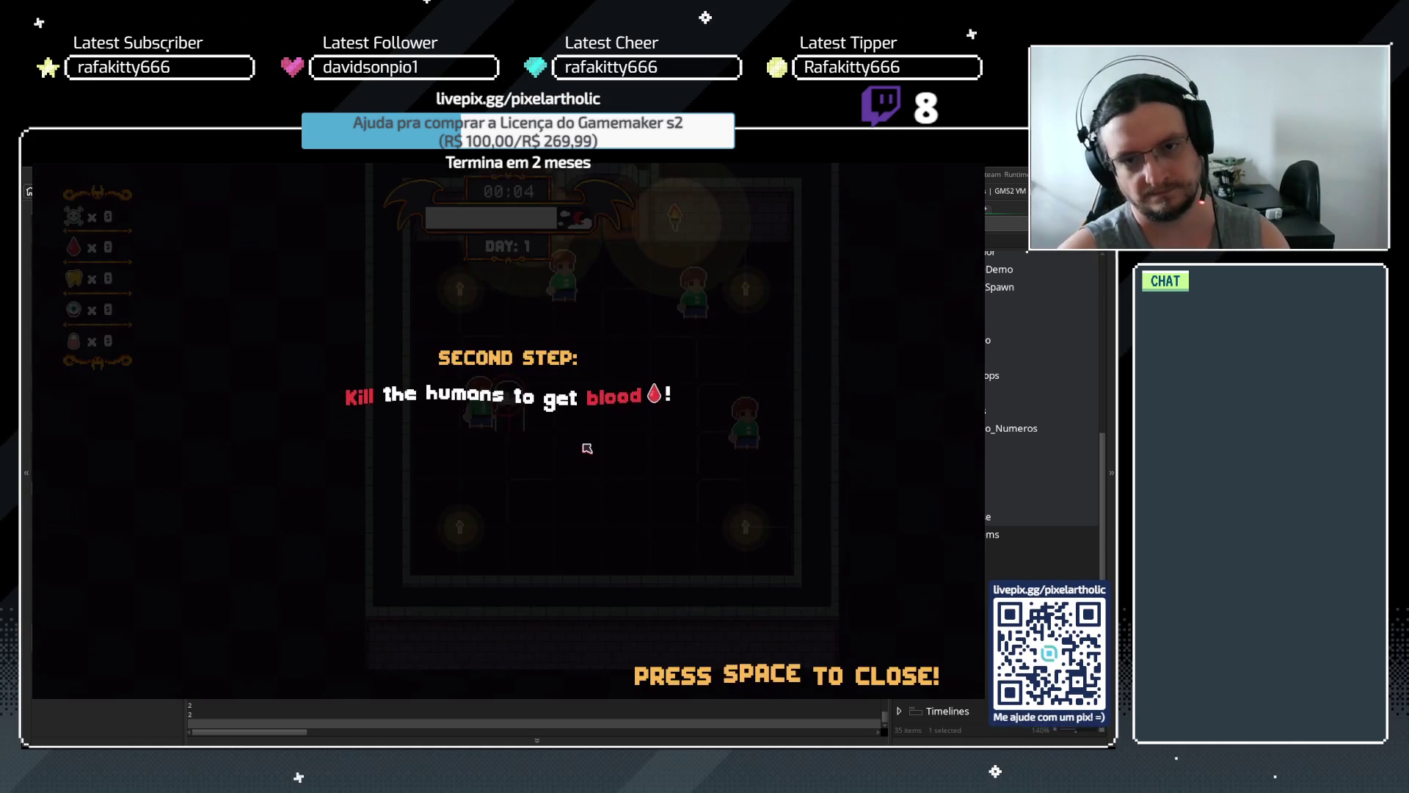
Clear the remaining tutorial steps after the first night and buy the Bite upgrade
{"action": "key", "text": "space"}
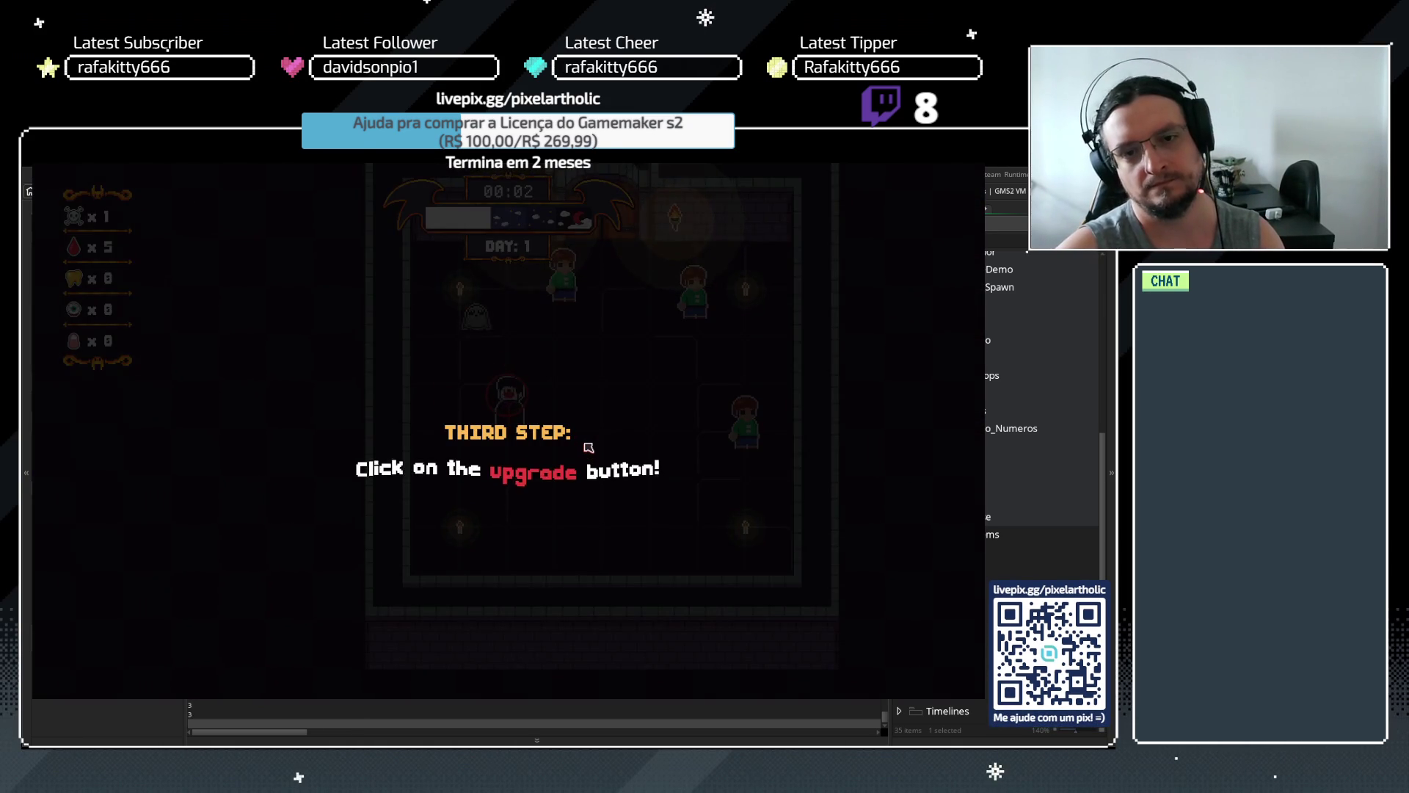
{"action": "left_click", "coordinate": [558, 467]}
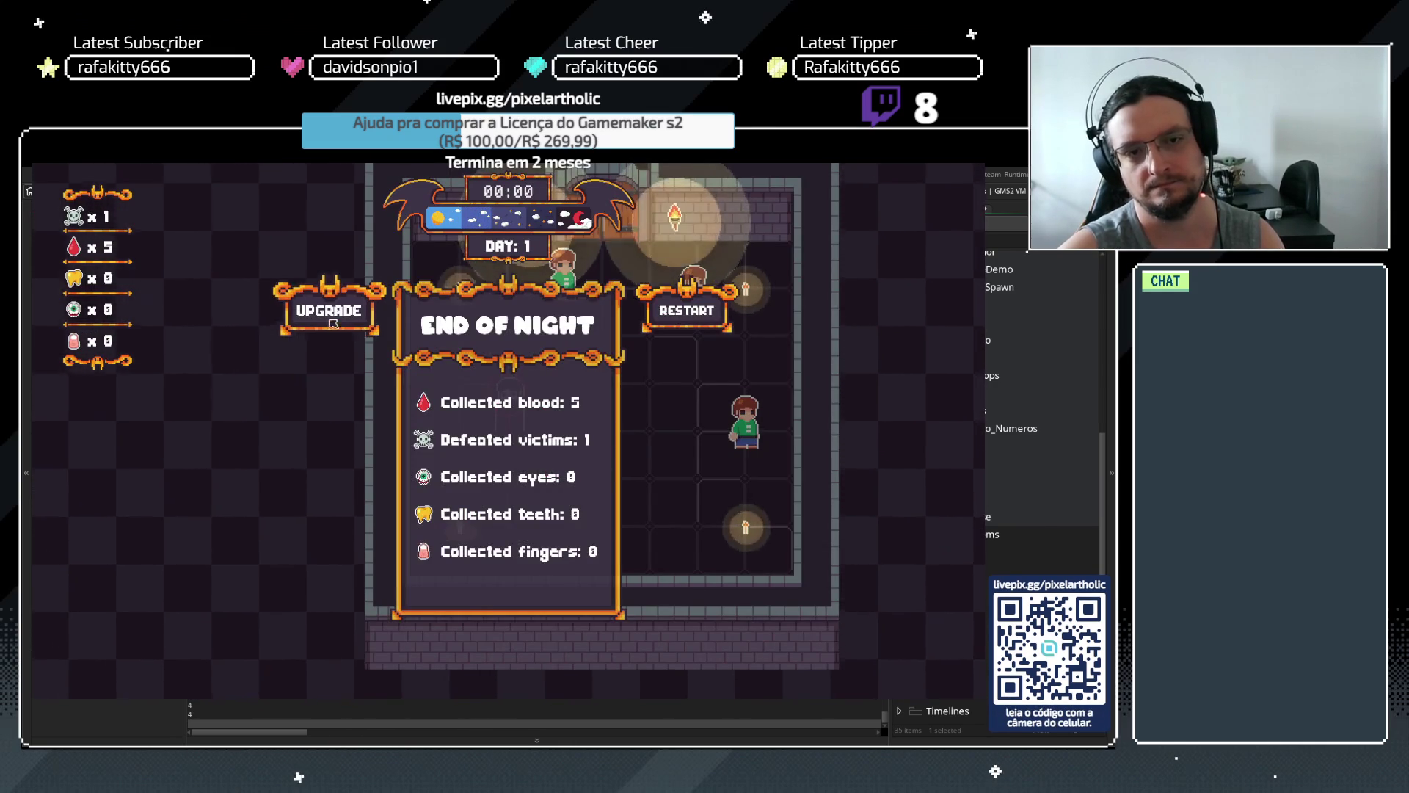
{"action": "left_click", "coordinate": [329, 320]}
{"action": "left_click", "coordinate": [499, 419]}
{"action": "left_click", "coordinate": [517, 434]}
{"action": "left_click", "coordinate": [606, 439]}
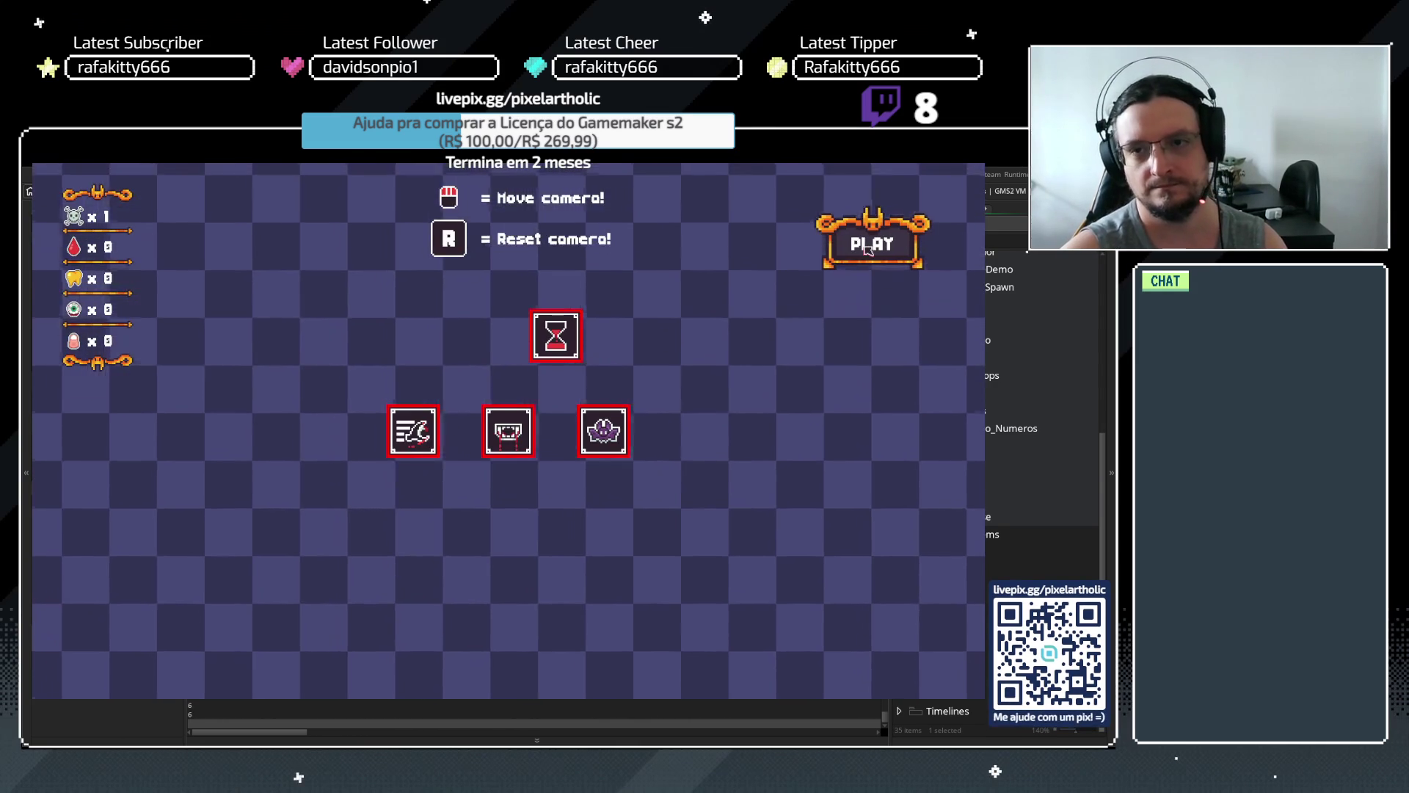
Hunt villagers in night 2, upgrade Bite to level 2, start day 3 and open Options
{"action": "left_click", "coordinate": [872, 243]}
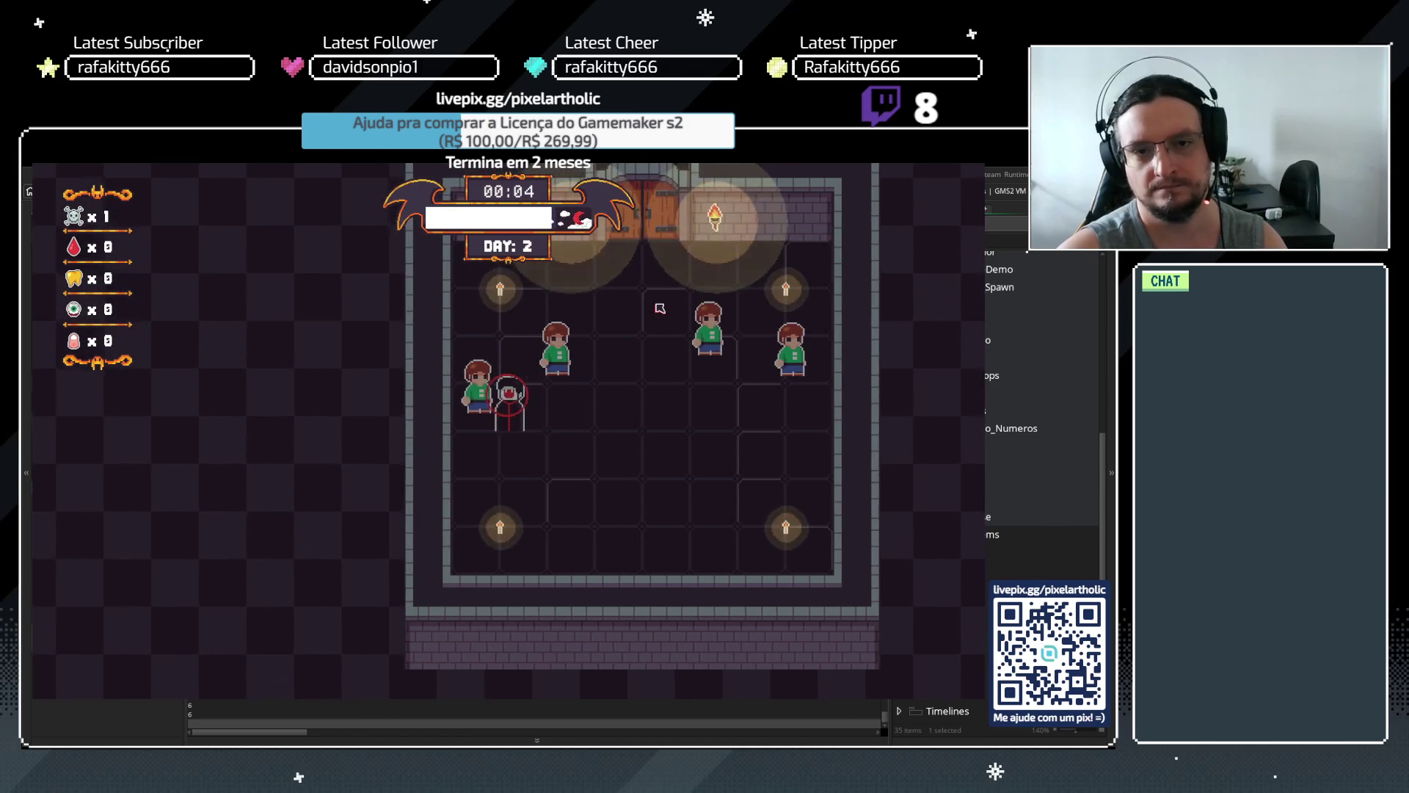
{"action": "left_click", "coordinate": [660, 308]}
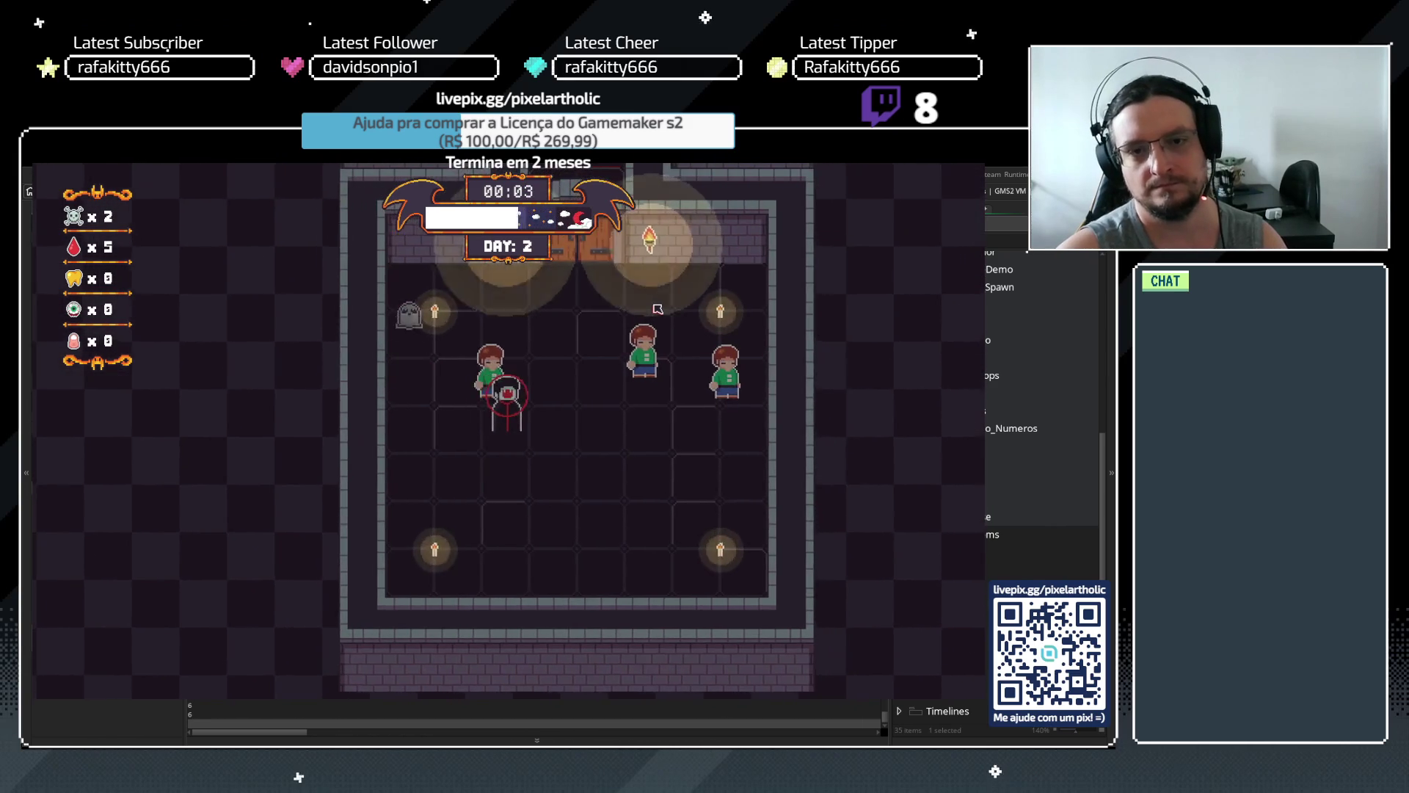
{"action": "left_click", "coordinate": [623, 383]}
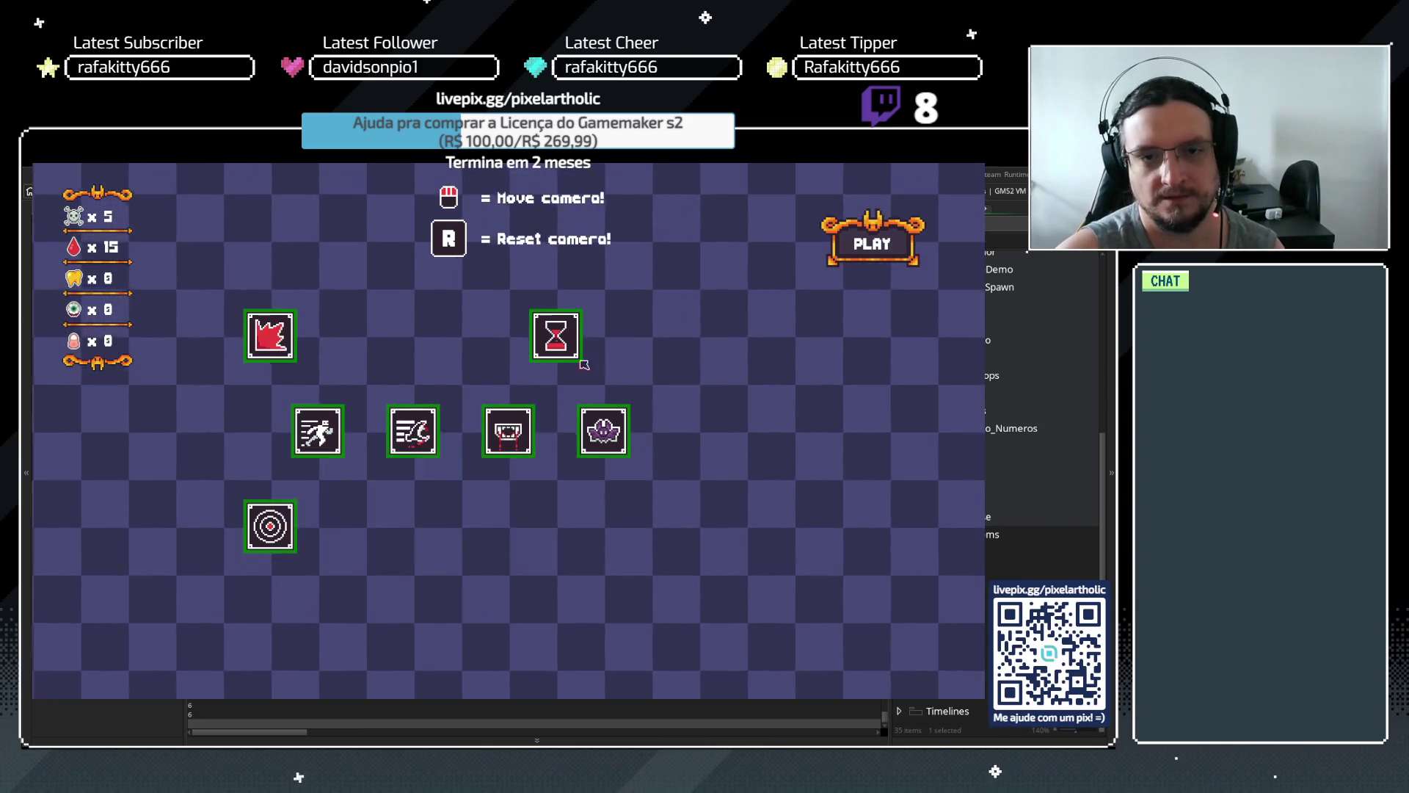
{"action": "left_click", "coordinate": [503, 451]}
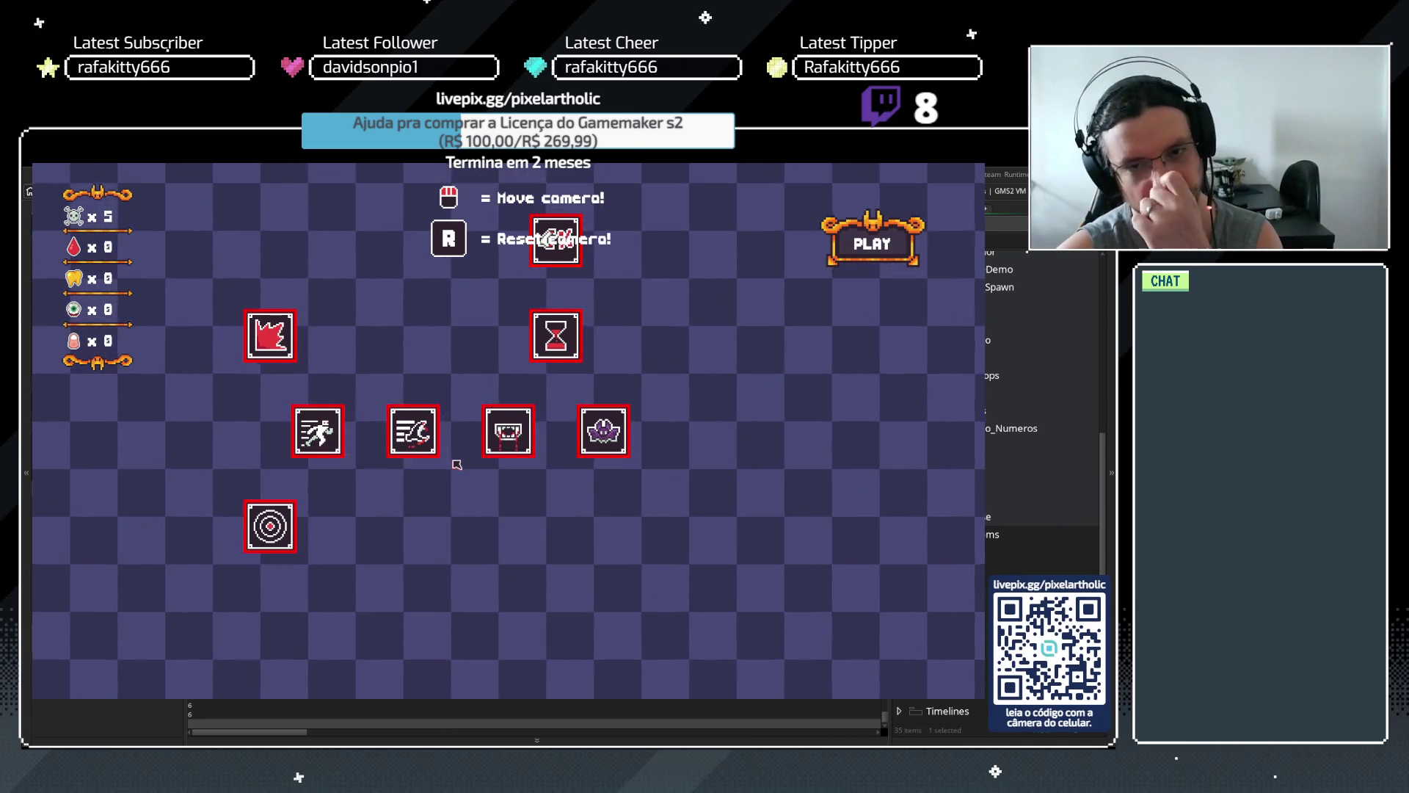
{"action": "left_click", "coordinate": [874, 249]}
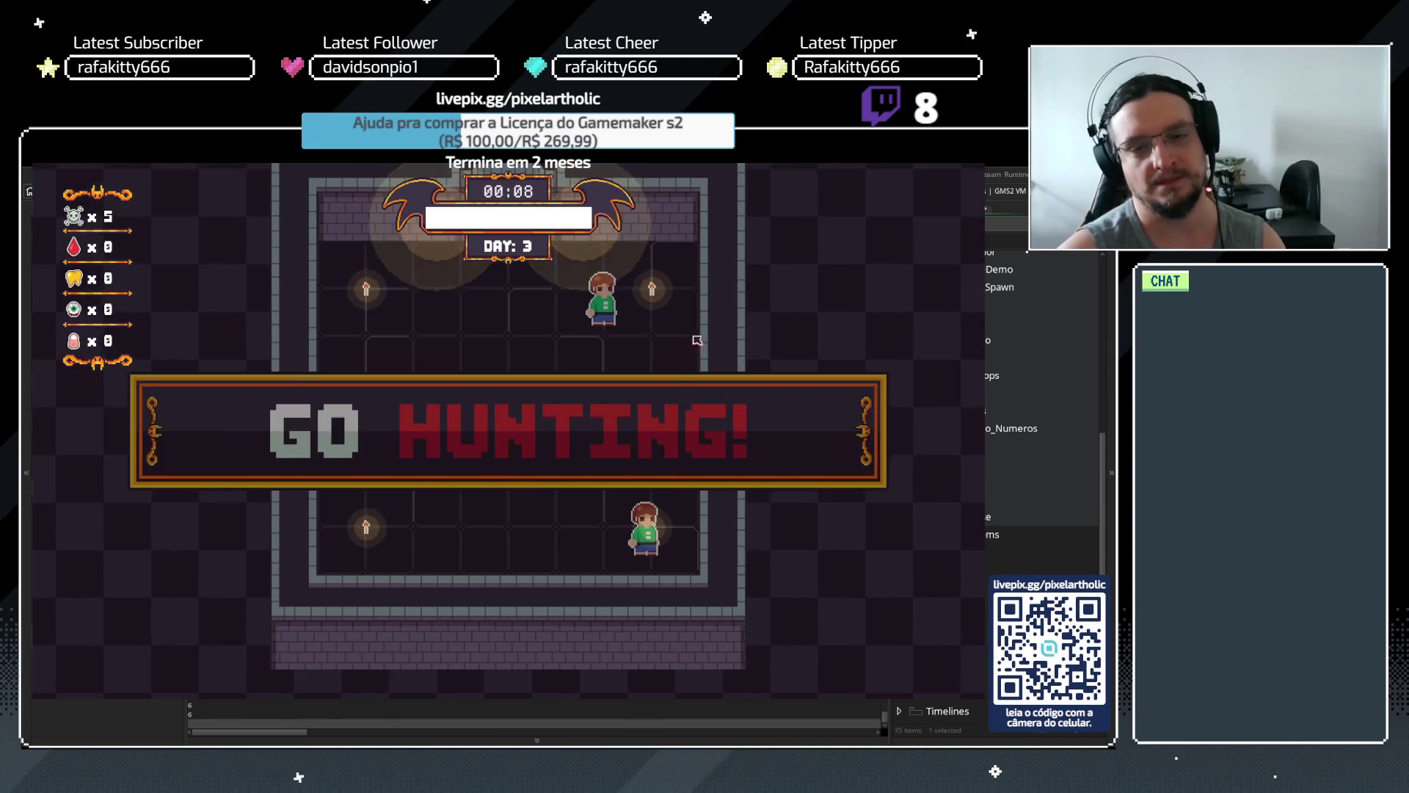
{"action": "key", "text": "Escape"}
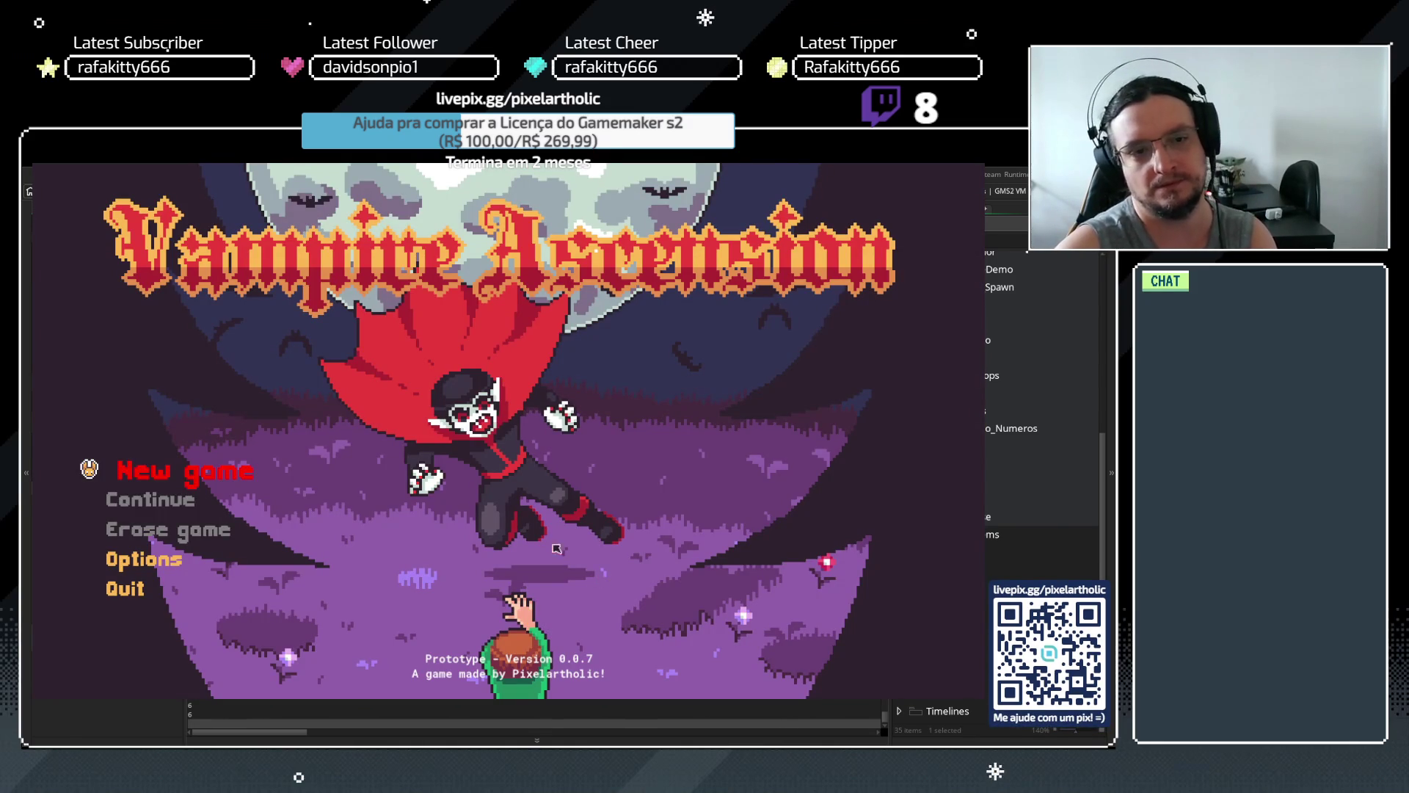
Start a new game from the title menu and attack the tutorial's first villager
{"action": "left_click", "coordinate": [171, 470]}
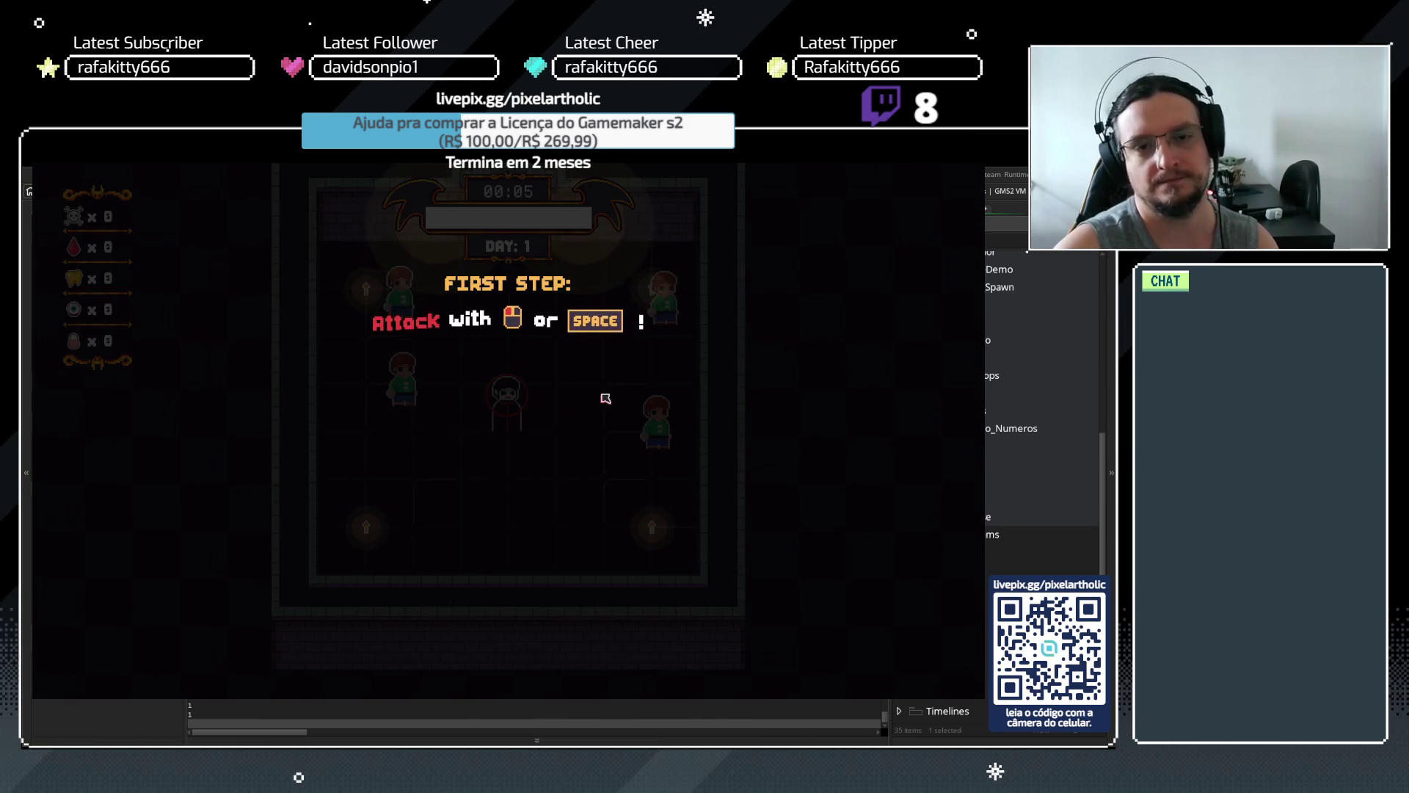
{"action": "key", "text": "space"}
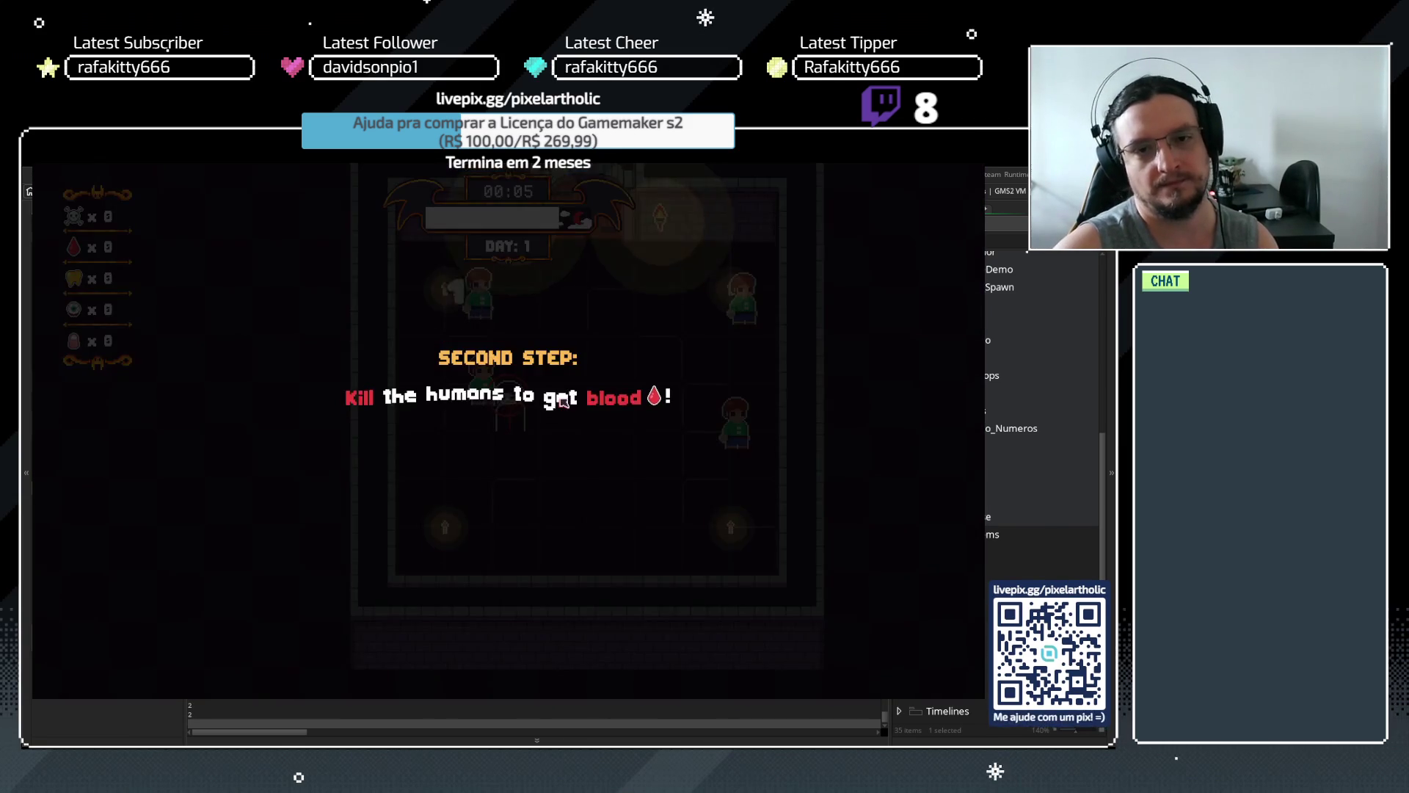
{"action": "key", "text": "space"}
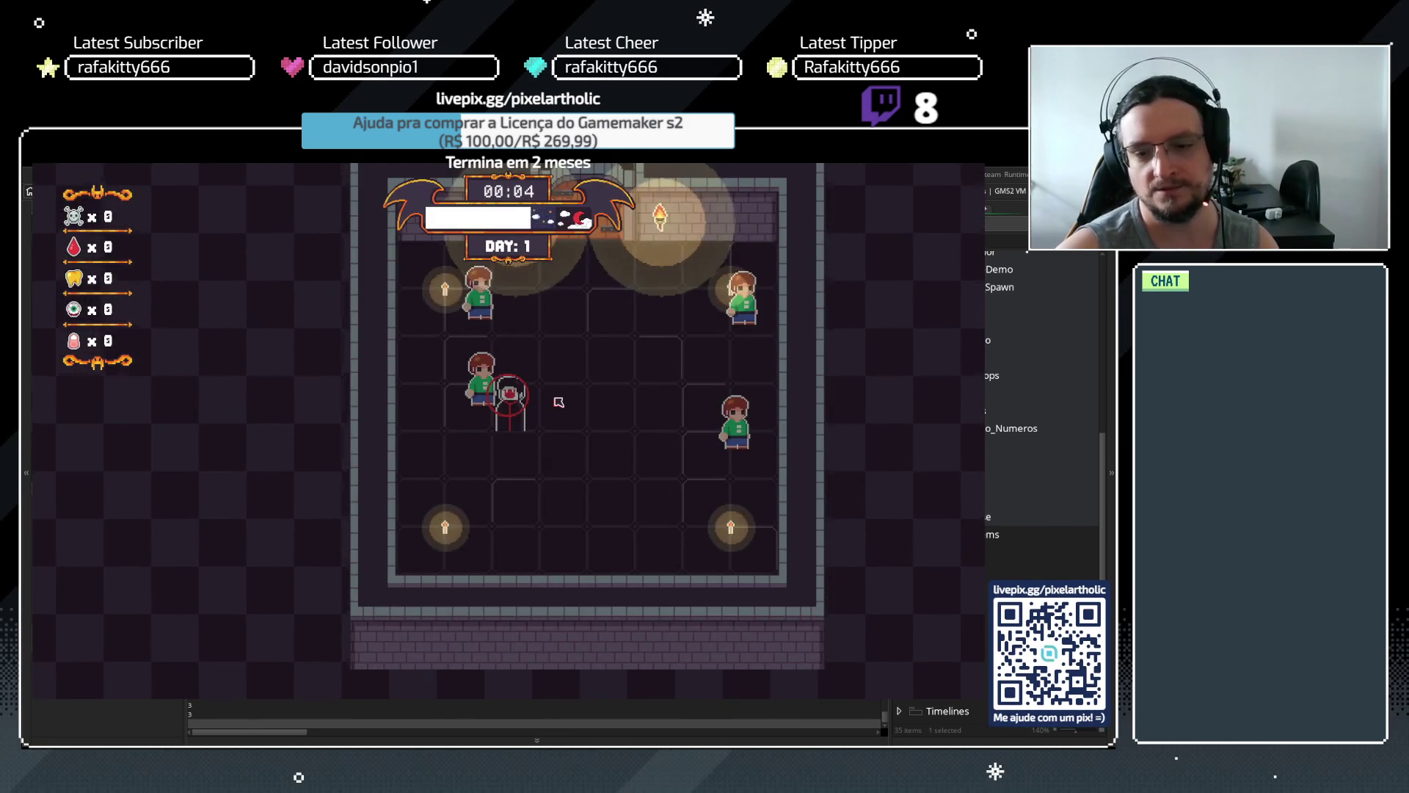
{"action": "key", "text": "space"}
{"action": "key", "text": "space"}
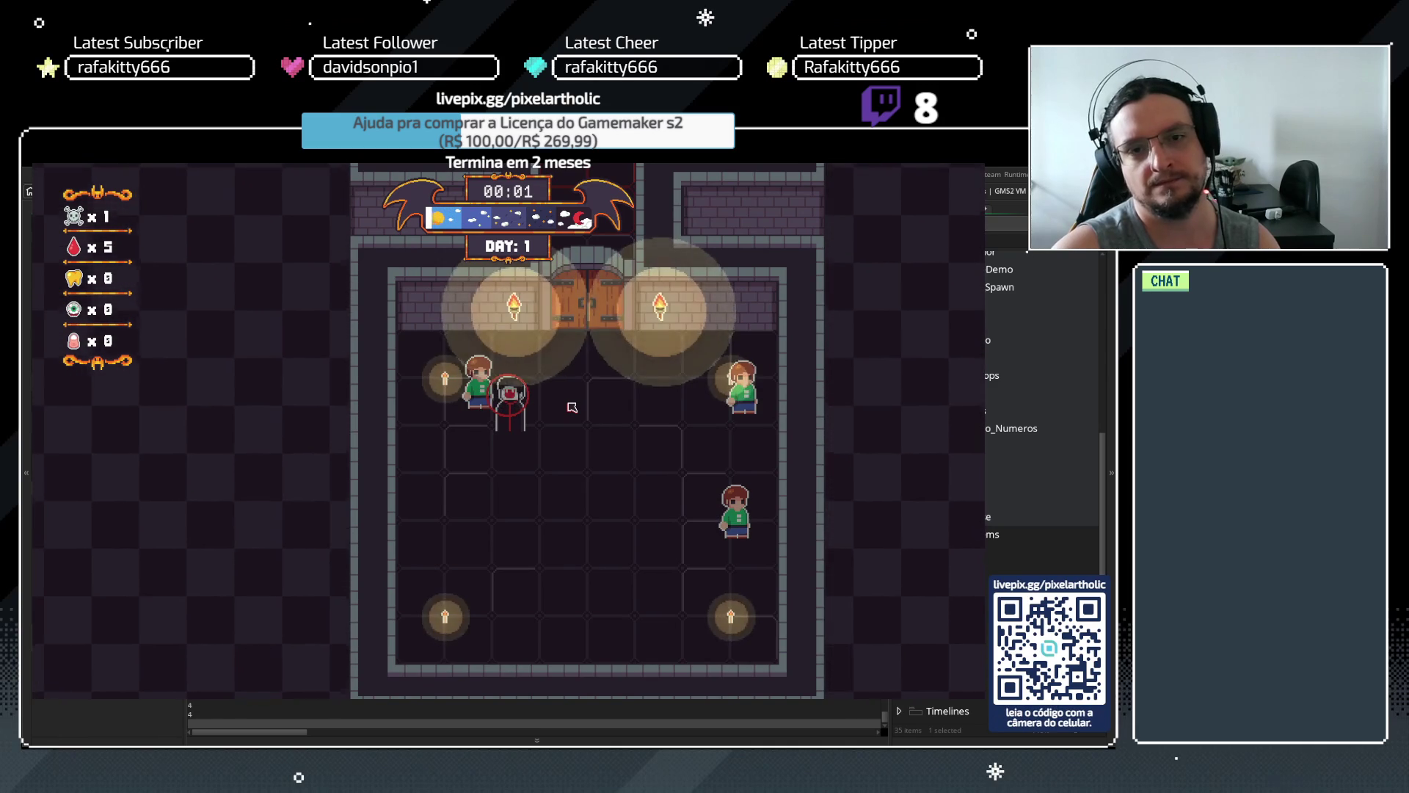
Buy Bite on the upgrade screen, finish the tutorial, and close the game window
{"action": "left_click", "coordinate": [324, 315]}
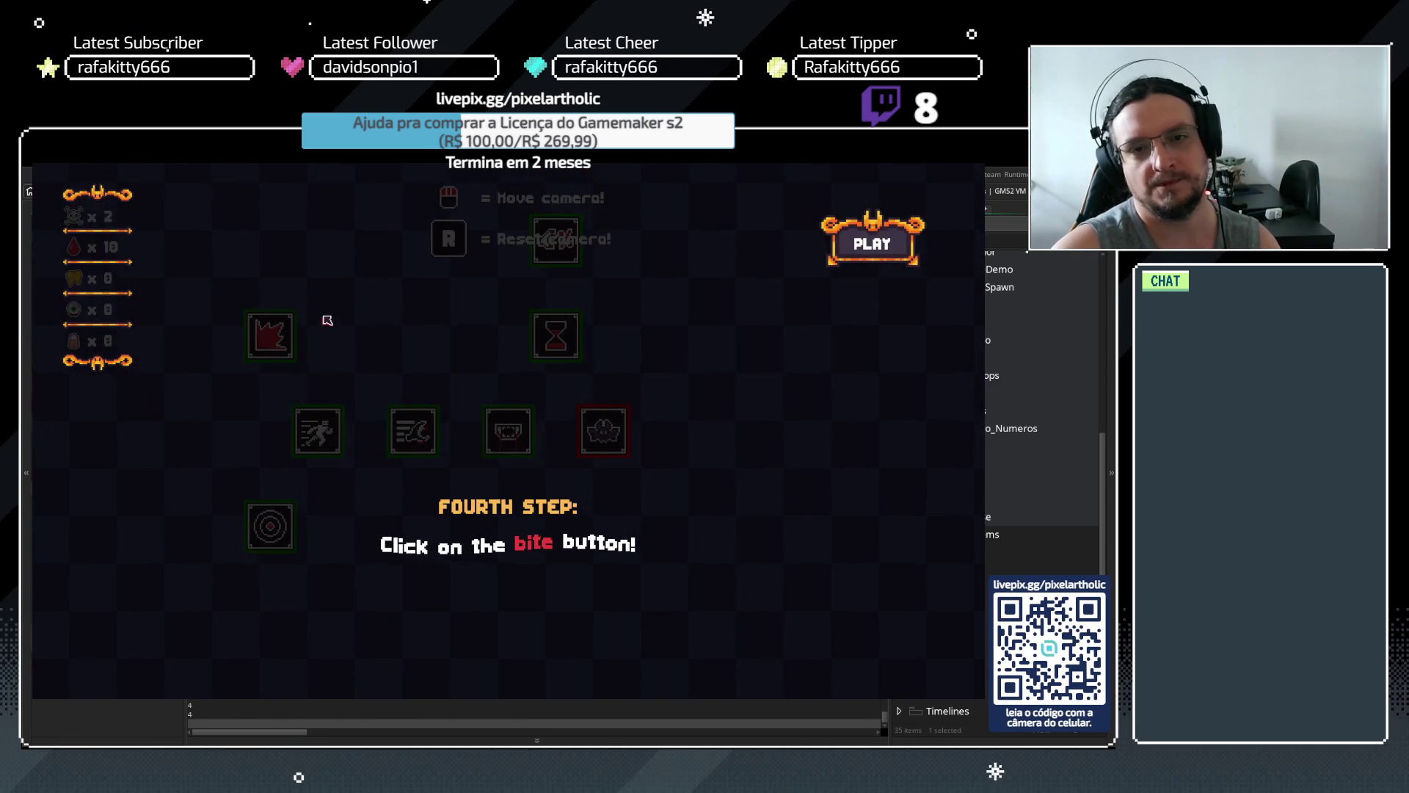
{"action": "key", "text": "space"}
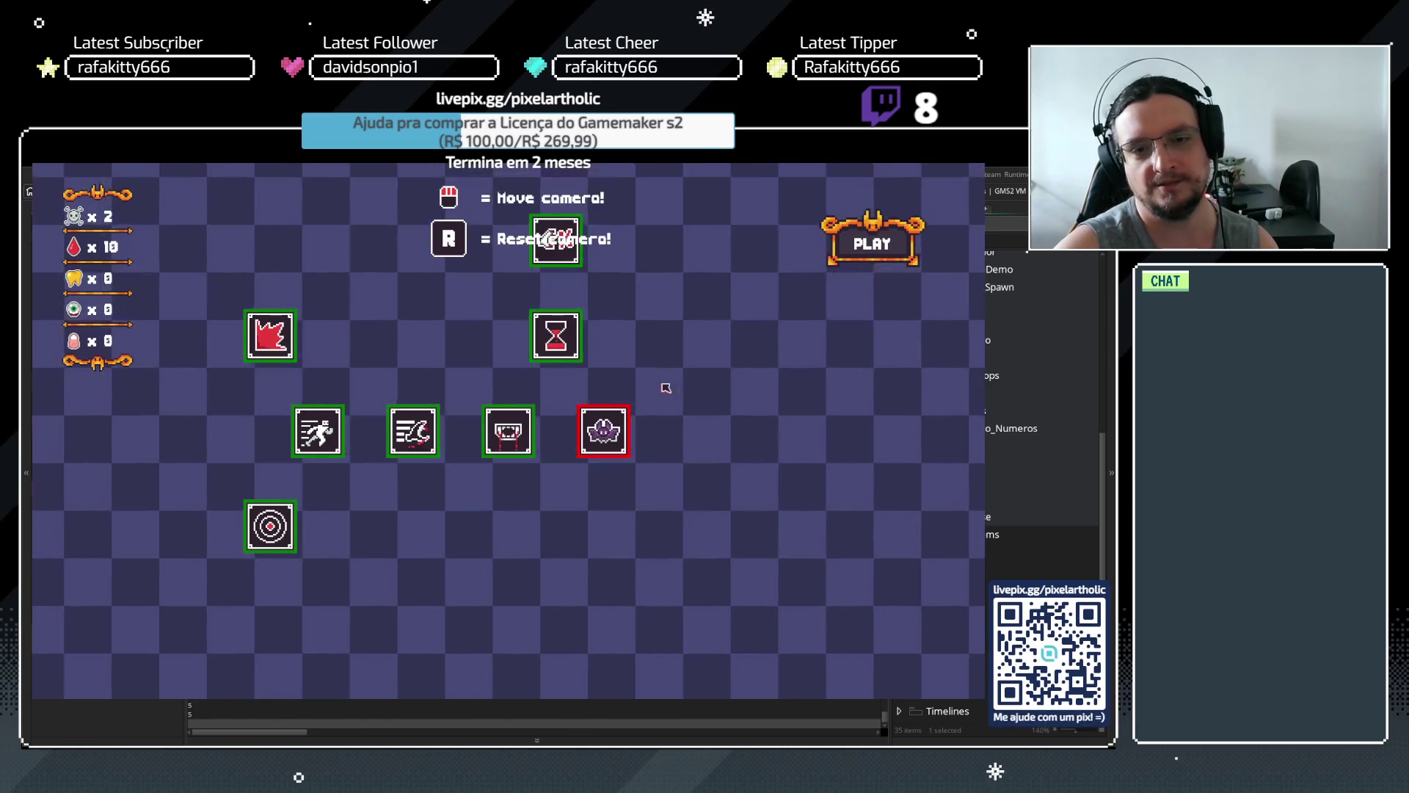
{"action": "left_click", "coordinate": [514, 453]}
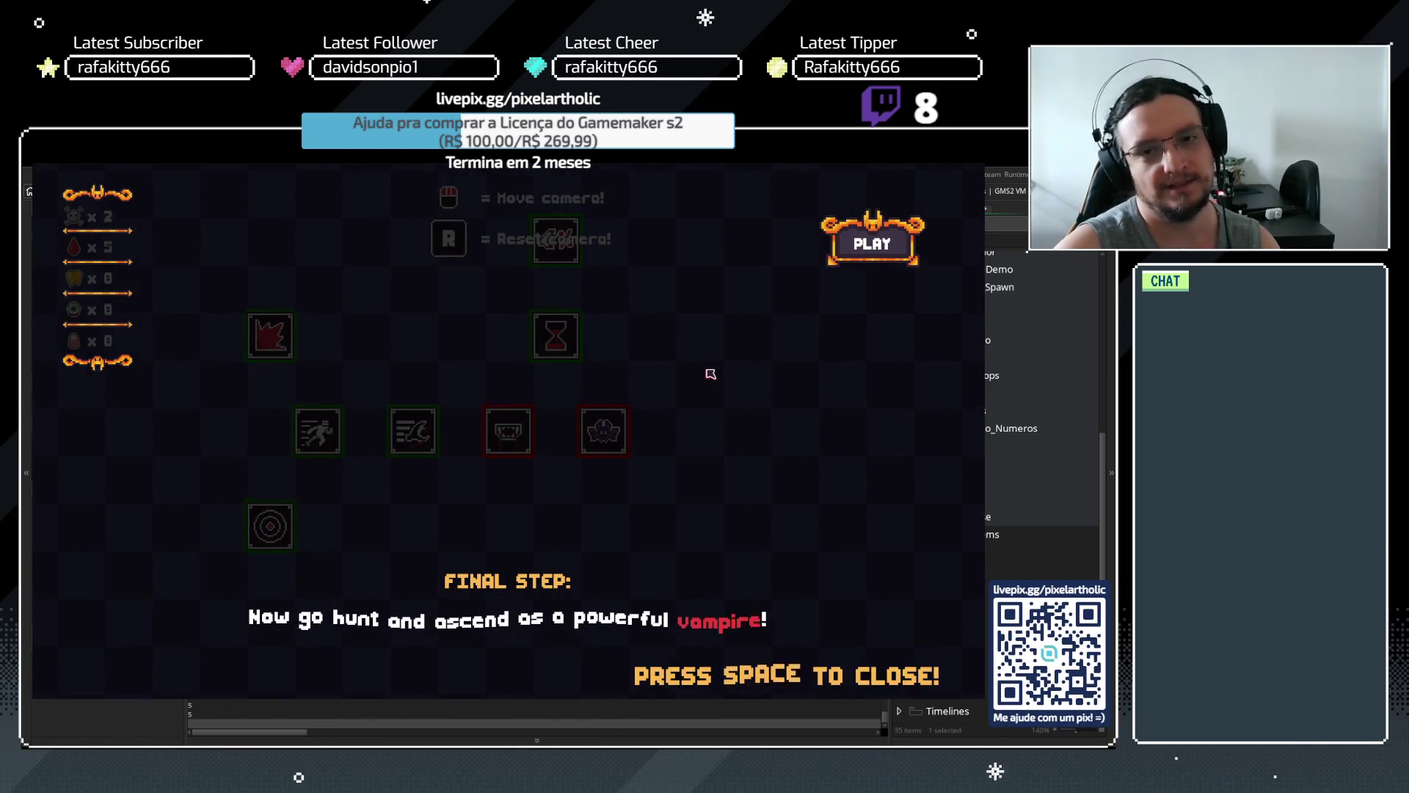
{"action": "key", "text": "space"}
{"action": "key", "text": "Escape"}
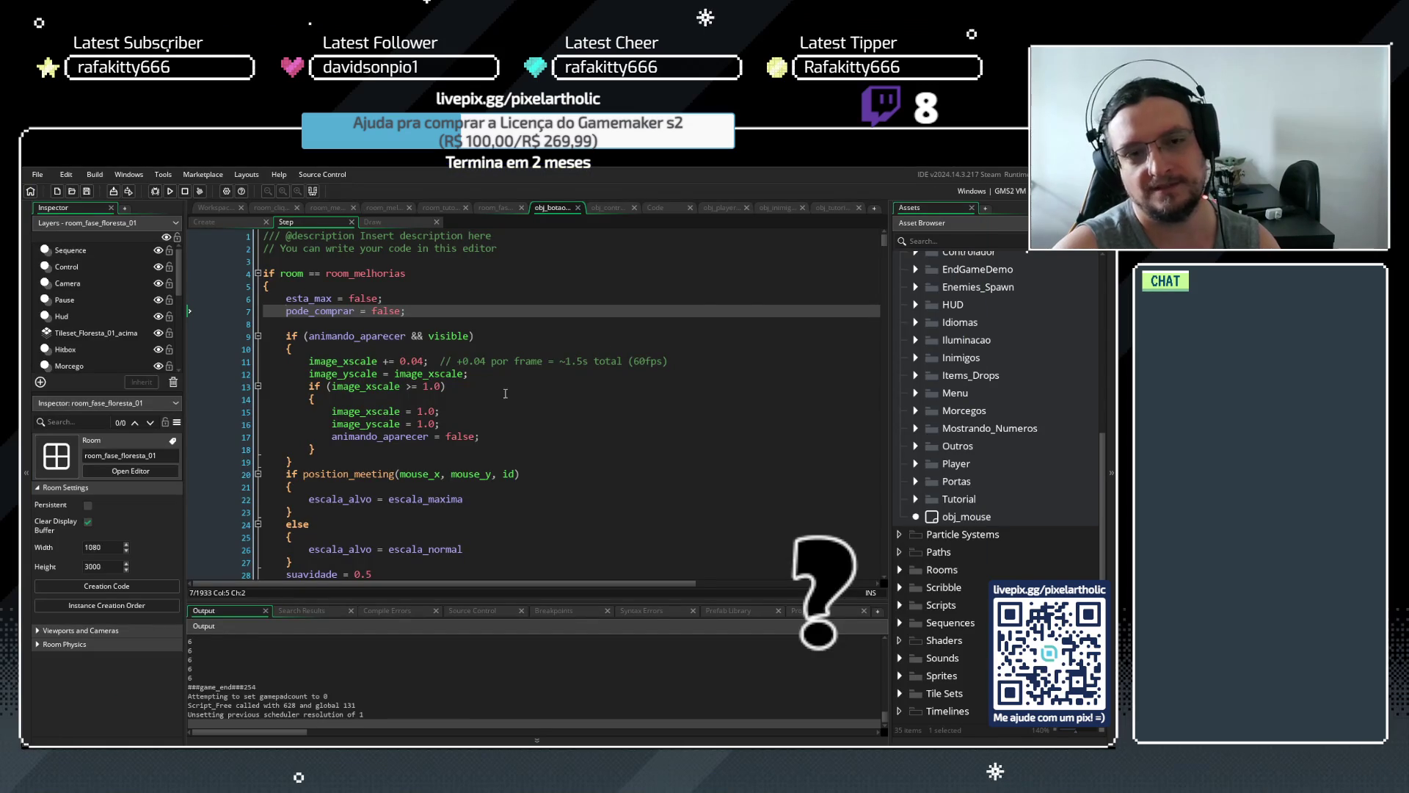
Delete the esta_max and pode_comprar reset lines, save, and scroll to the morcego_speed_01 code
{"action": "left_click_drag", "start_coordinate": [406, 311], "coordinate": [266, 298]}
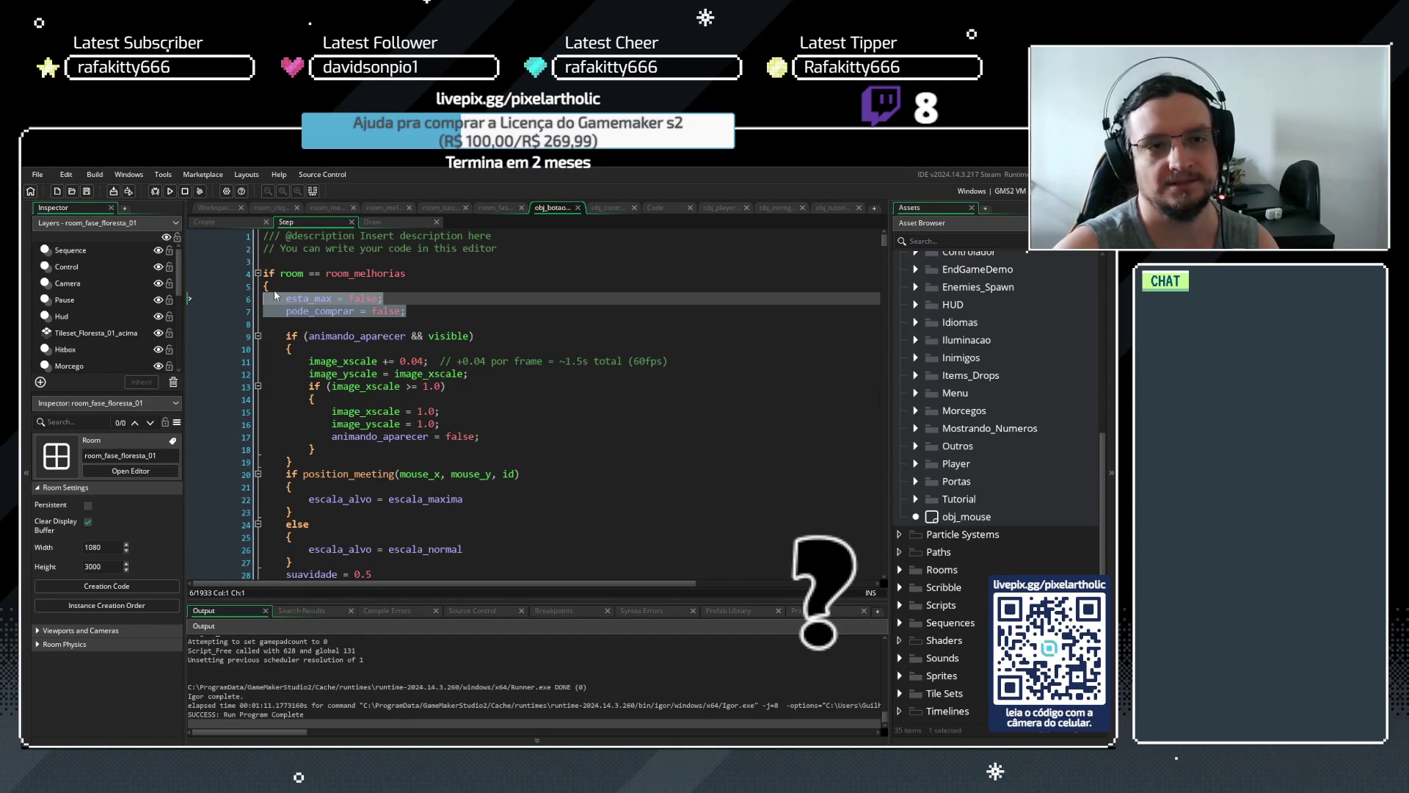
{"action": "key", "text": "BackSpace"}
{"action": "key", "text": "BackSpace"}
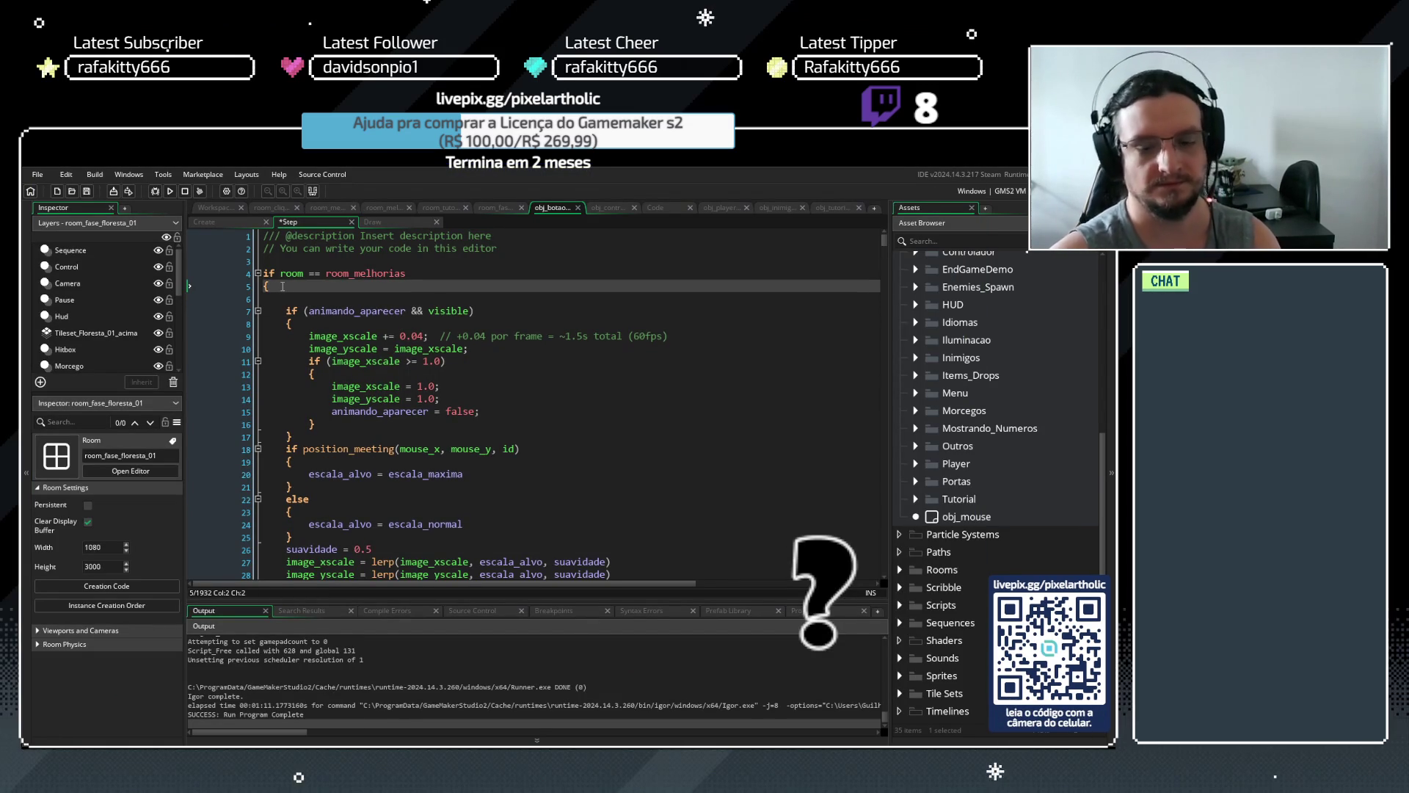
{"action": "key", "text": "Delete"}
{"action": "key", "text": "ctrl+s"}
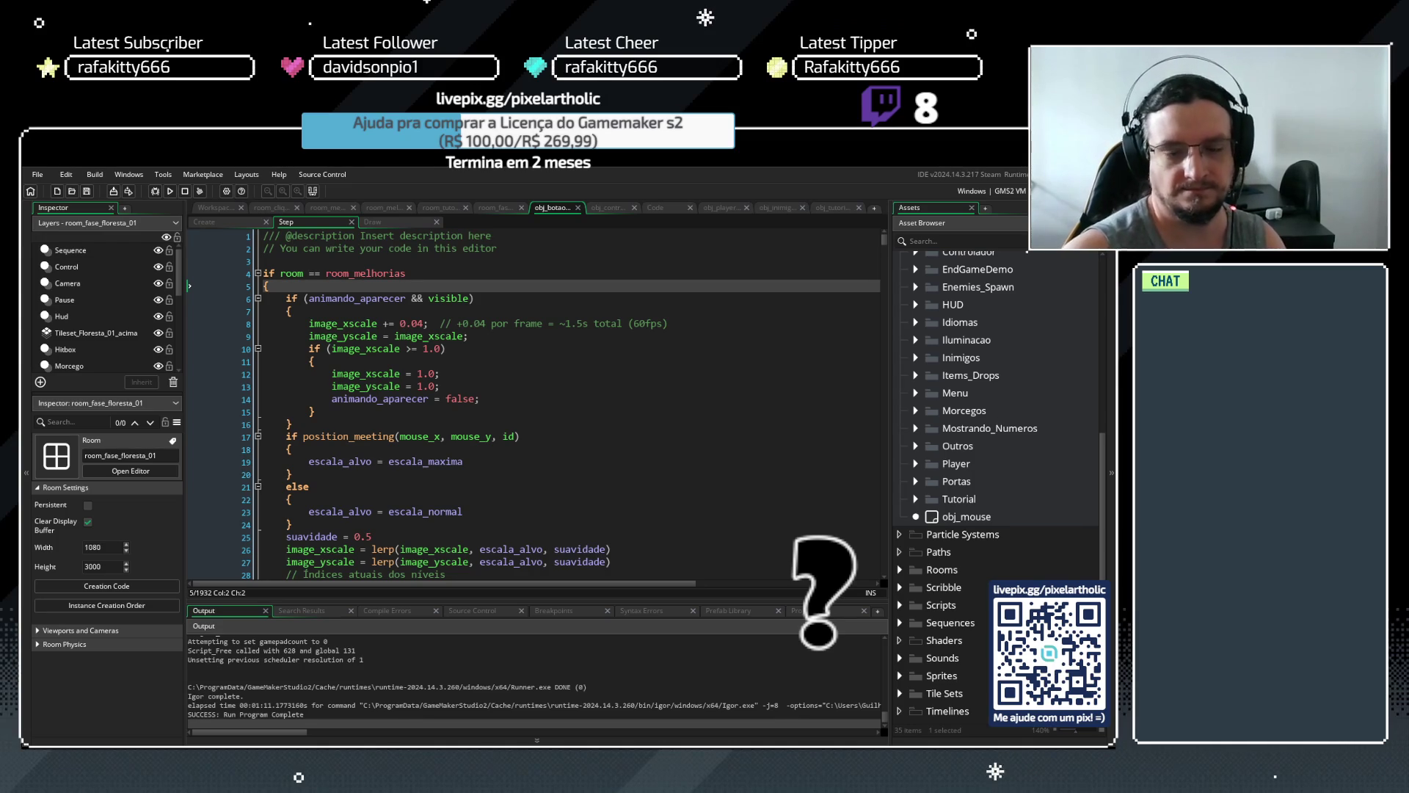
{"action": "left_click_drag", "start_coordinate": [884, 239], "coordinate": [858, 482]}
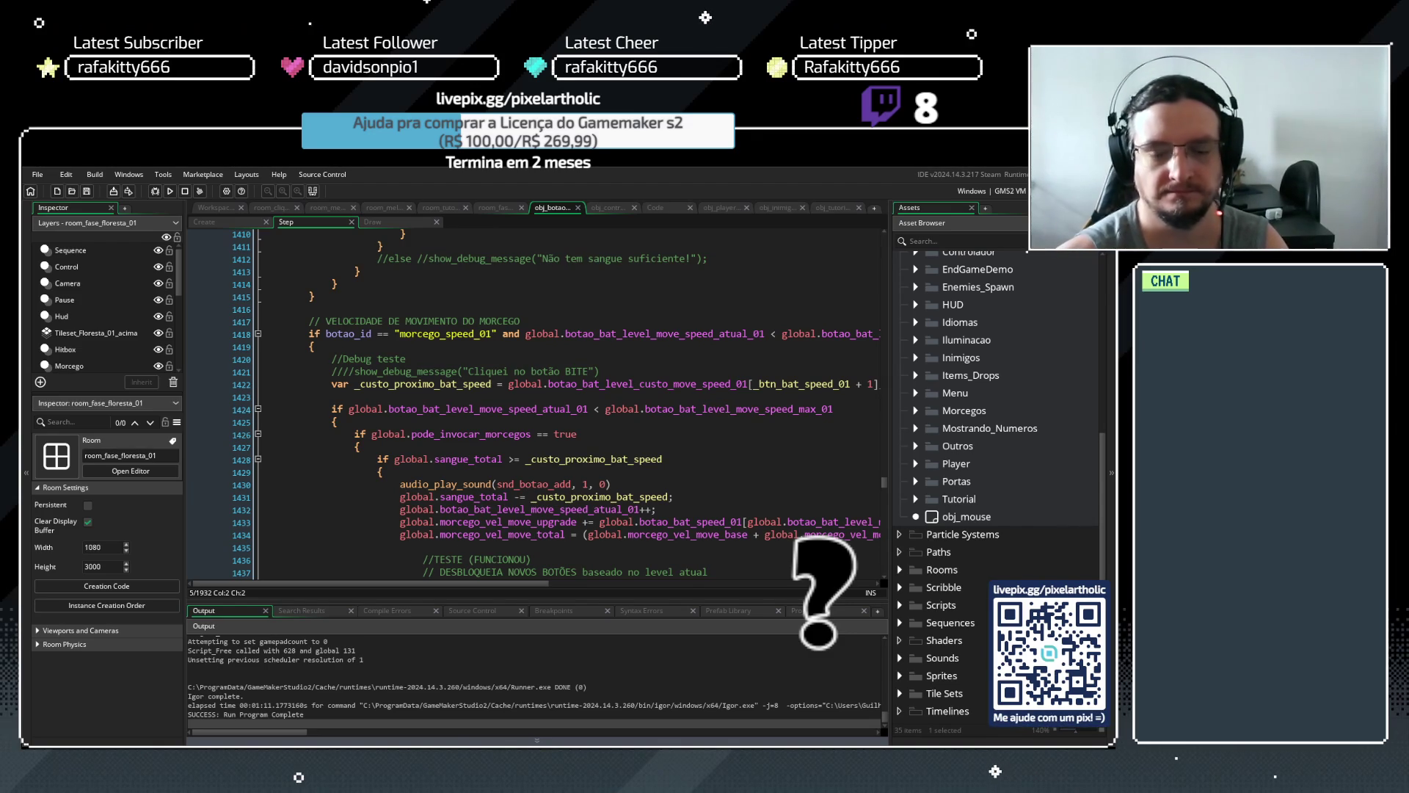
{"action": "scroll", "coordinate": [914, 428], "scroll_direction": "up", "scroll_amount": 3}
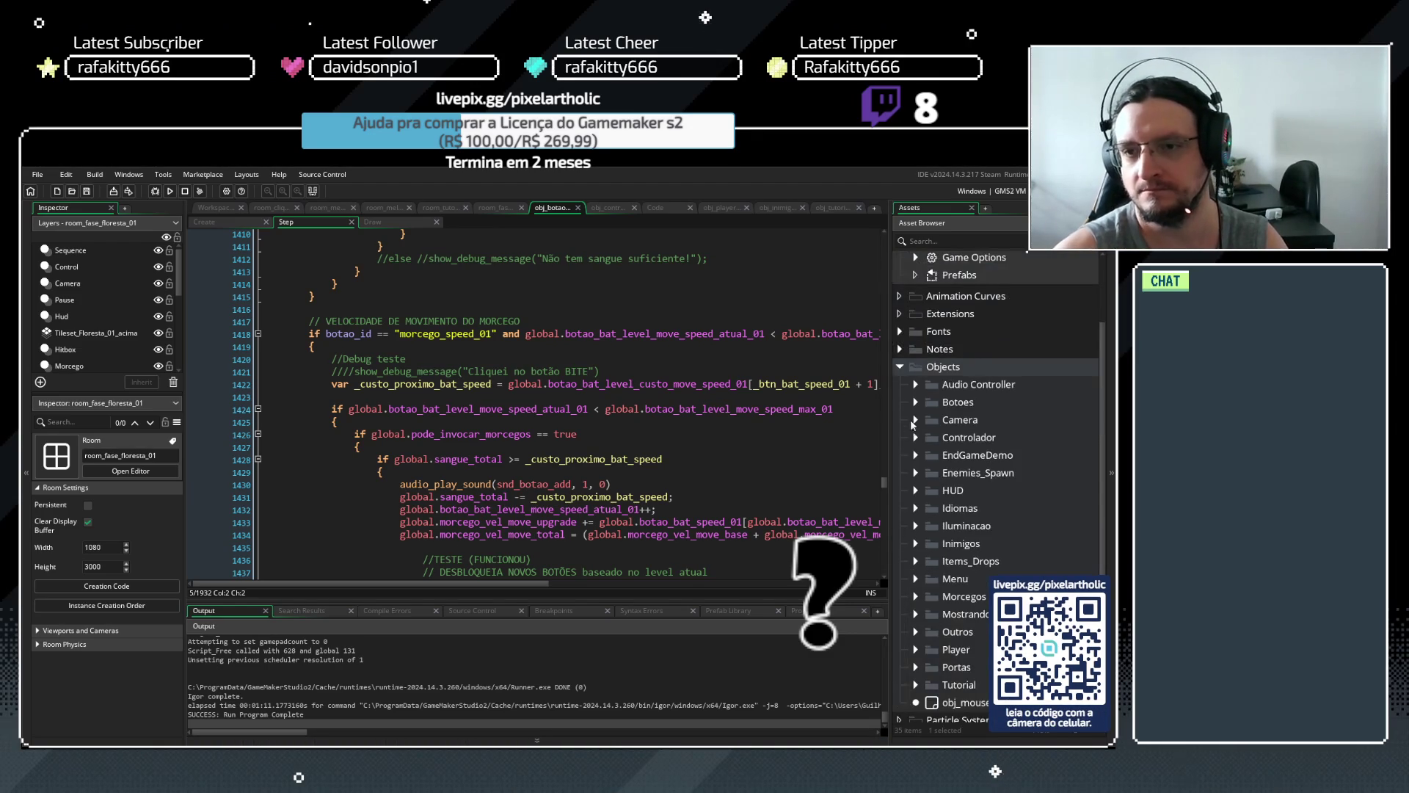
Open obj_botao_1 from the Botoes folder and turn off its Persistent setting
{"action": "left_click", "coordinate": [916, 402]}
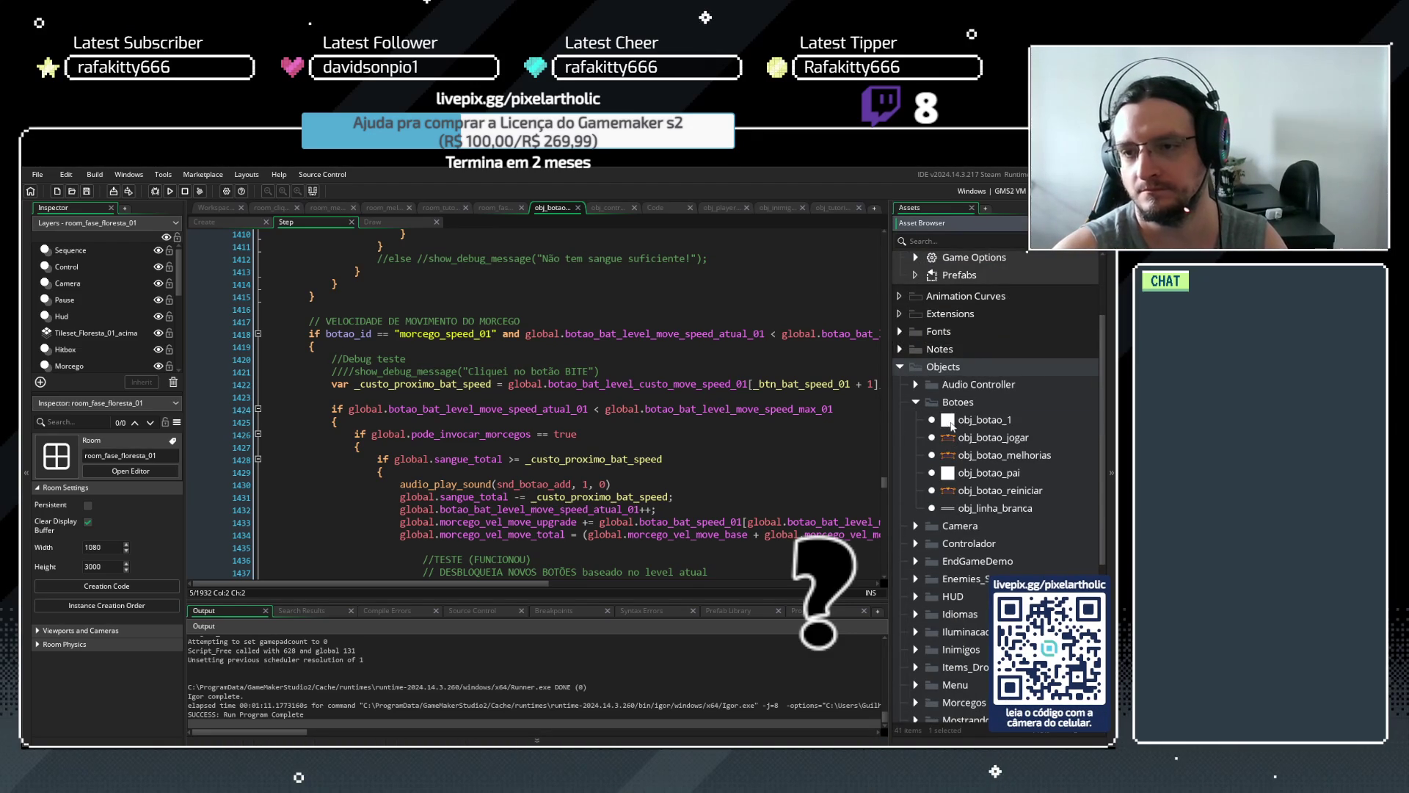
{"action": "double_click", "coordinate": [951, 419]}
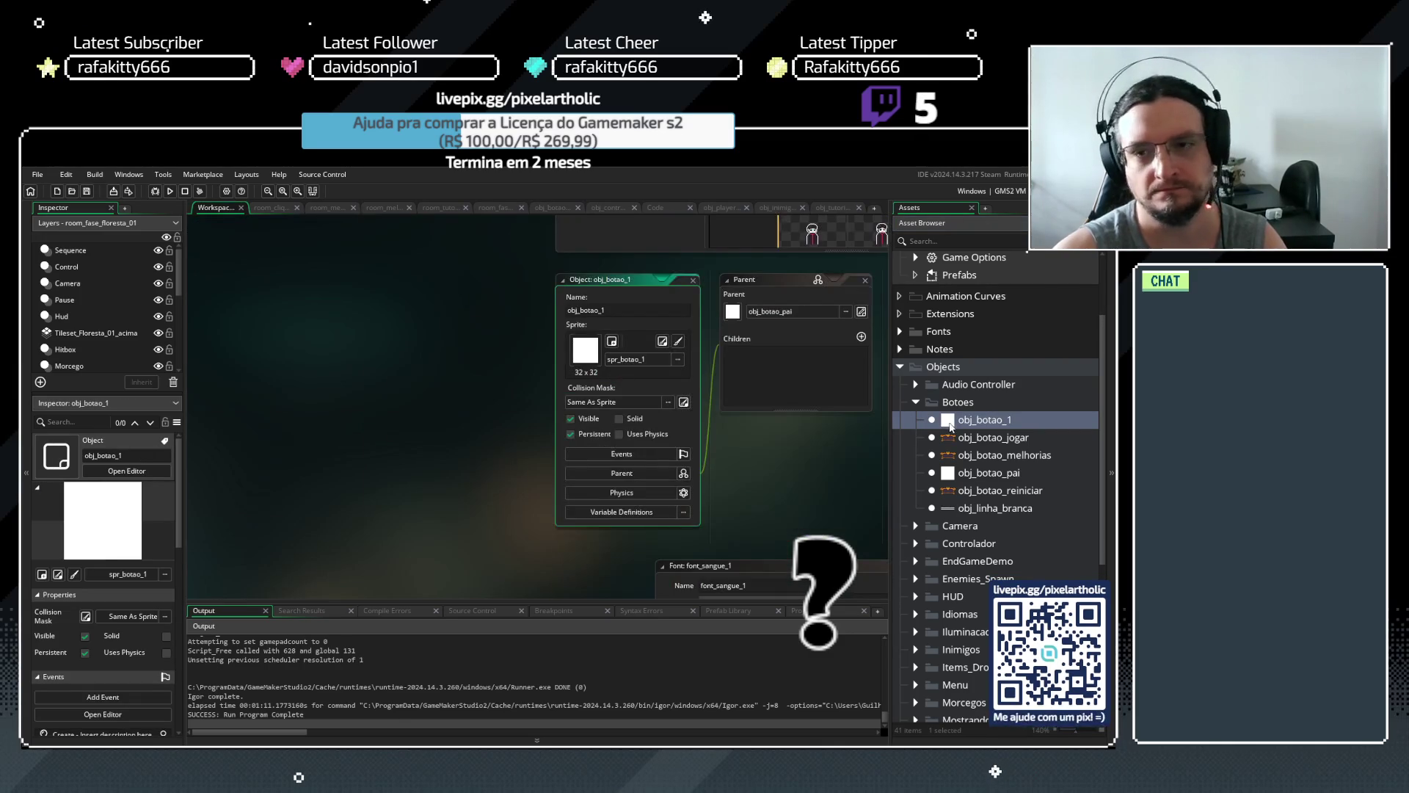
{"action": "left_click", "coordinate": [86, 653]}
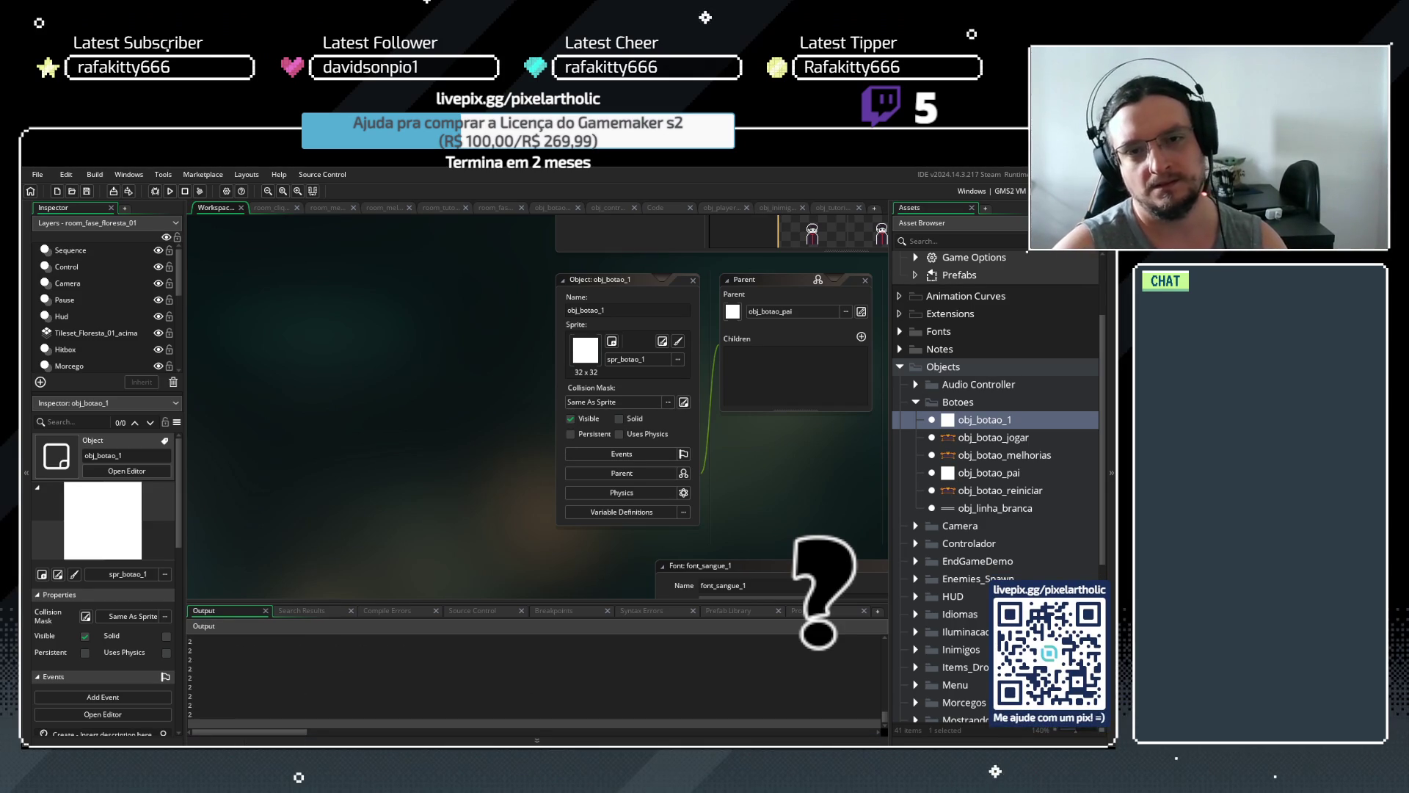
Run through the tutorial's attack and night end, then buy the first Bite upgrade
{"action": "key", "text": "space"}
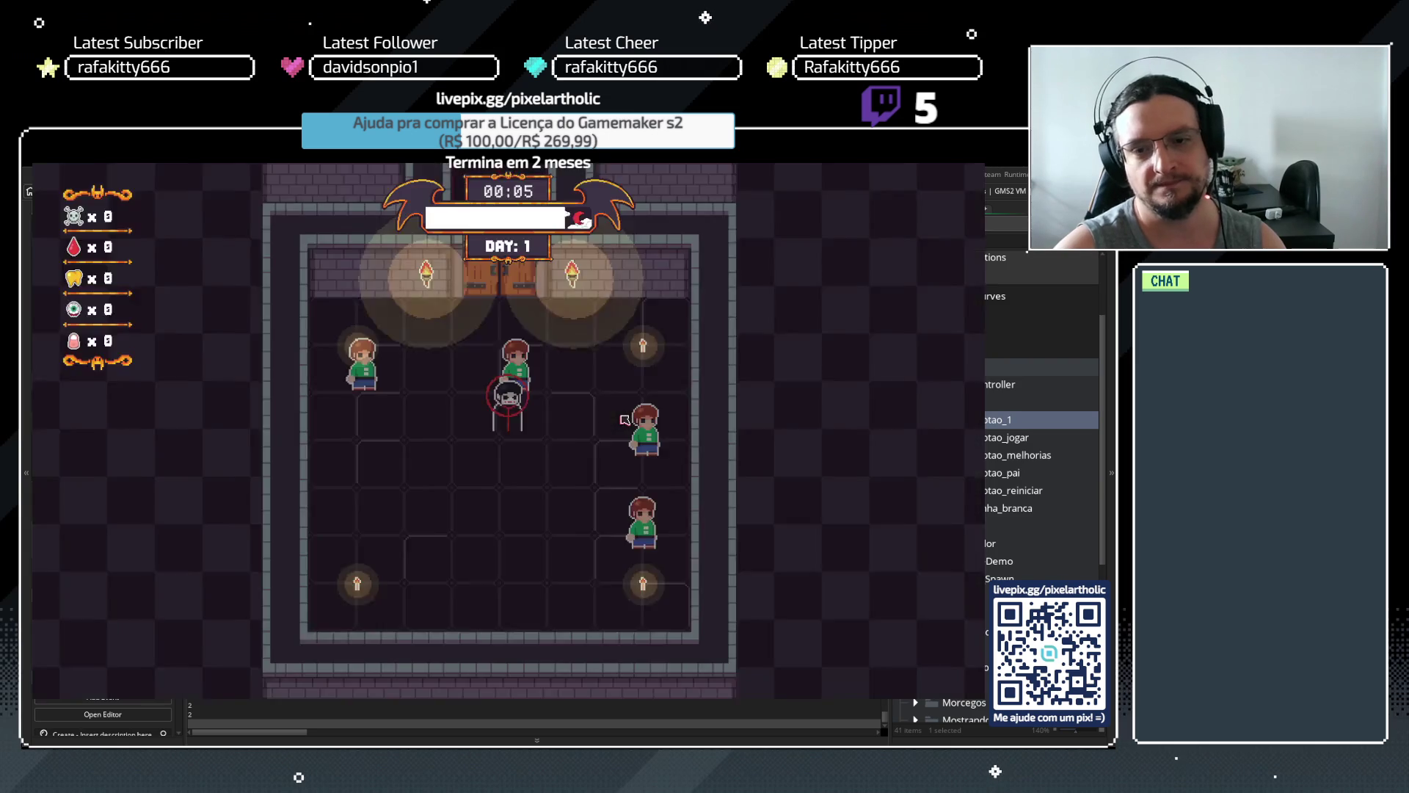
{"action": "key", "text": "space"}
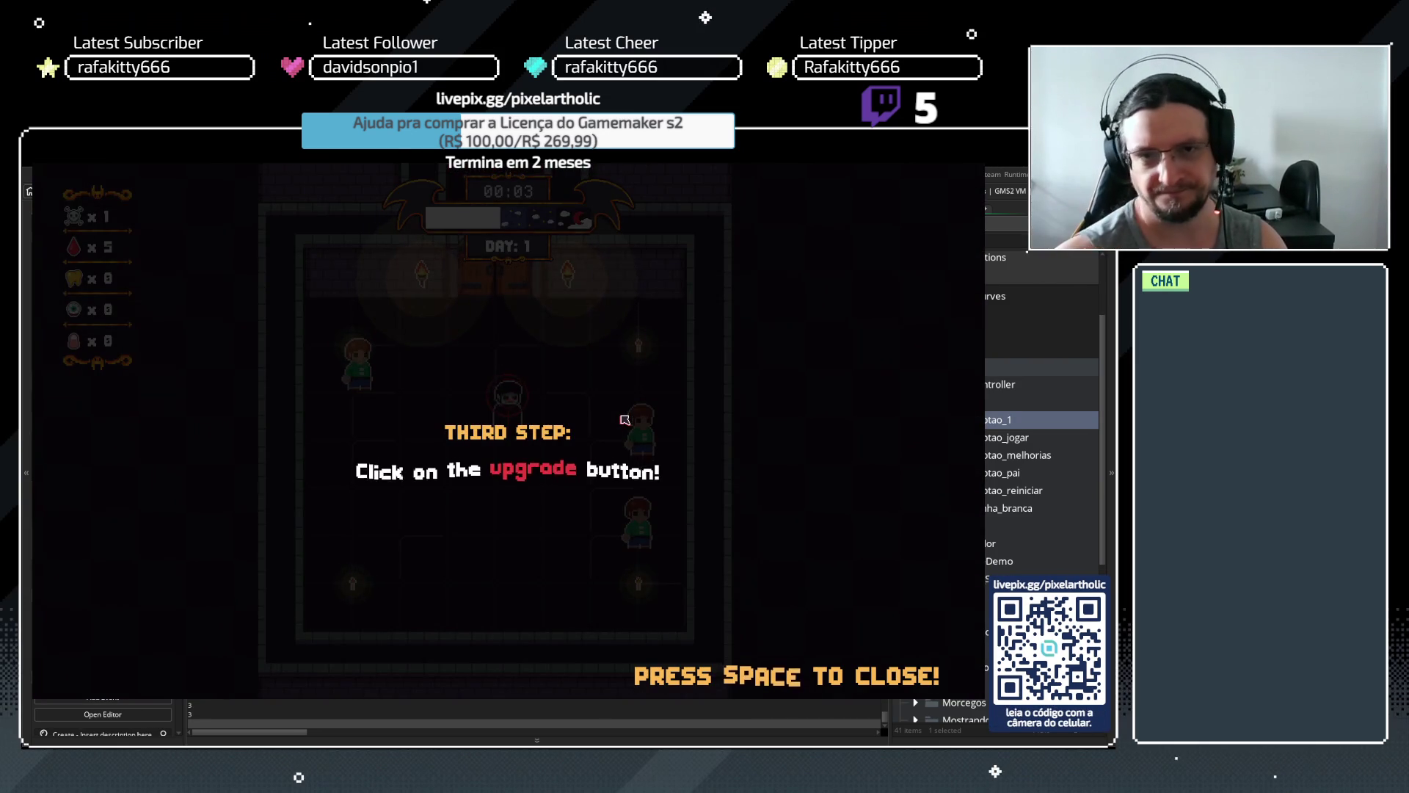
{"action": "key", "text": "space"}
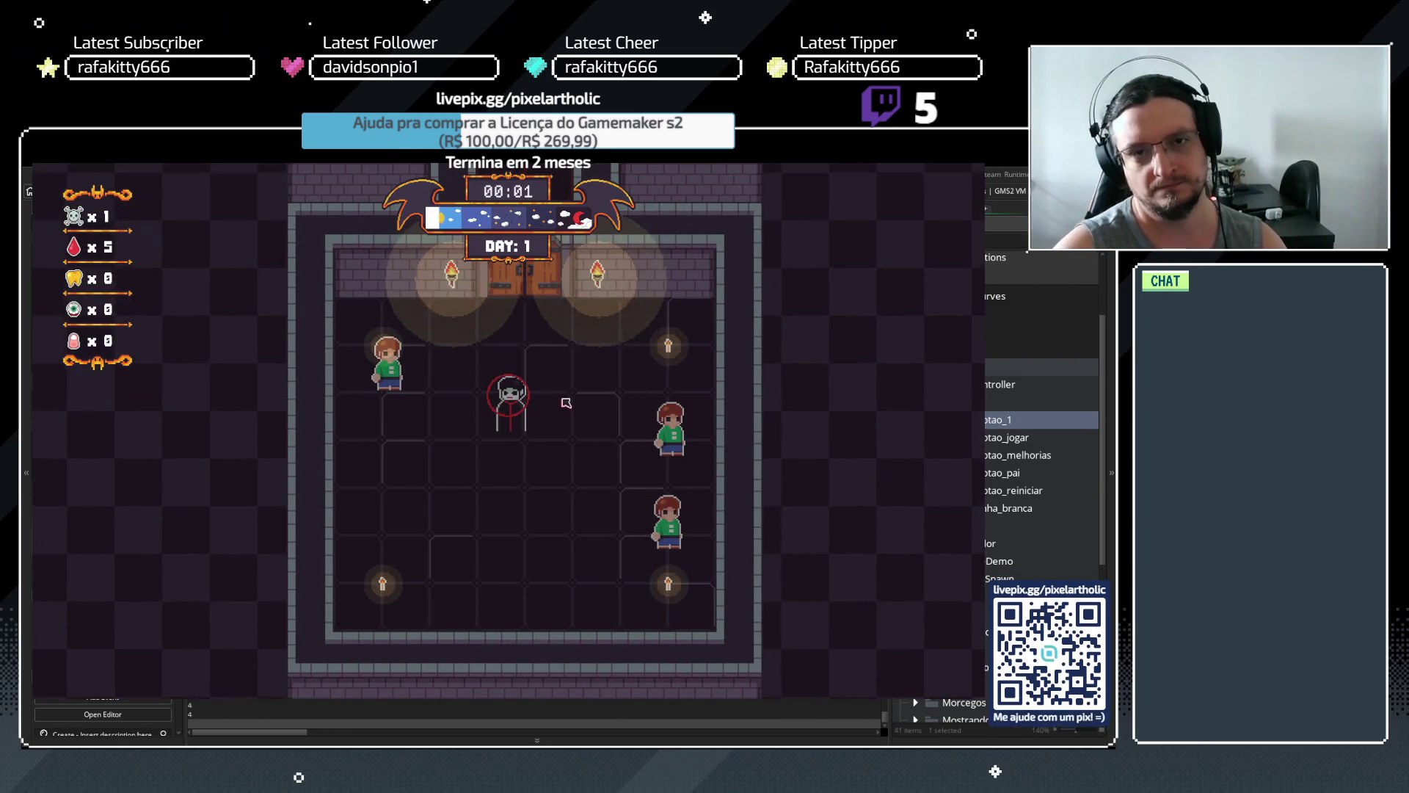
{"action": "left_click", "coordinate": [356, 318]}
{"action": "key", "text": "space"}
{"action": "left_click", "coordinate": [505, 432]}
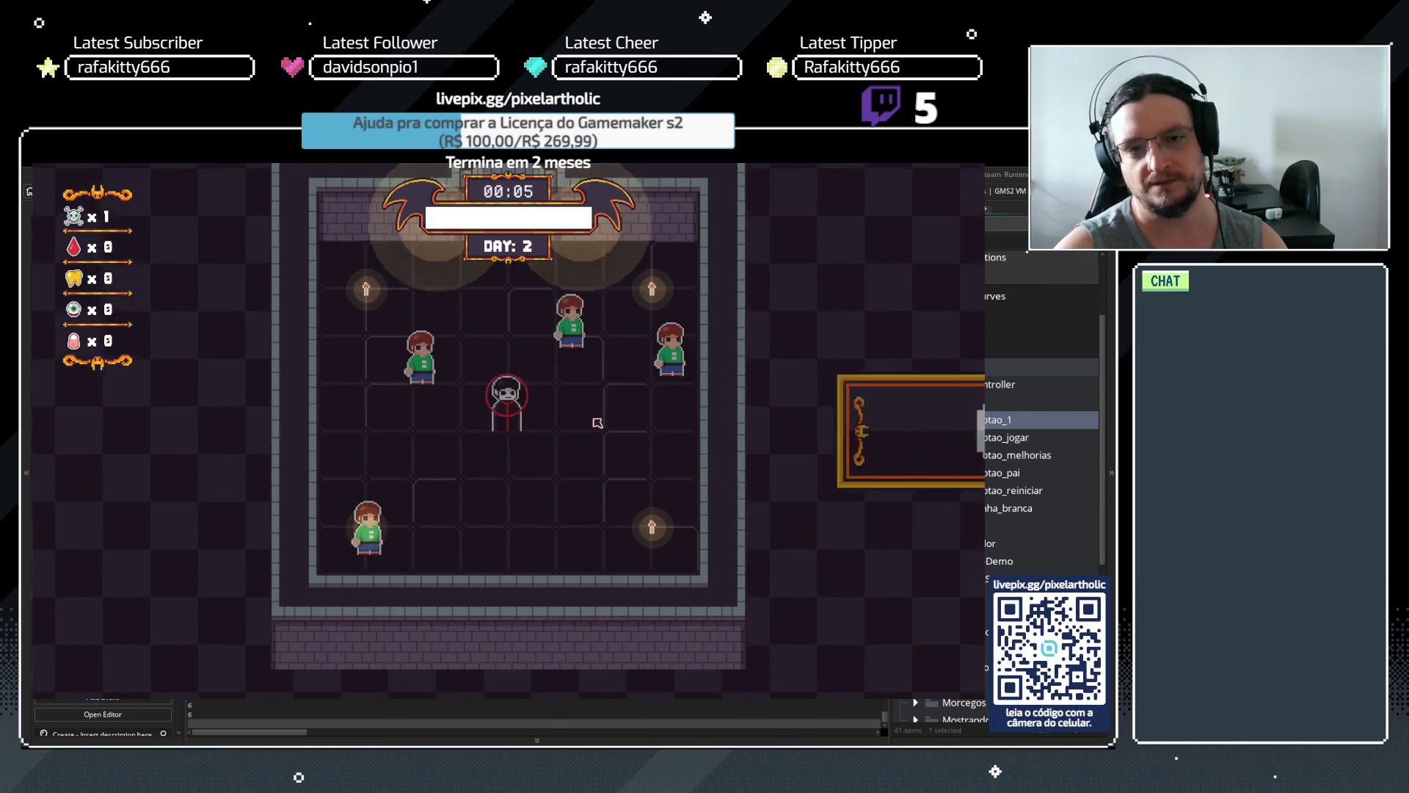
Play another night, raise Bite to level 2, buy attack speed, and quit the game
{"action": "key", "text": "w+d"}
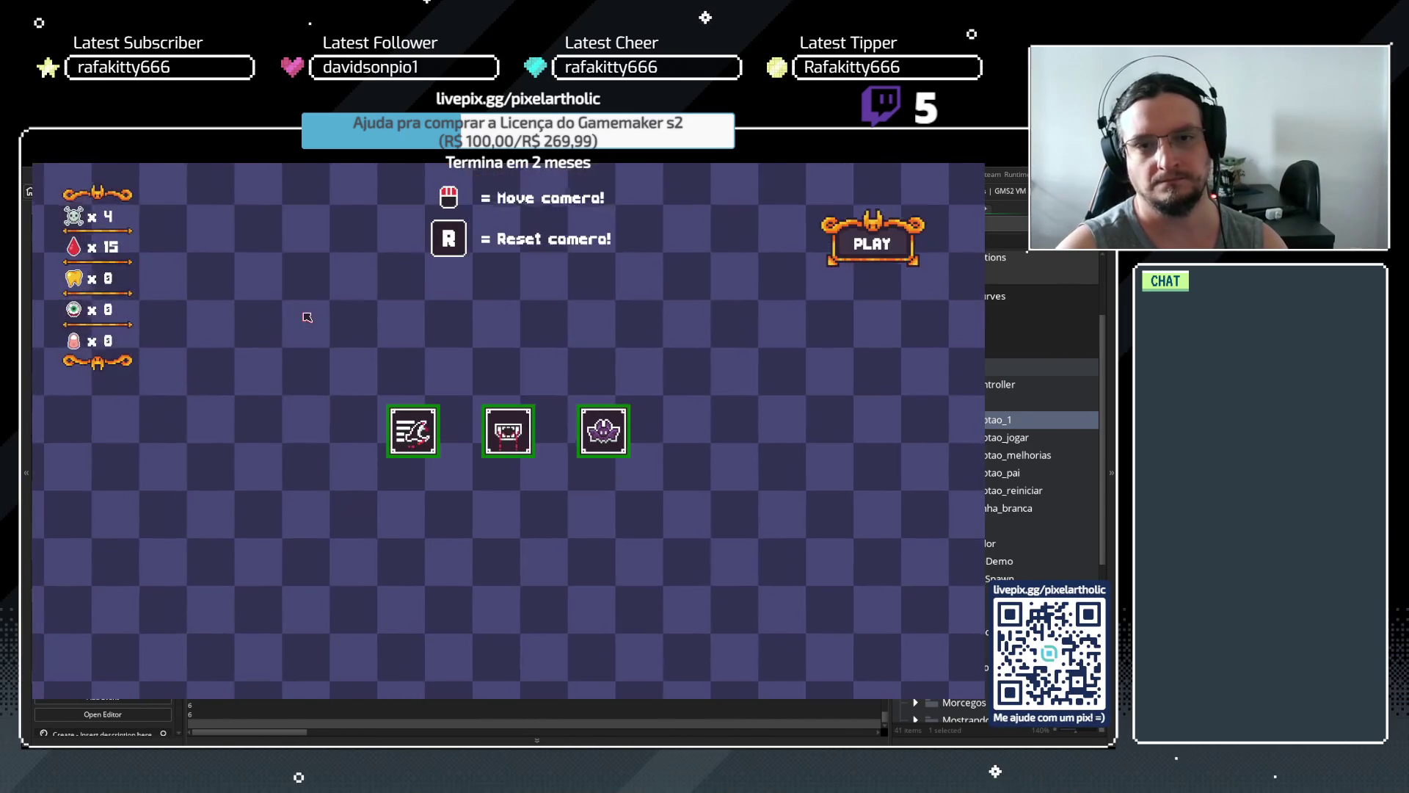
{"action": "mouse_move", "coordinate": [508, 431]}
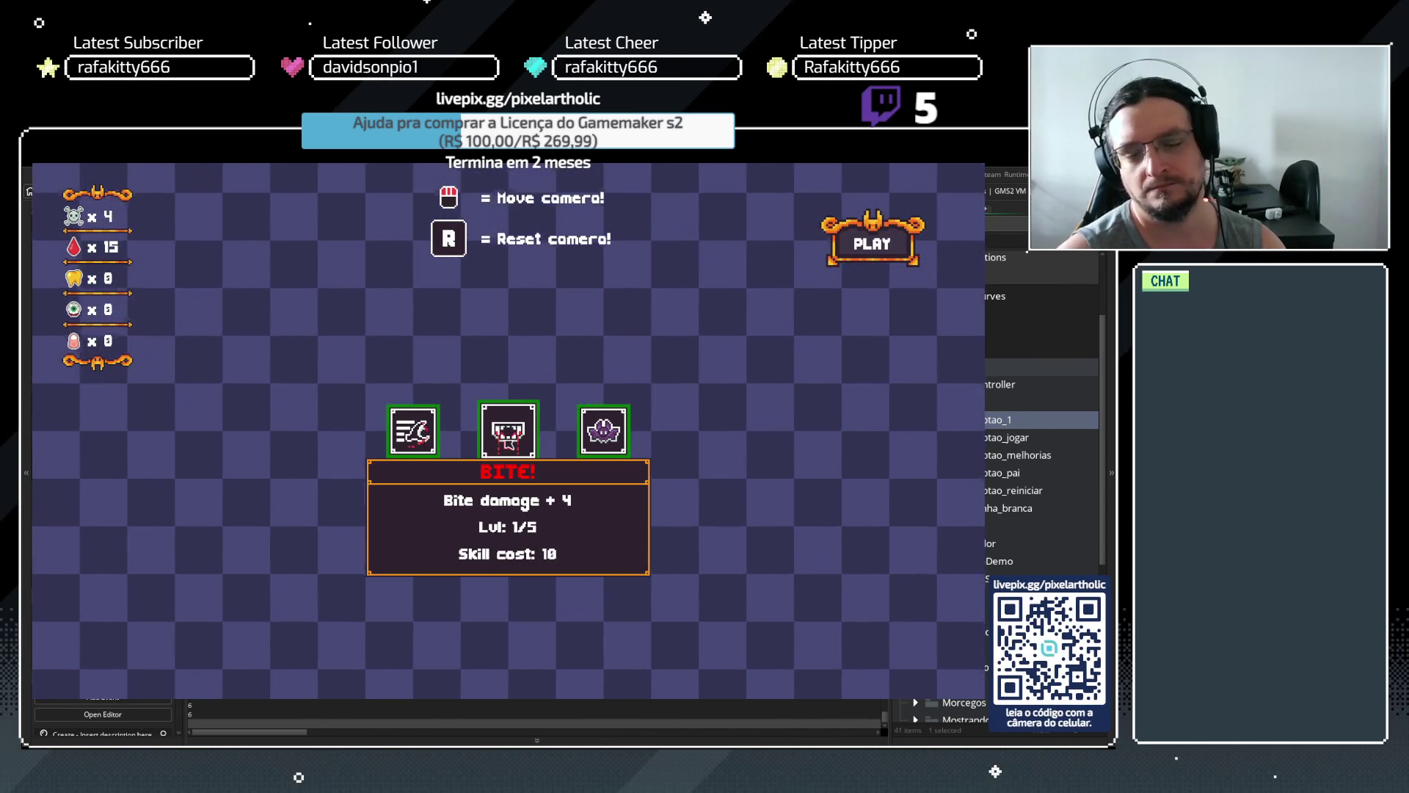
{"action": "left_click", "coordinate": [497, 438]}
{"action": "left_click", "coordinate": [411, 430]}
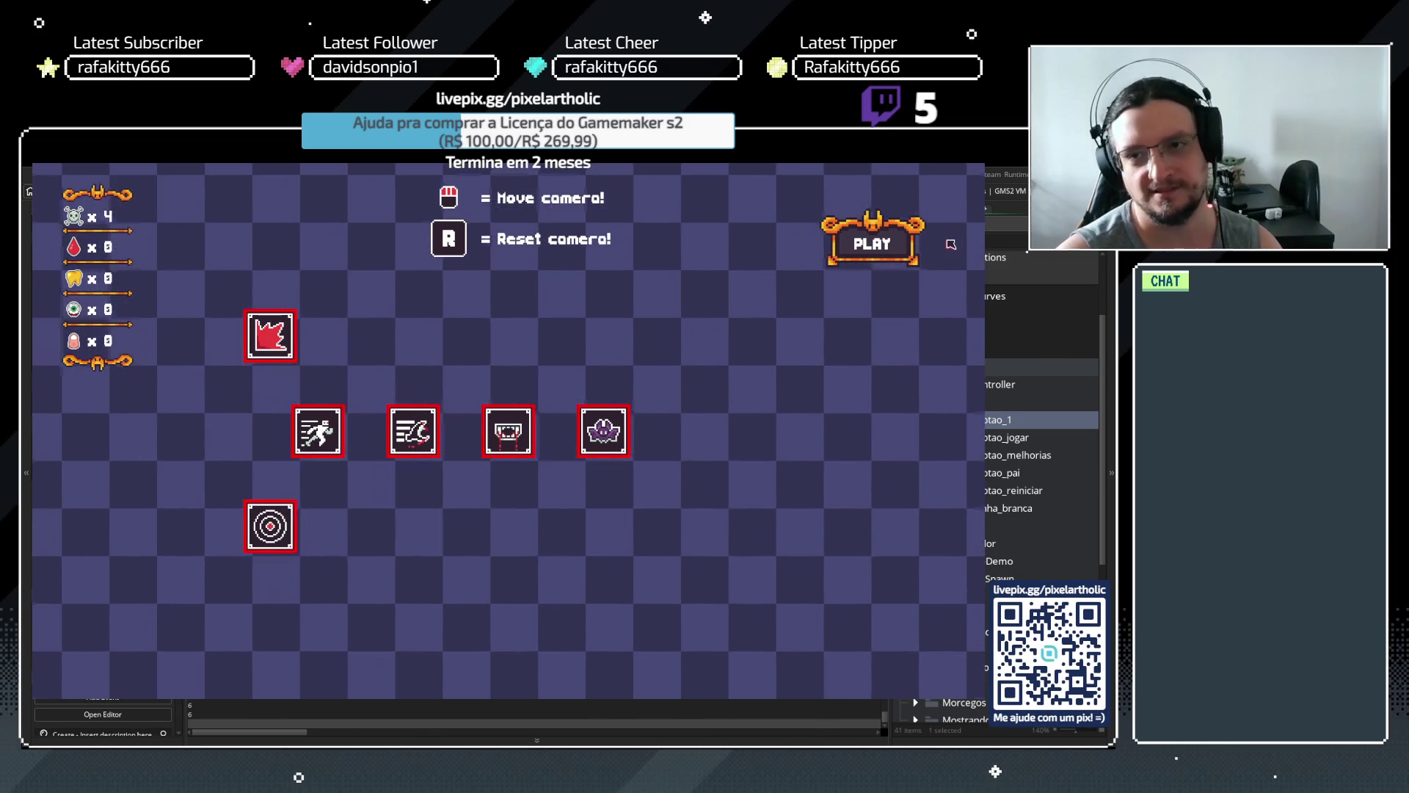
{"action": "key", "text": "Escape"}
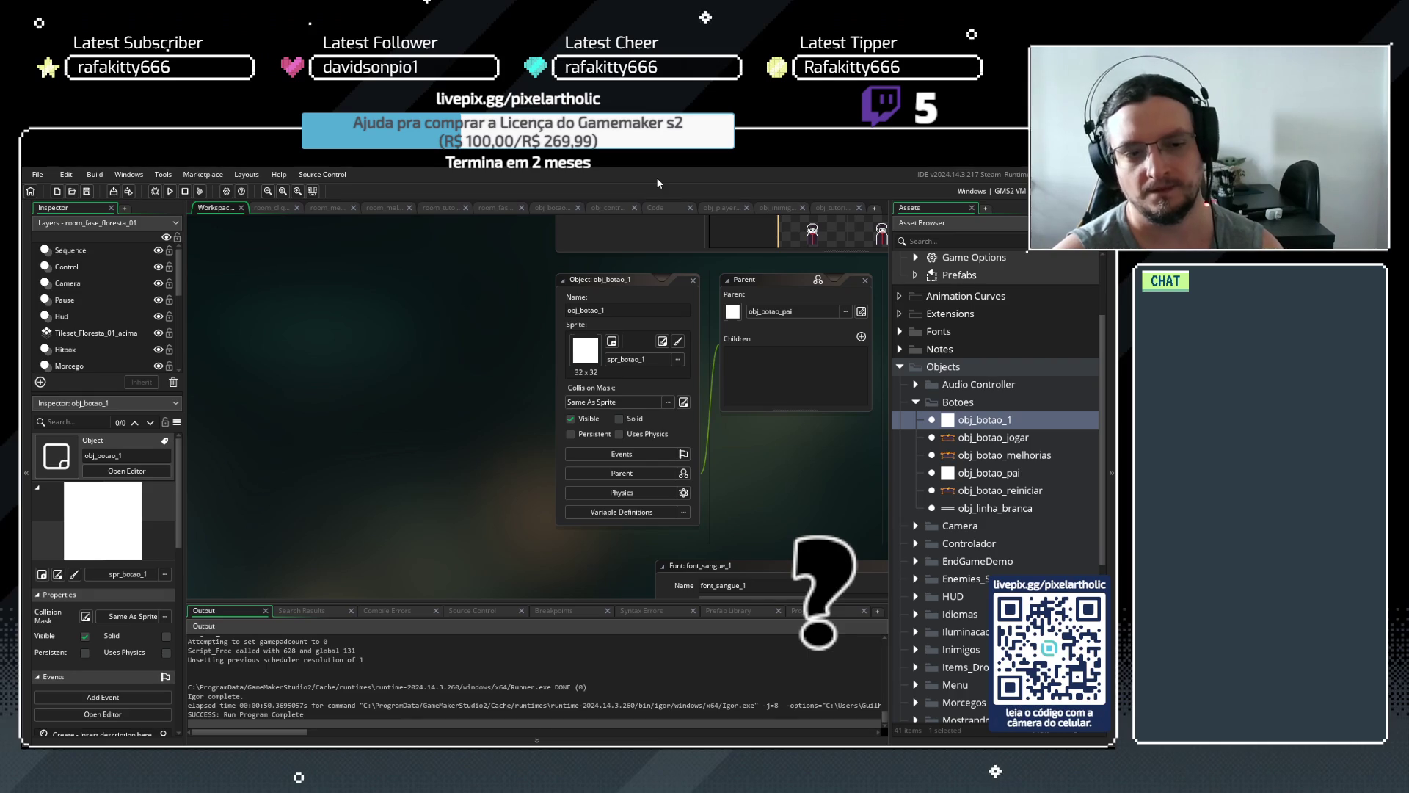
Rebuild and run the game with F5, then dismiss the third tutorial message
{"action": "key", "text": "F5"}
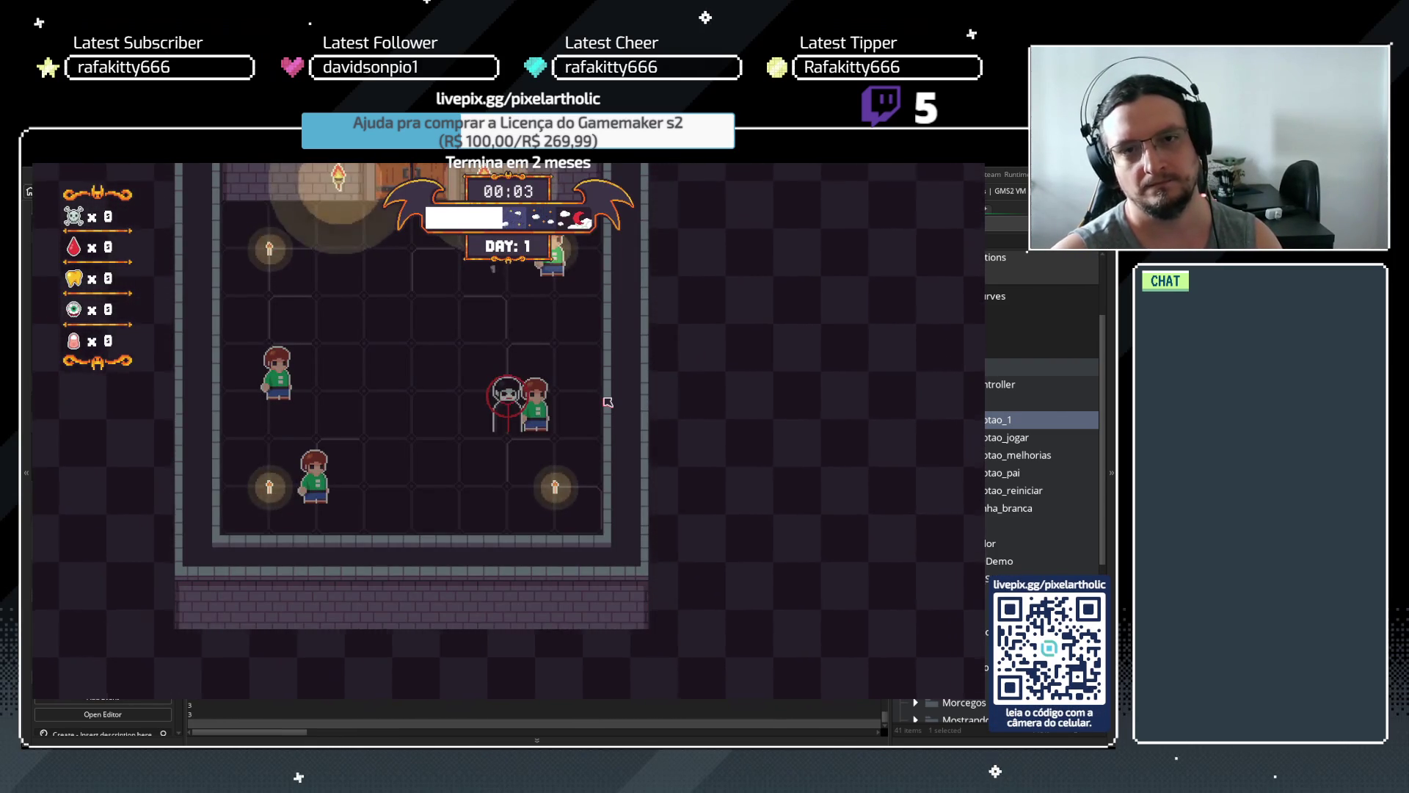
{"action": "key", "text": "space"}
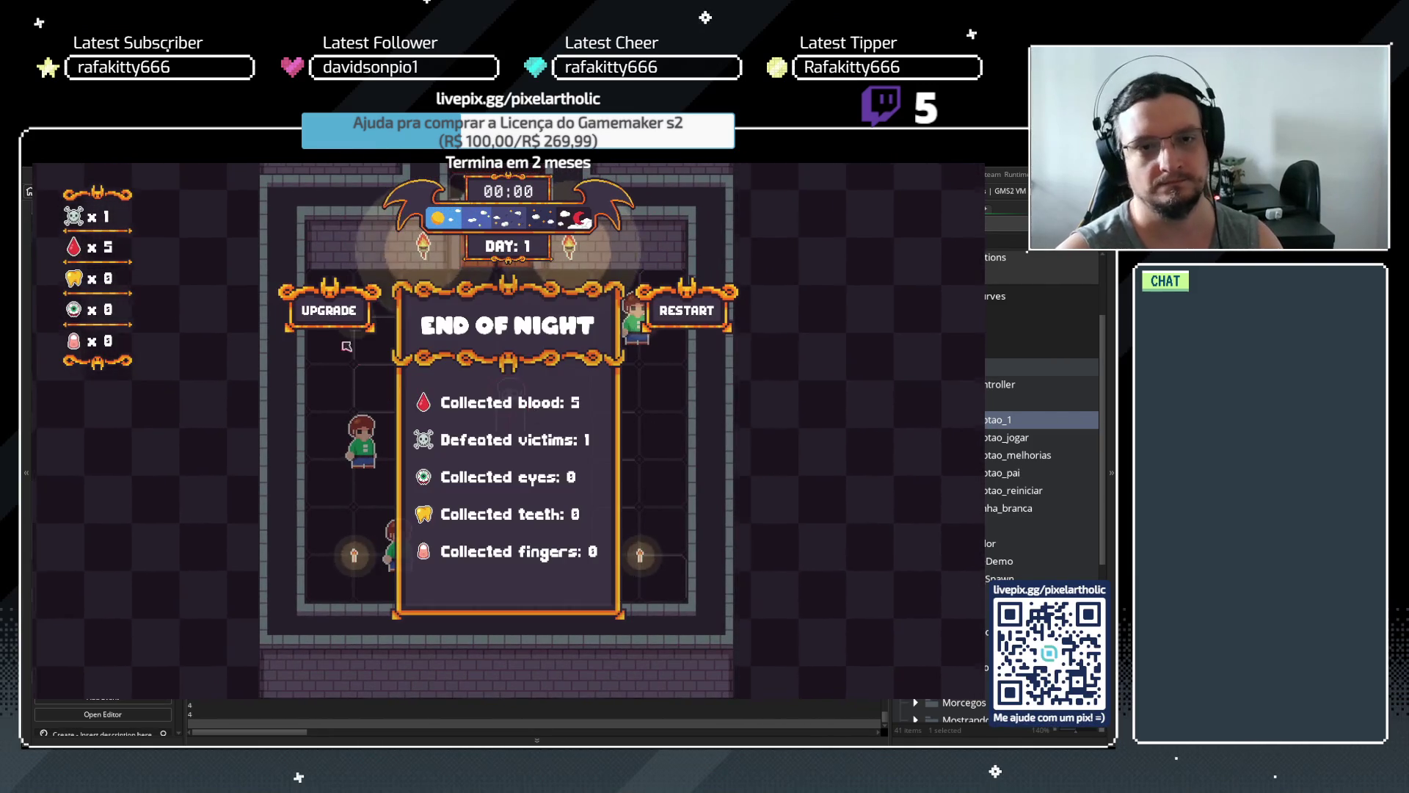
Open the upgrades, play the Day 2 night, and buy the attack speed upgrade
{"action": "left_click", "coordinate": [332, 313]}
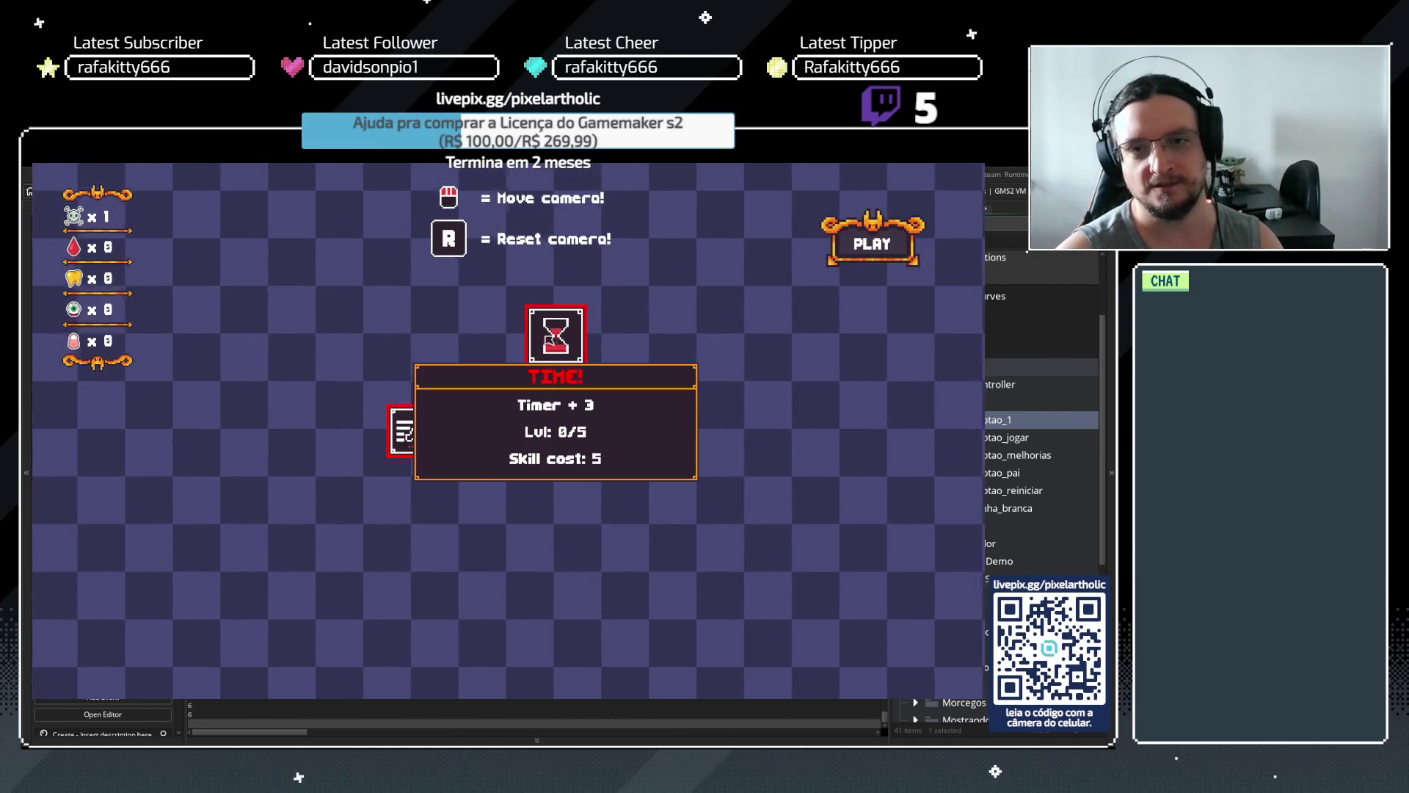
{"action": "left_click", "coordinate": [861, 250]}
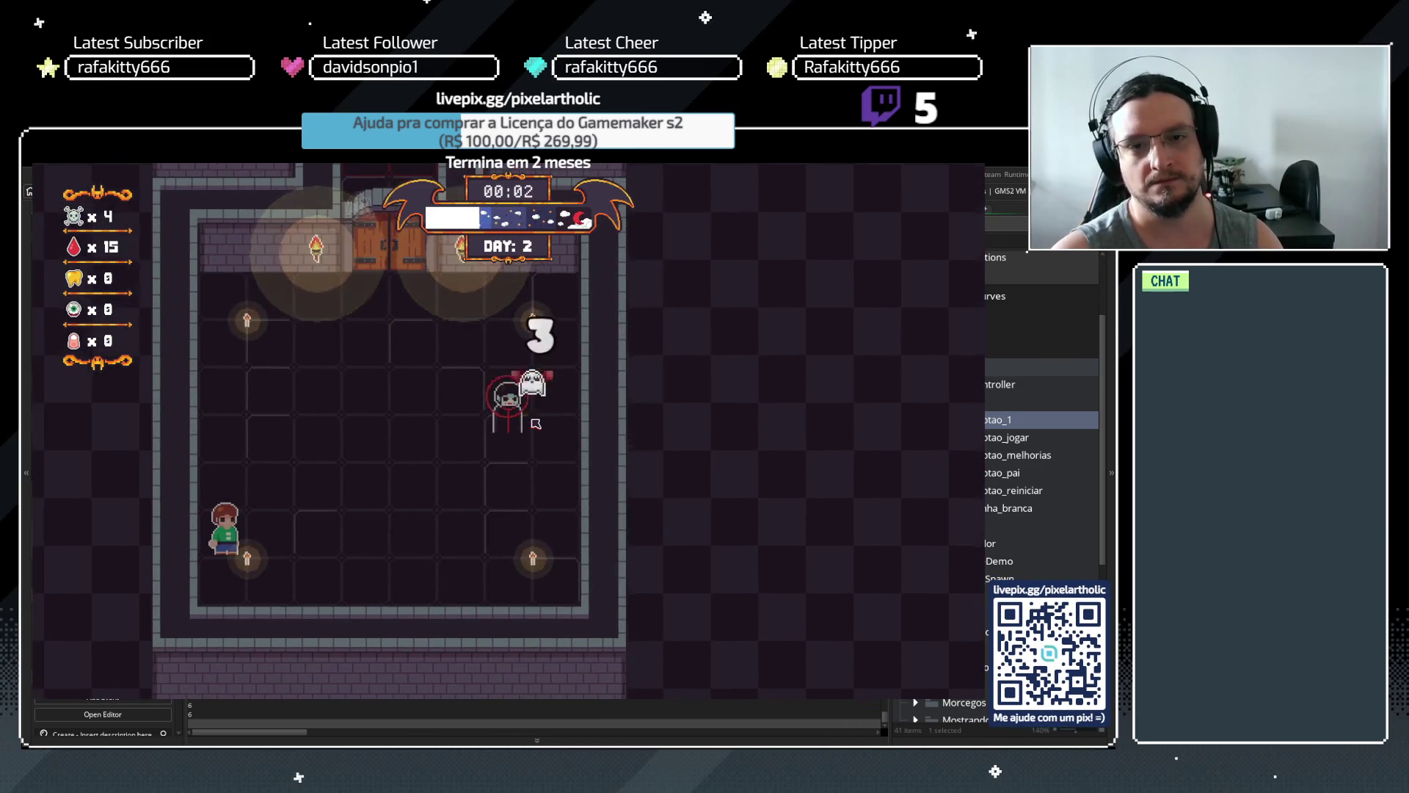
{"action": "key", "text": "a"}
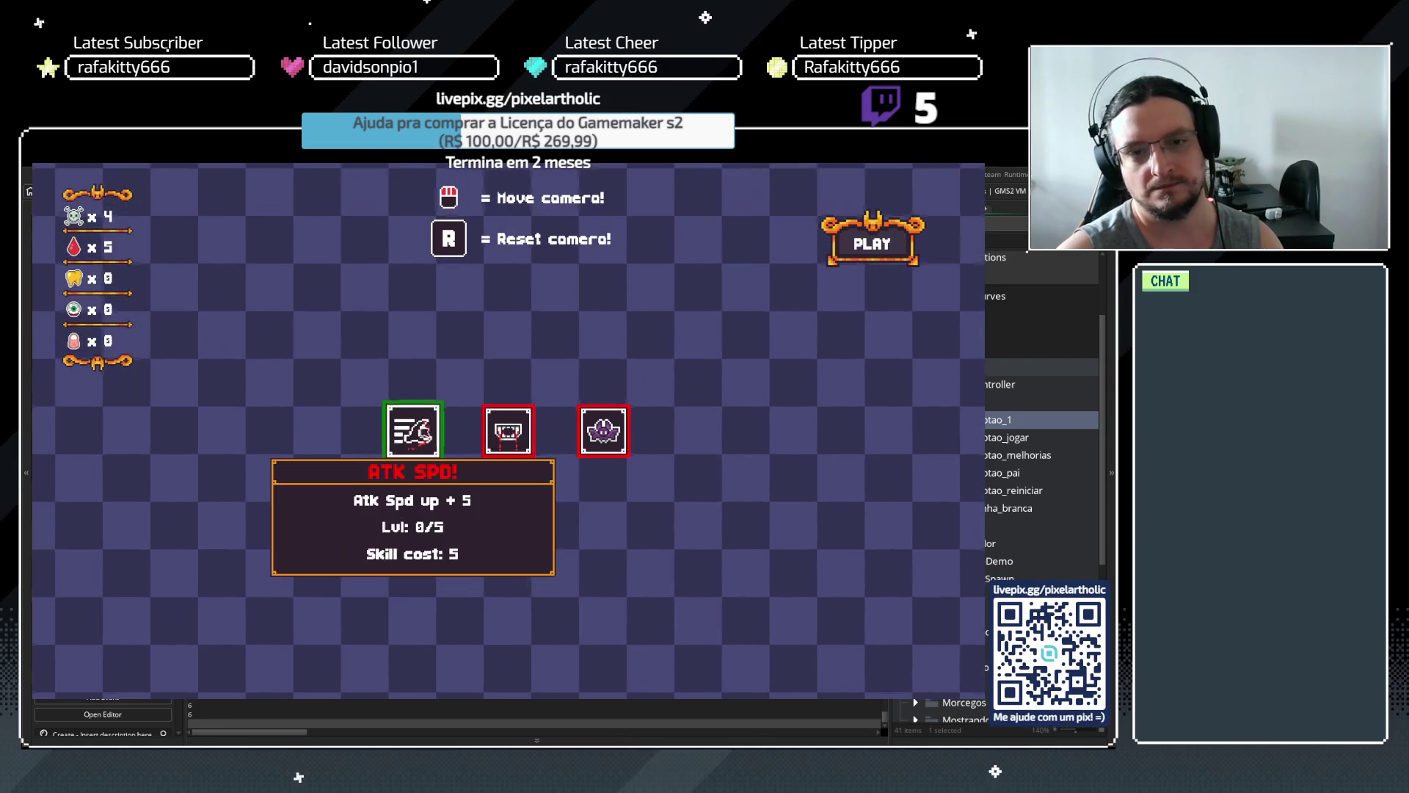
{"action": "left_click", "coordinate": [413, 430]}
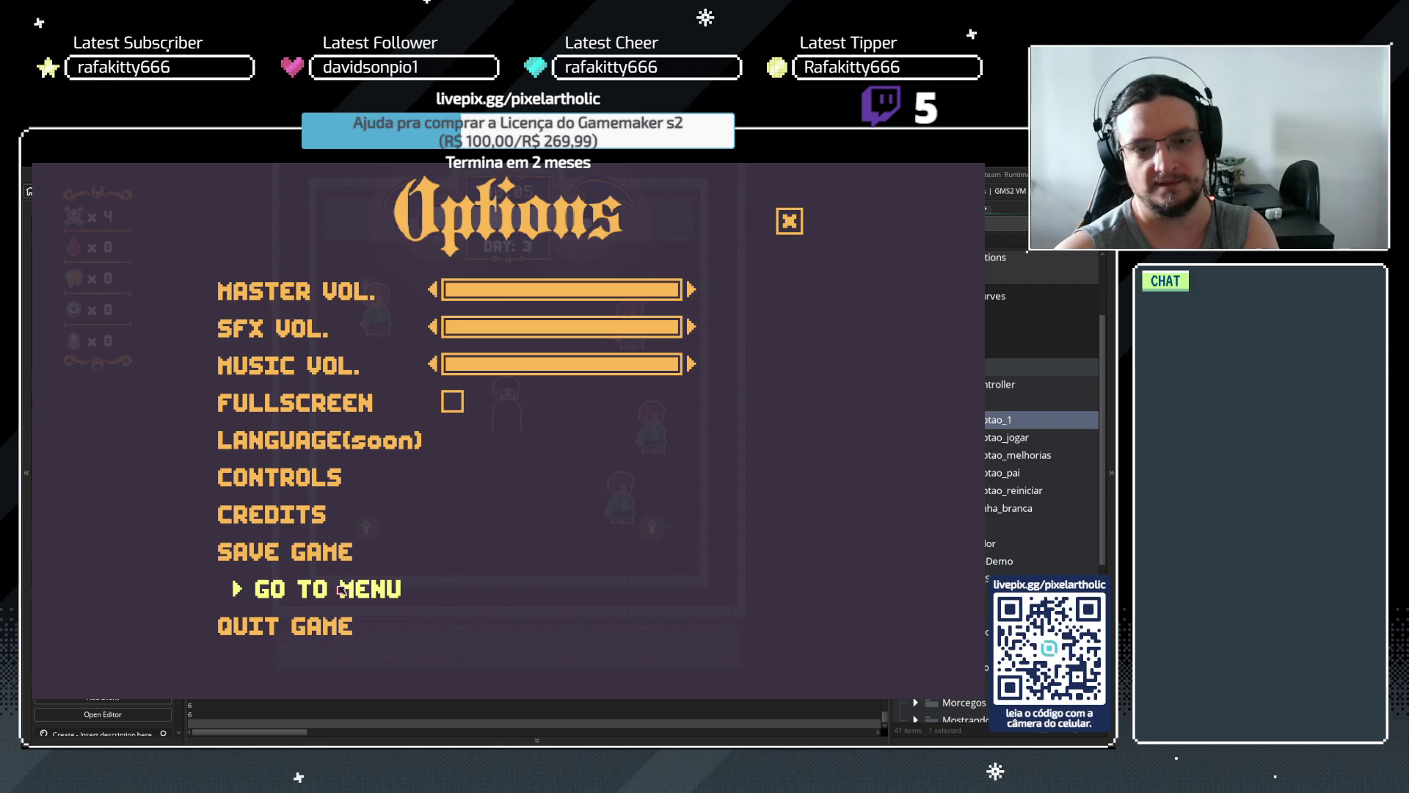
Return to the main menu, replay the tutorial in a new game, buy Bite, then quit
{"action": "left_click", "coordinate": [389, 589]}
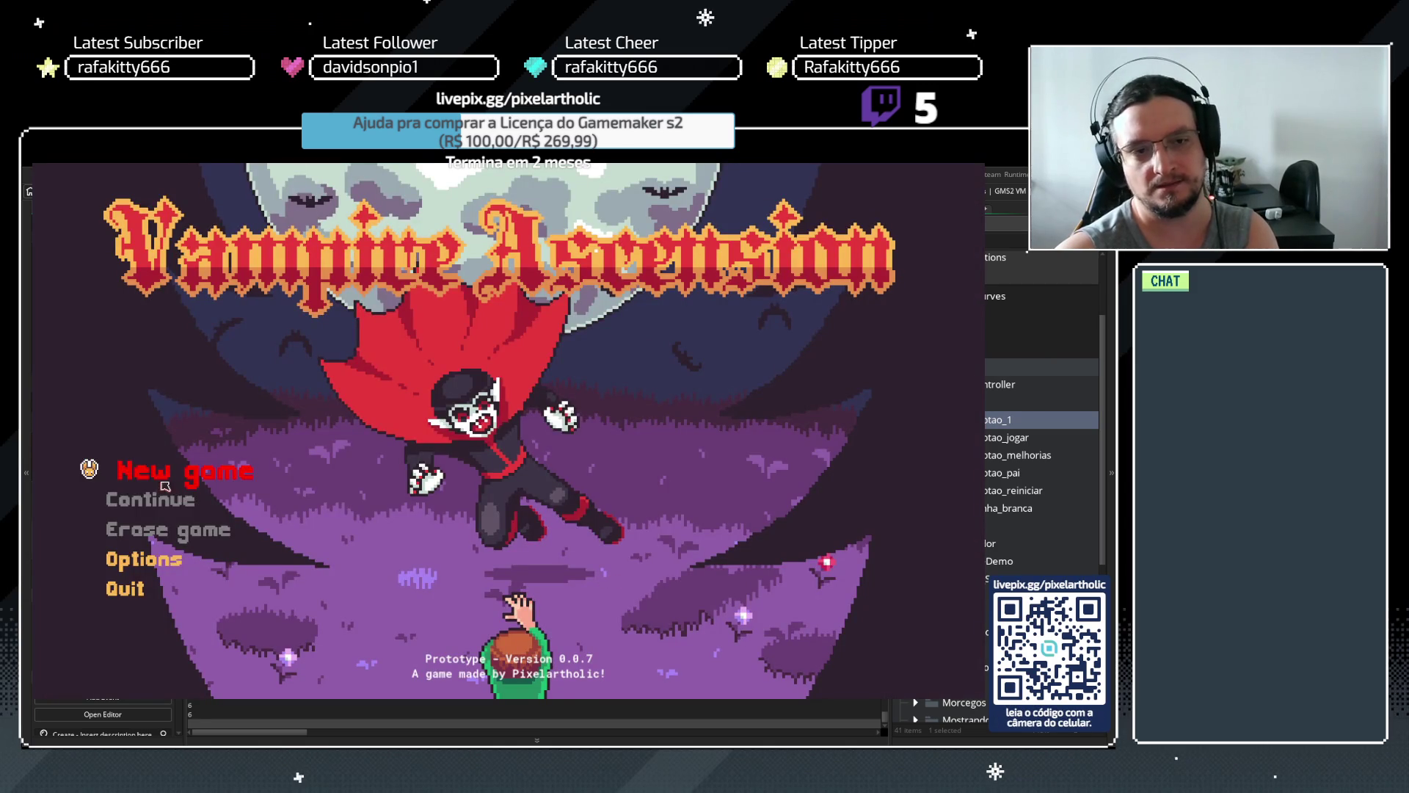
{"action": "left_click", "coordinate": [171, 481]}
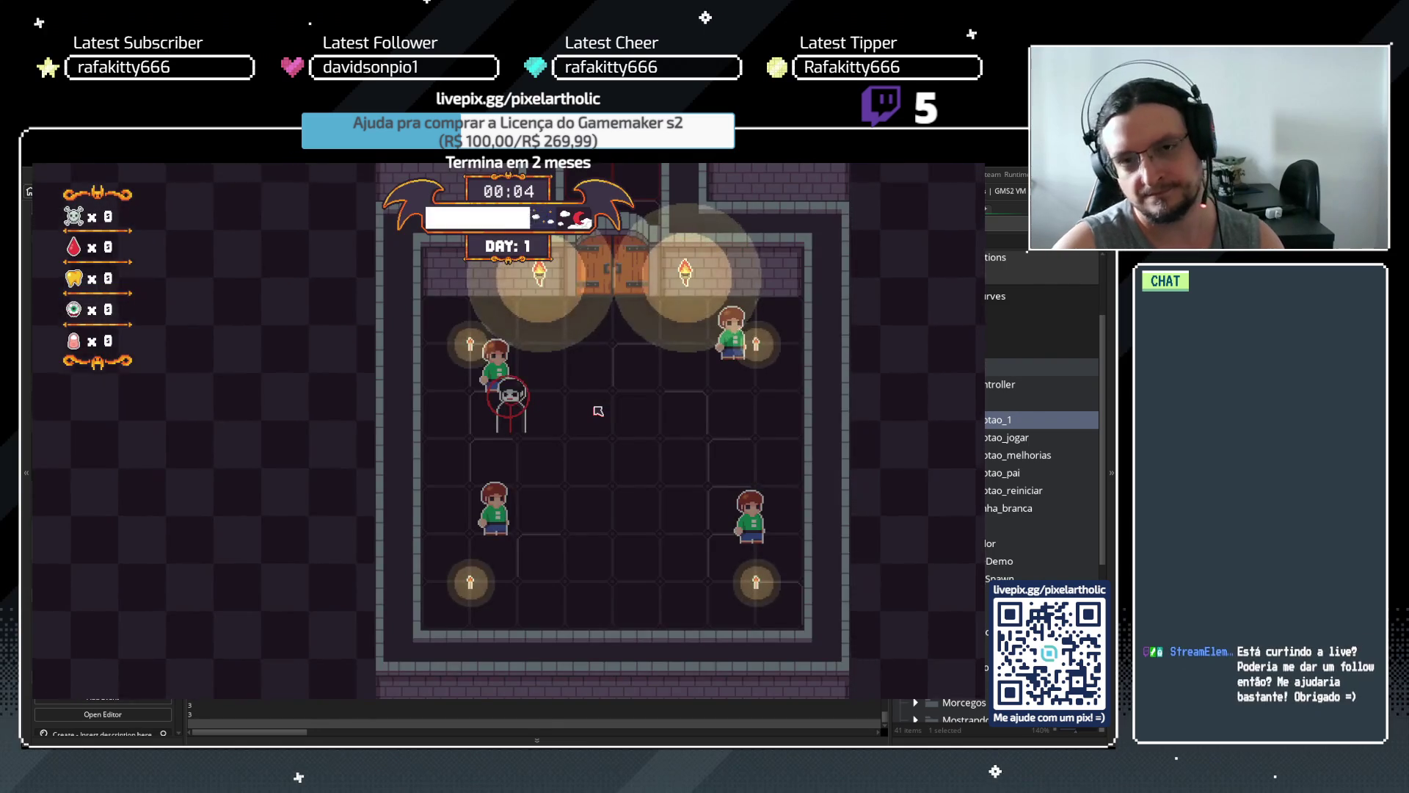
{"action": "left_click", "coordinate": [599, 411]}
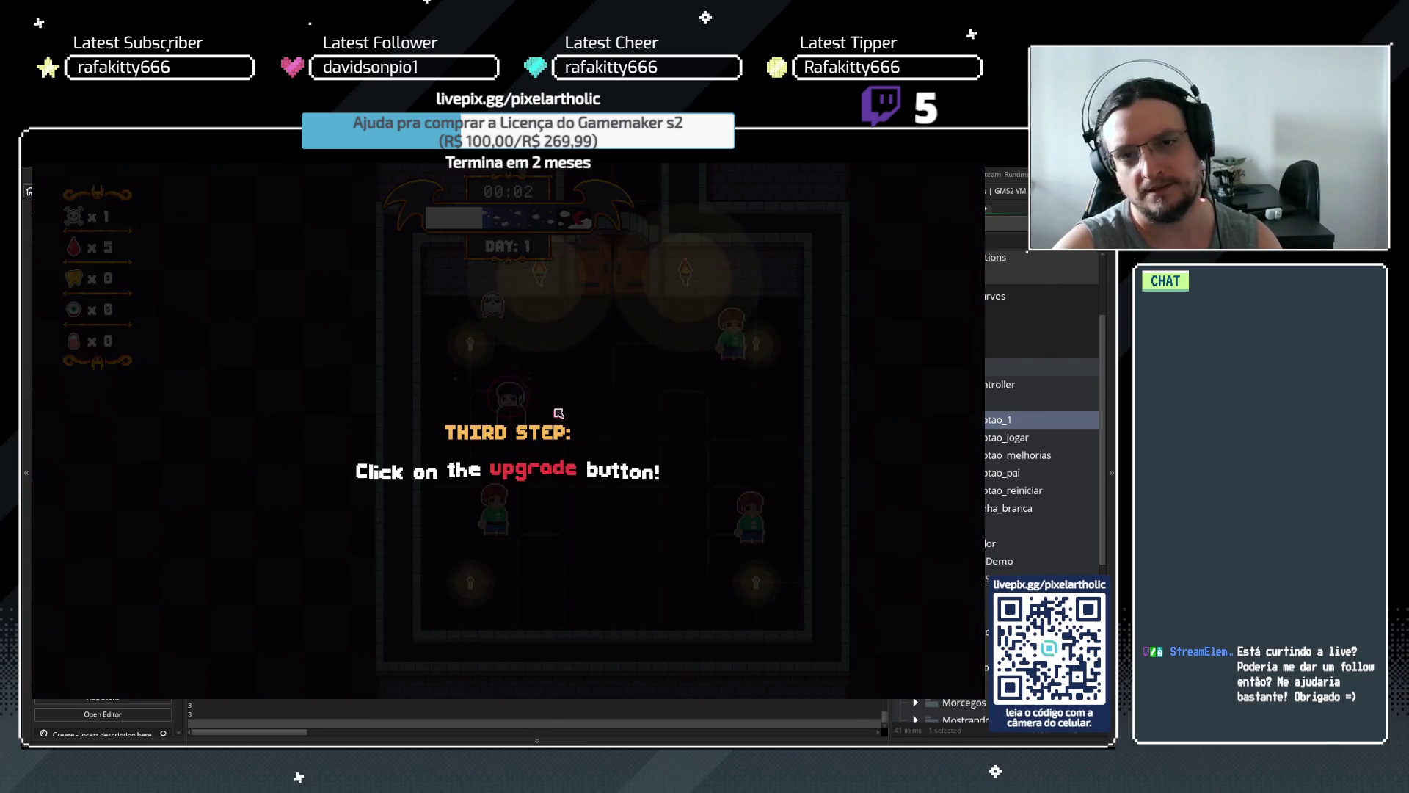
{"action": "key", "text": "space"}
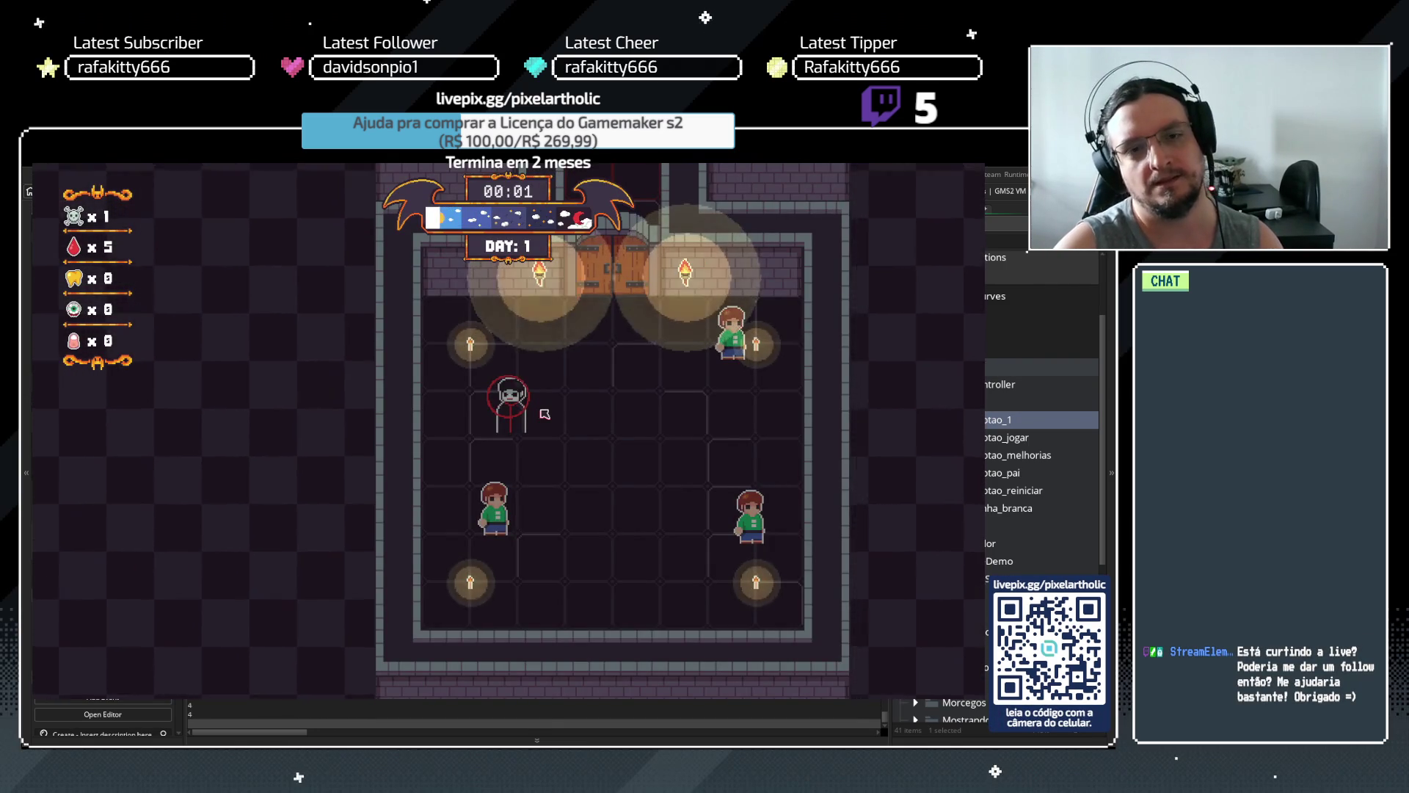
{"action": "left_click", "coordinate": [316, 313]}
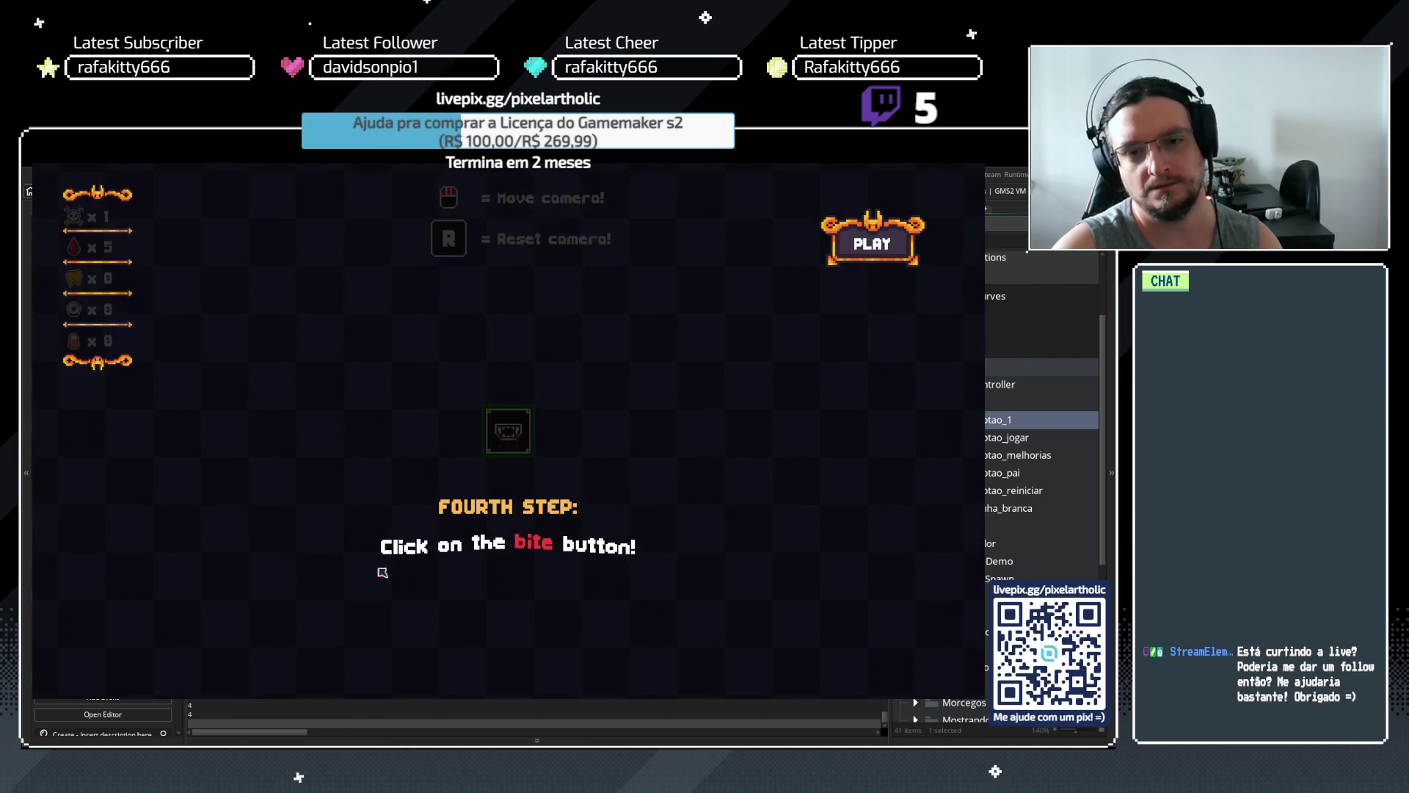
{"action": "key", "text": "space"}
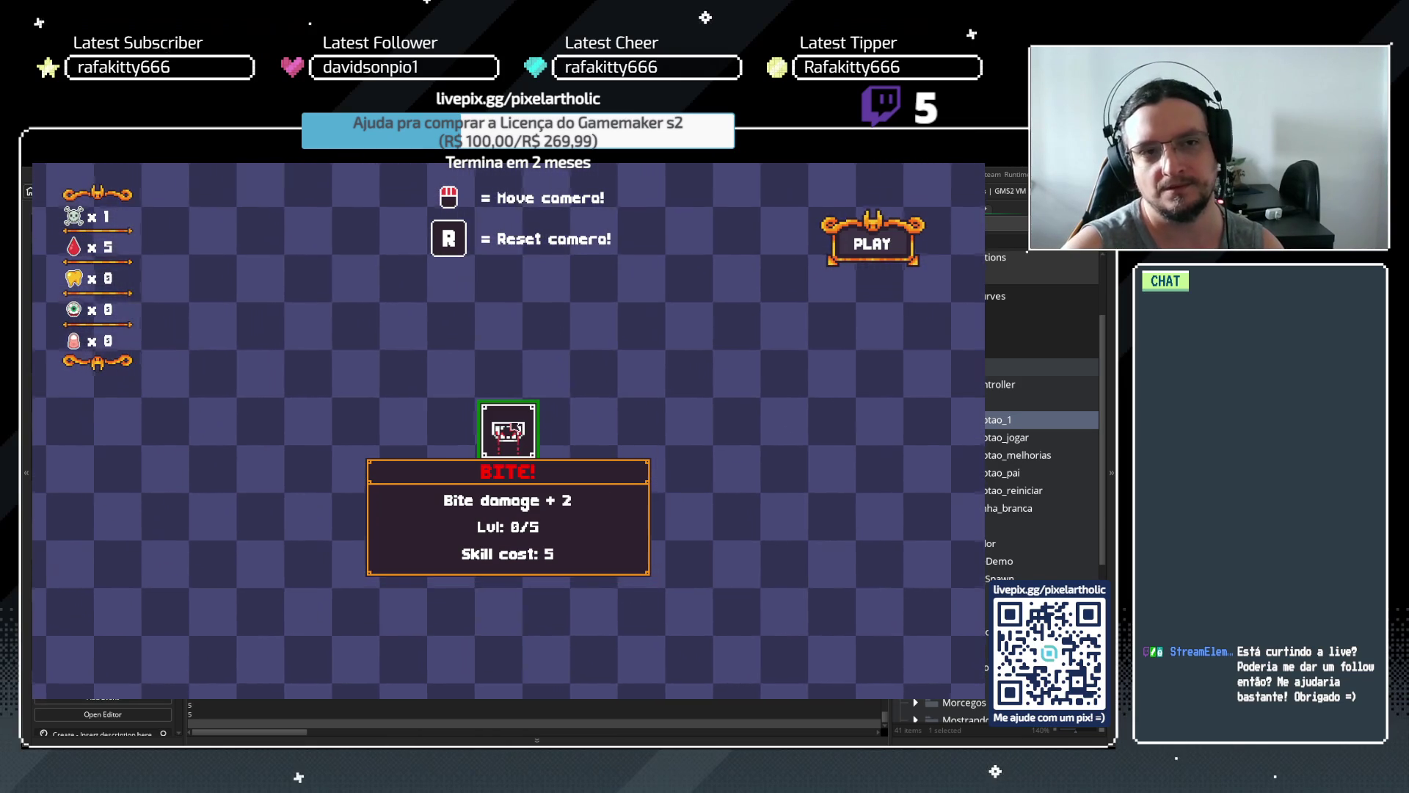
{"action": "left_click", "coordinate": [511, 426]}
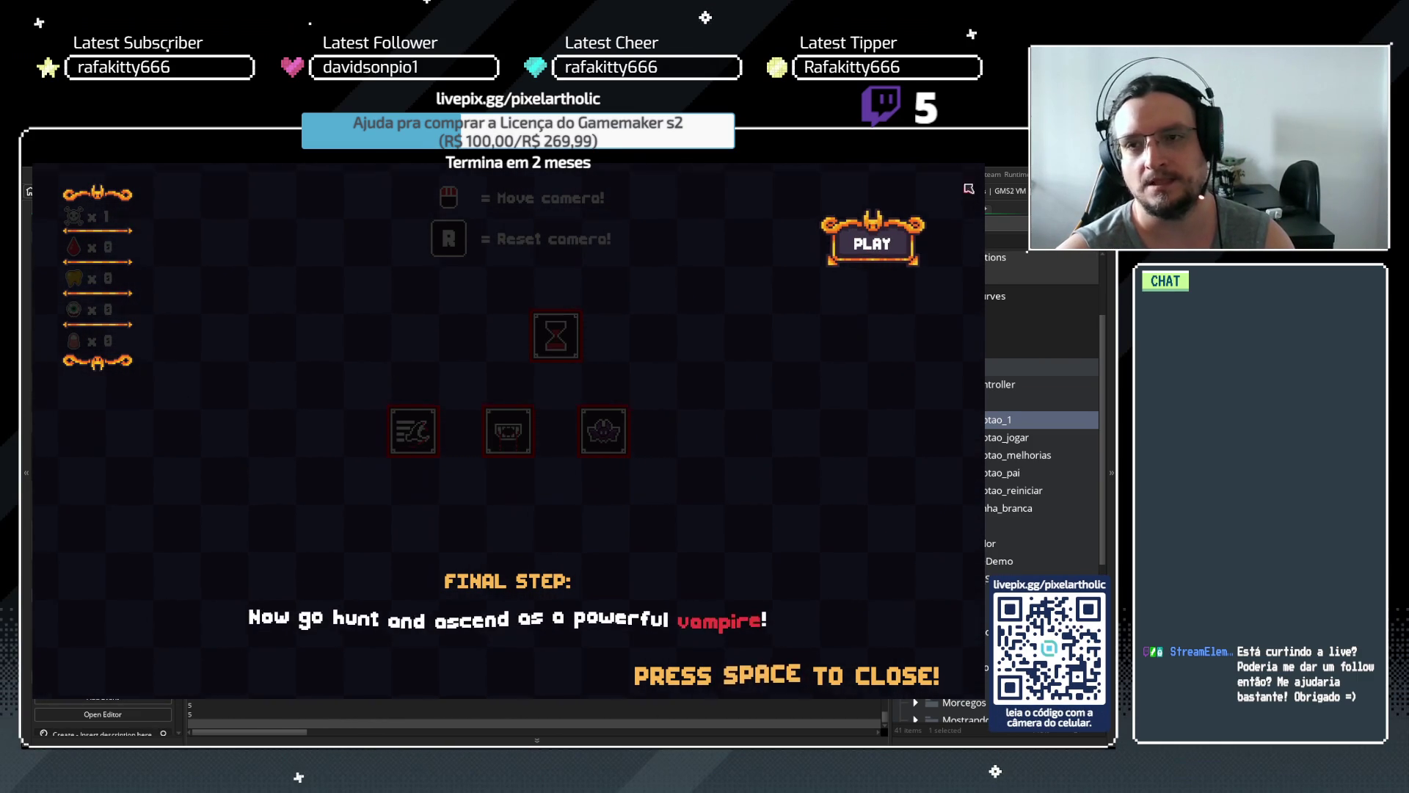
{"action": "key", "text": "Escape"}
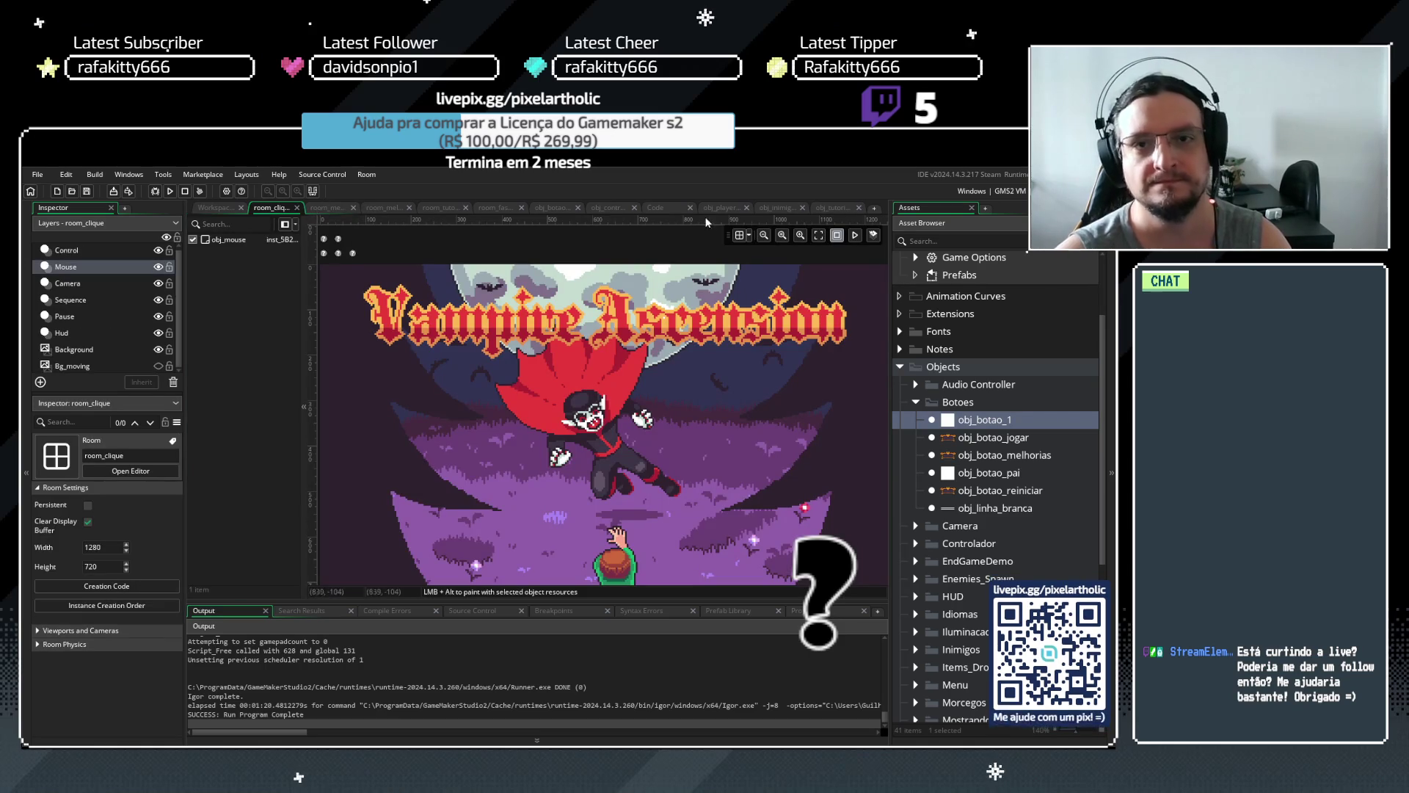
Open obj_botao_pai, enable Persistent, and launch the game with F5 to test it
{"action": "left_click", "coordinate": [602, 208]}
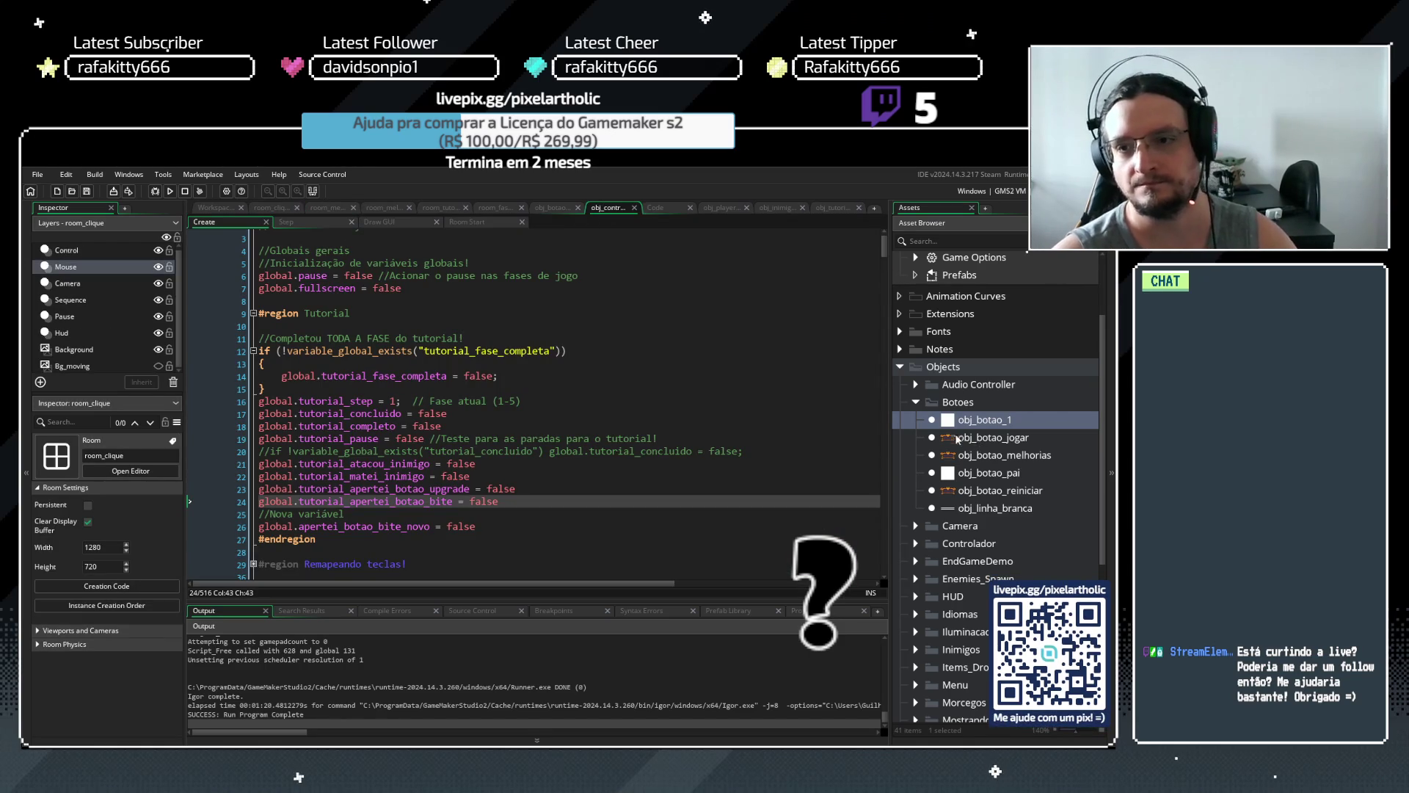
{"action": "left_click", "coordinate": [951, 474]}
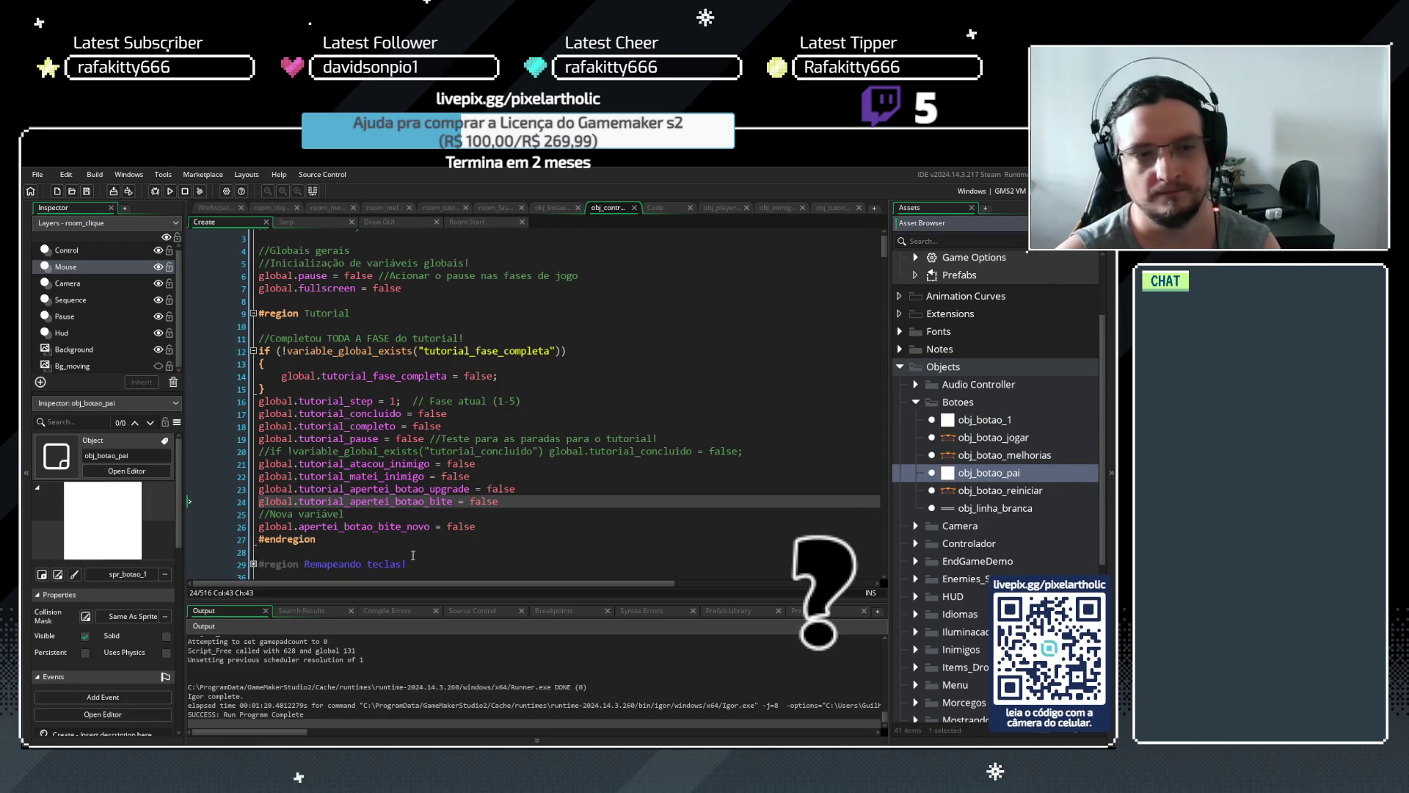
{"action": "double_click", "coordinate": [944, 478]}
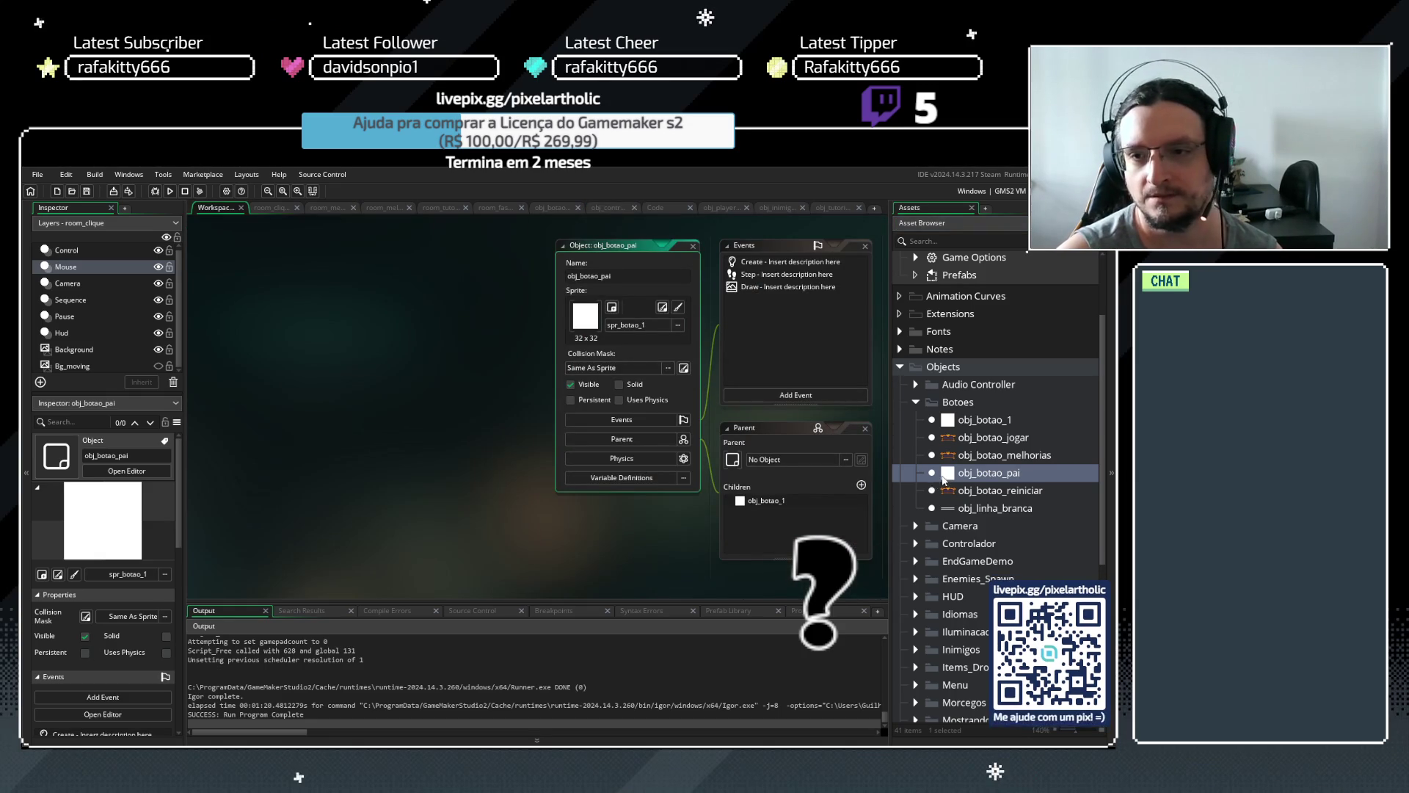
{"action": "left_click", "coordinate": [84, 653]}
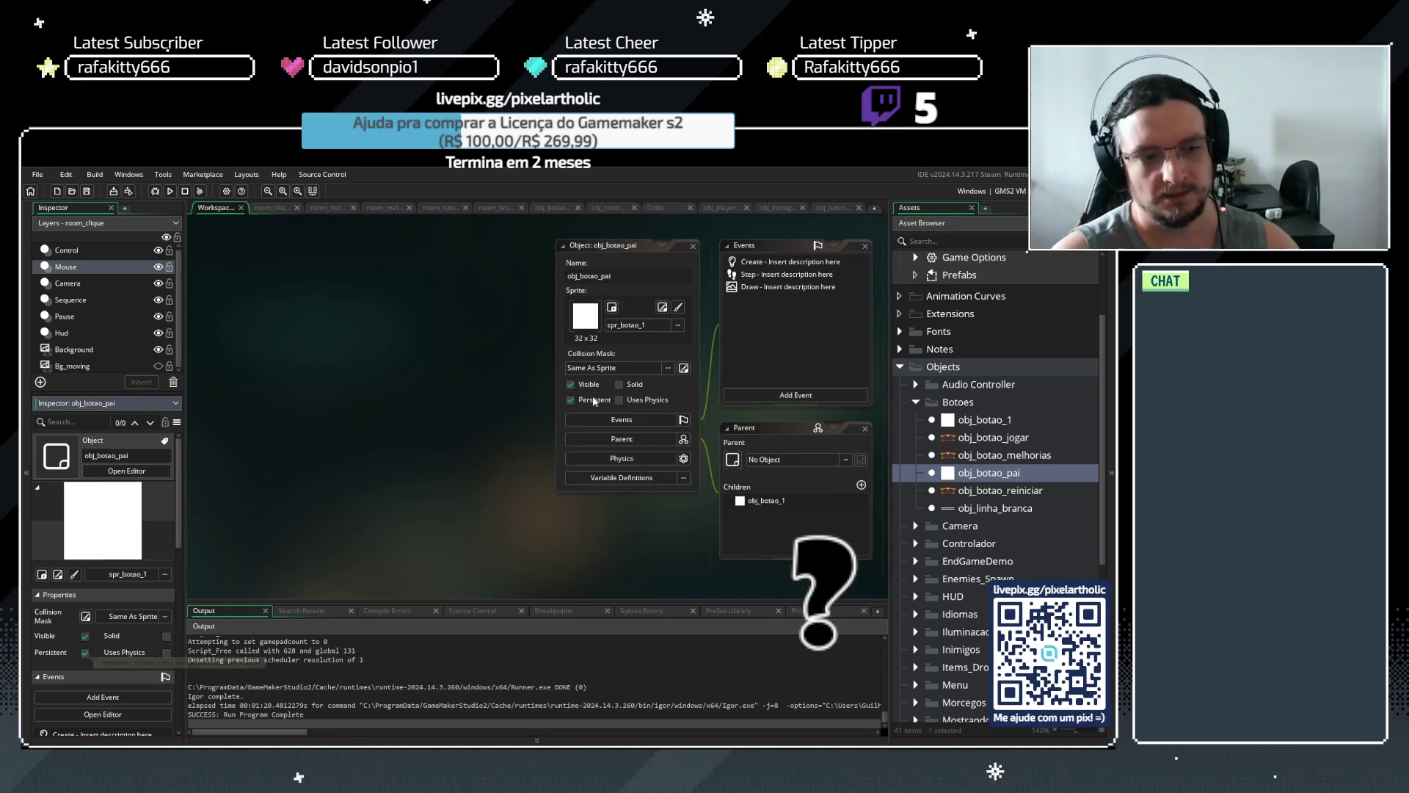
{"action": "key", "text": "F5"}
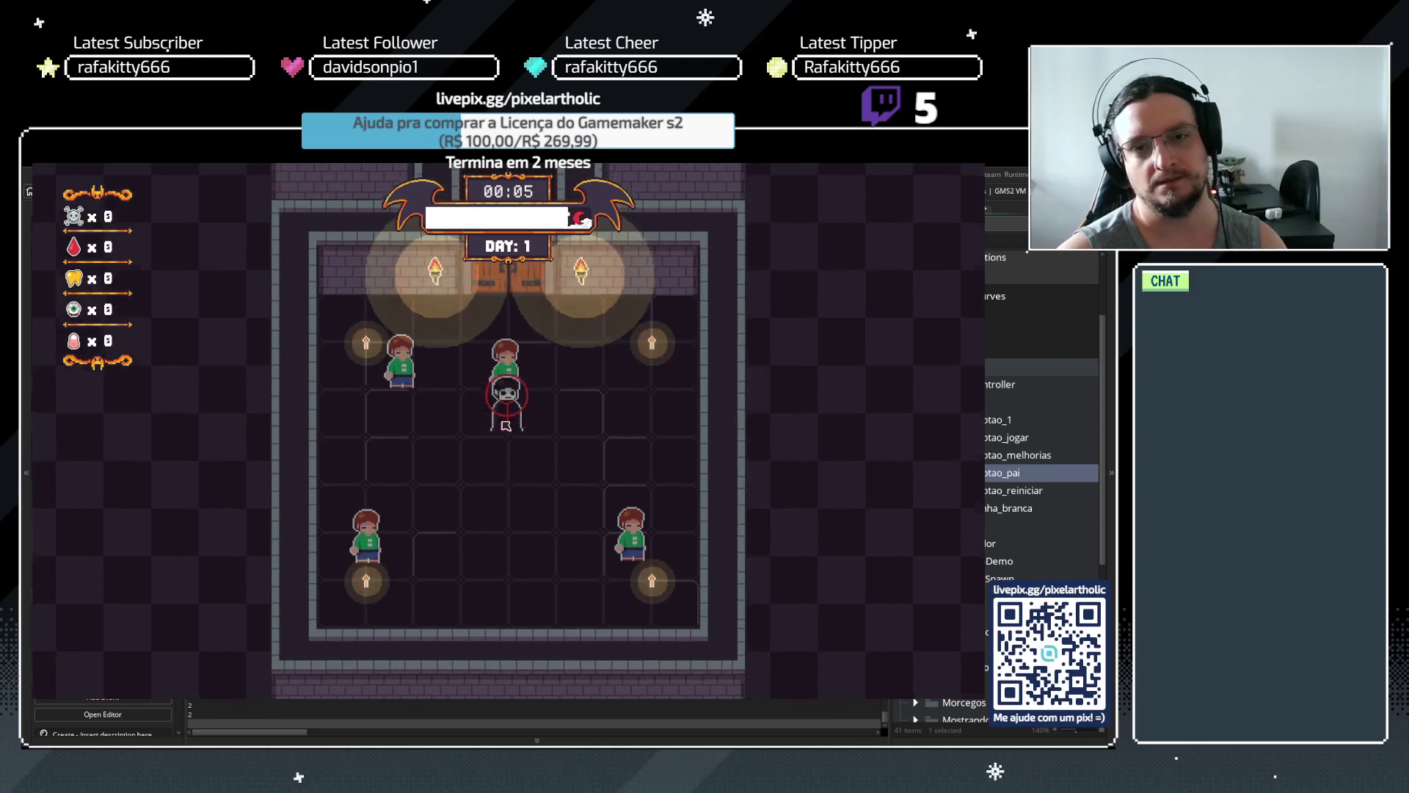
Clear the tutorial, bite the nearby human, then start and hunt through the Day 2 night
{"action": "key", "text": "space"}
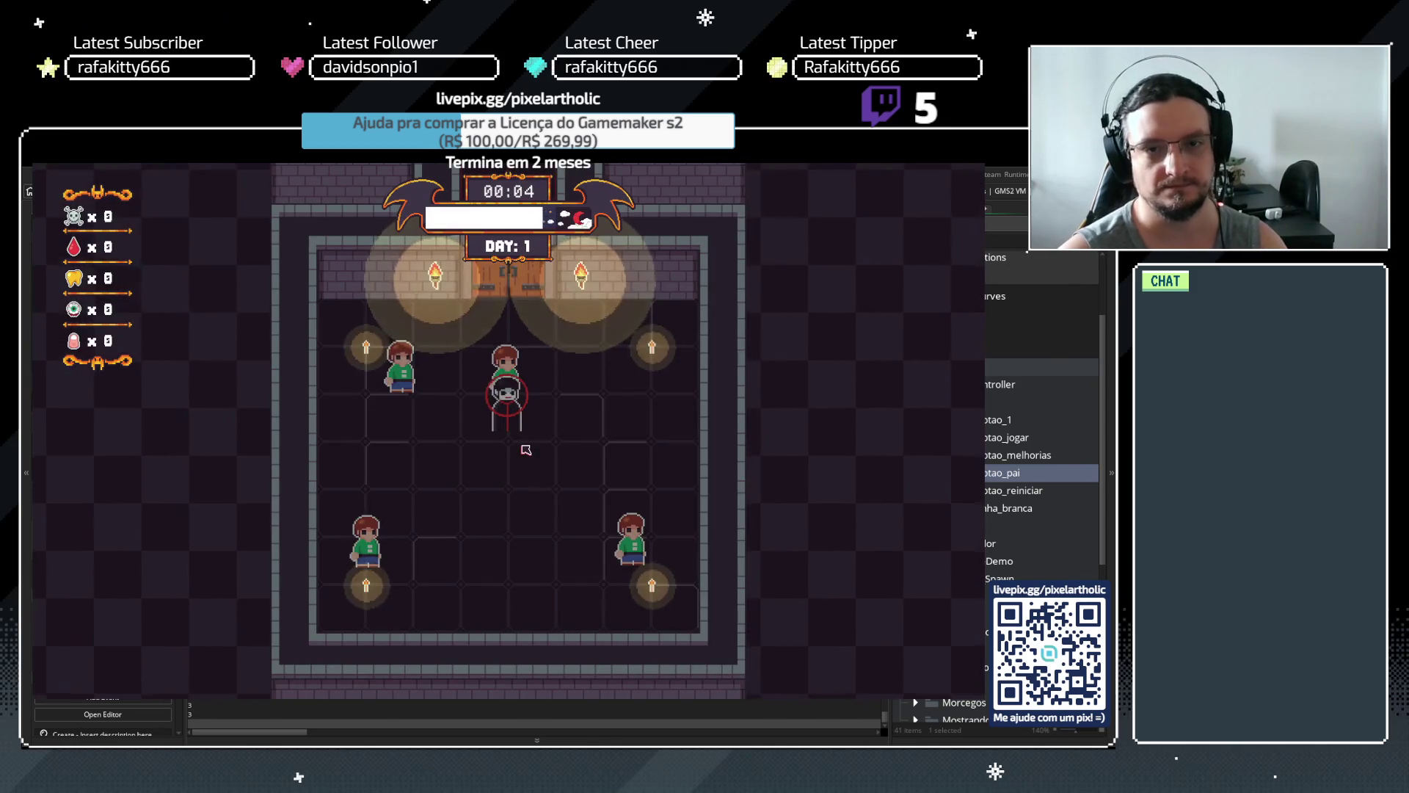
{"action": "left_click", "coordinate": [525, 450]}
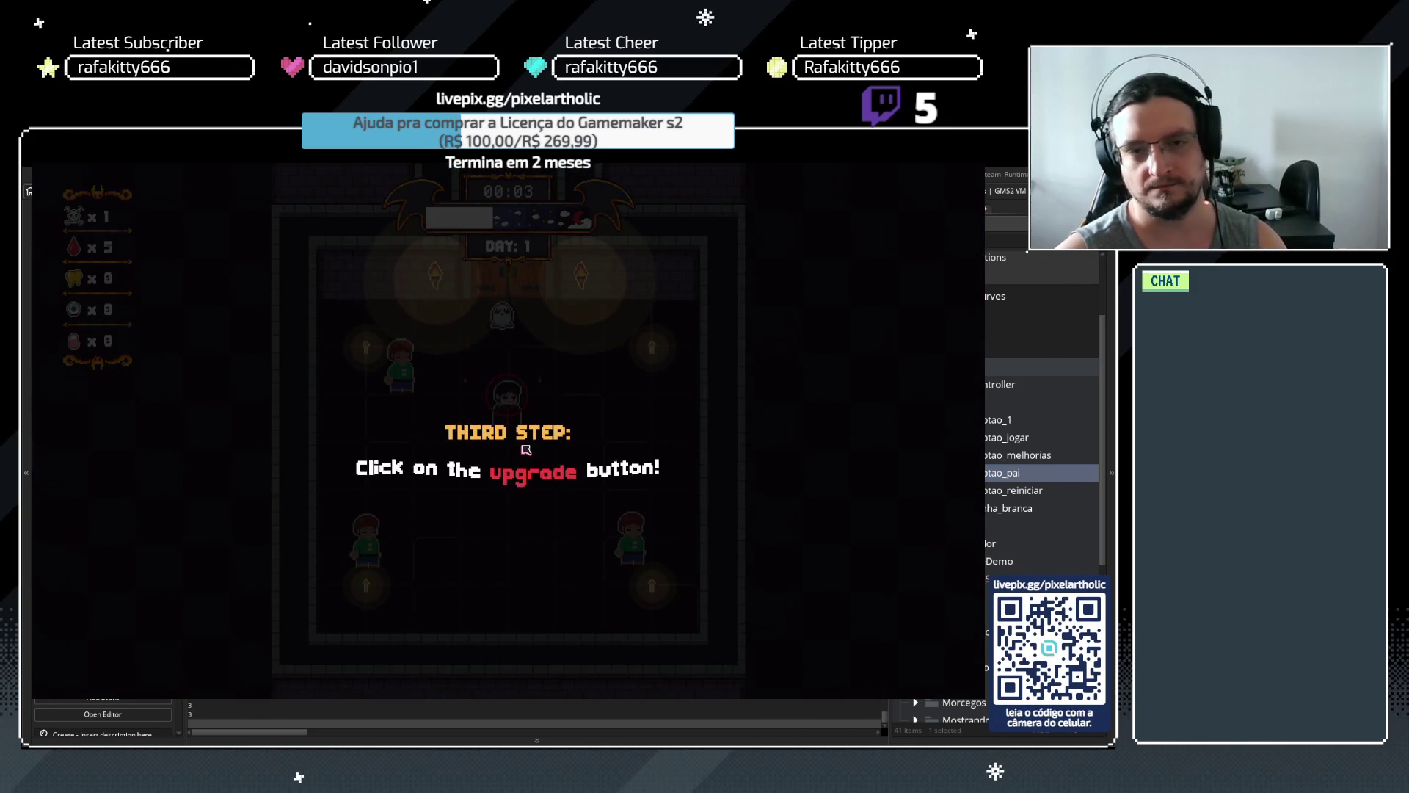
{"action": "key", "text": "space"}
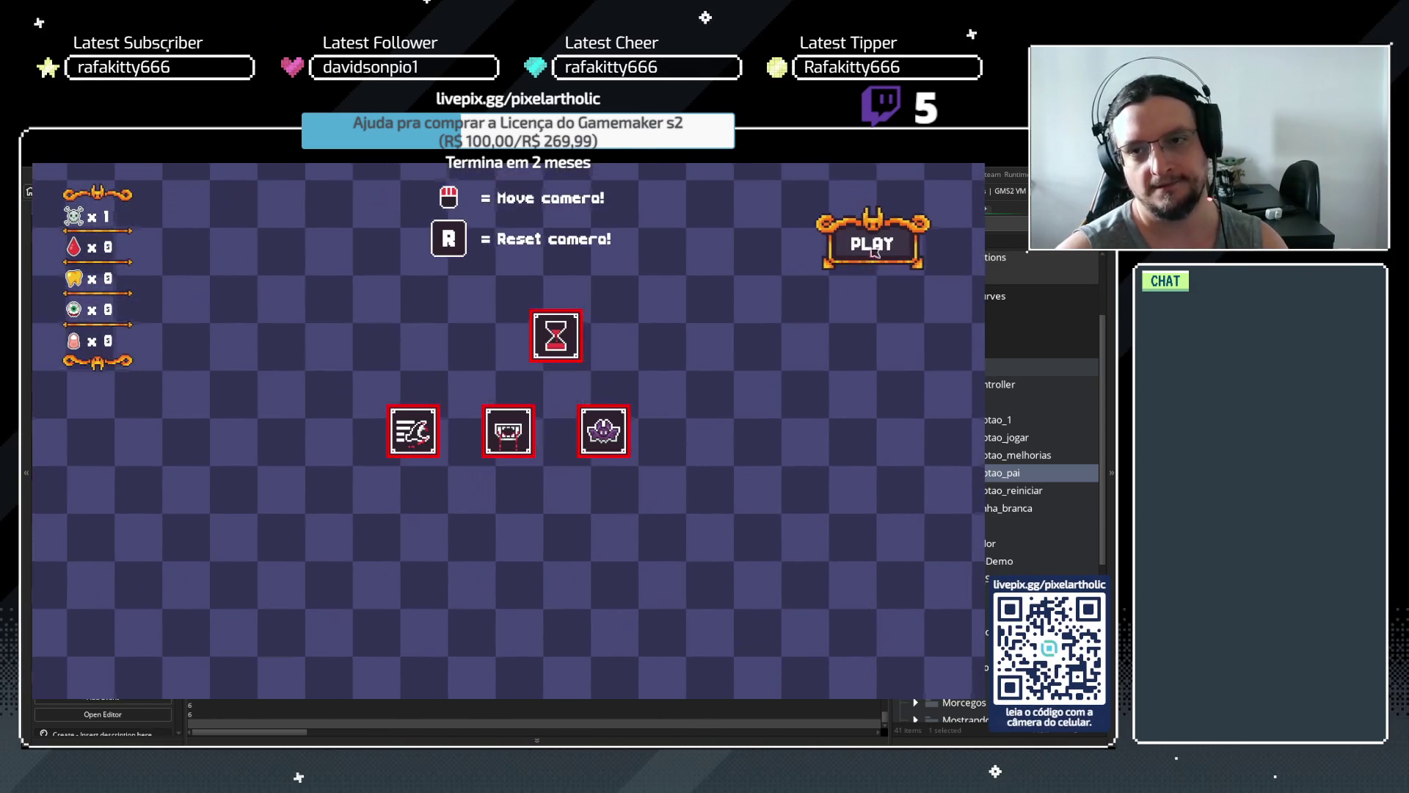
{"action": "left_click", "coordinate": [876, 247]}
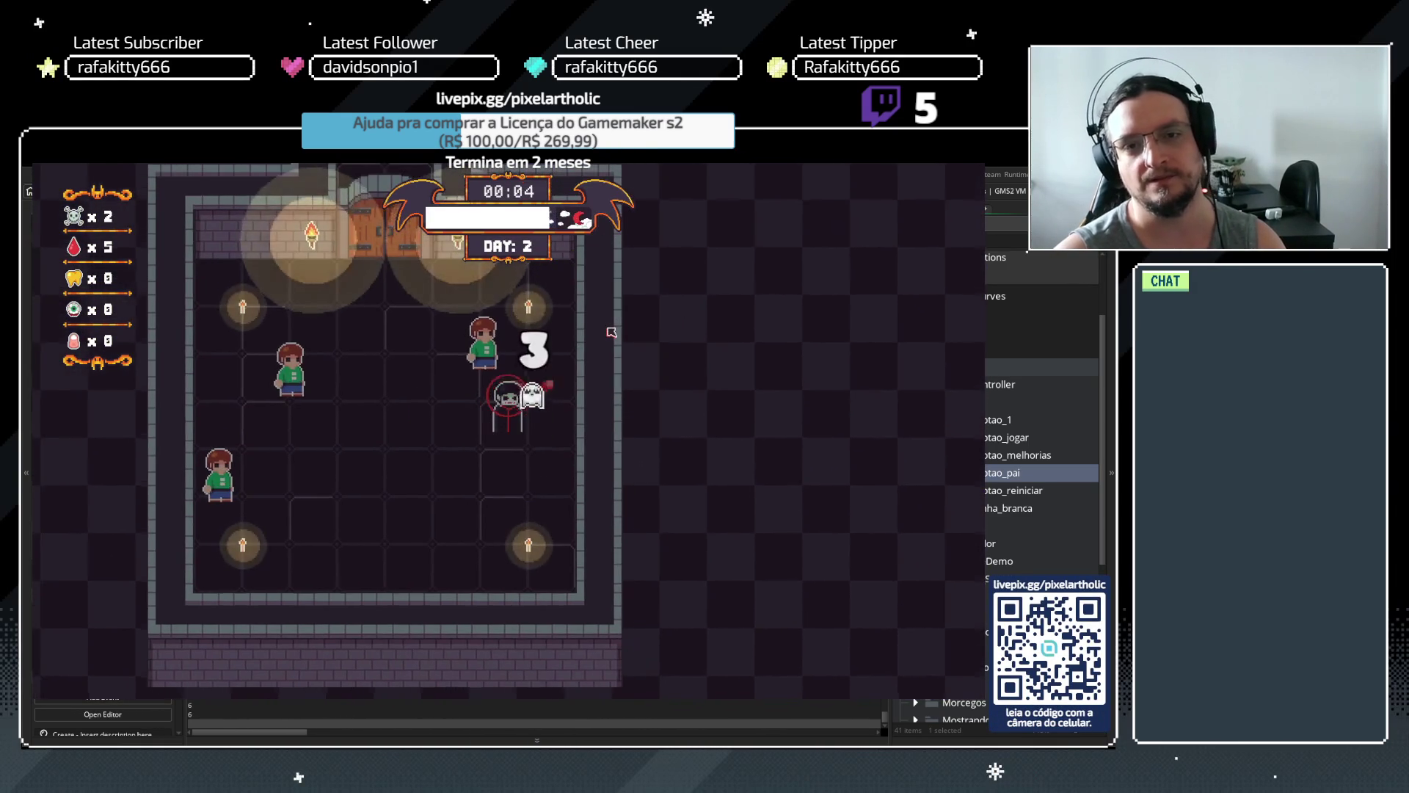
{"action": "key", "text": "a"}
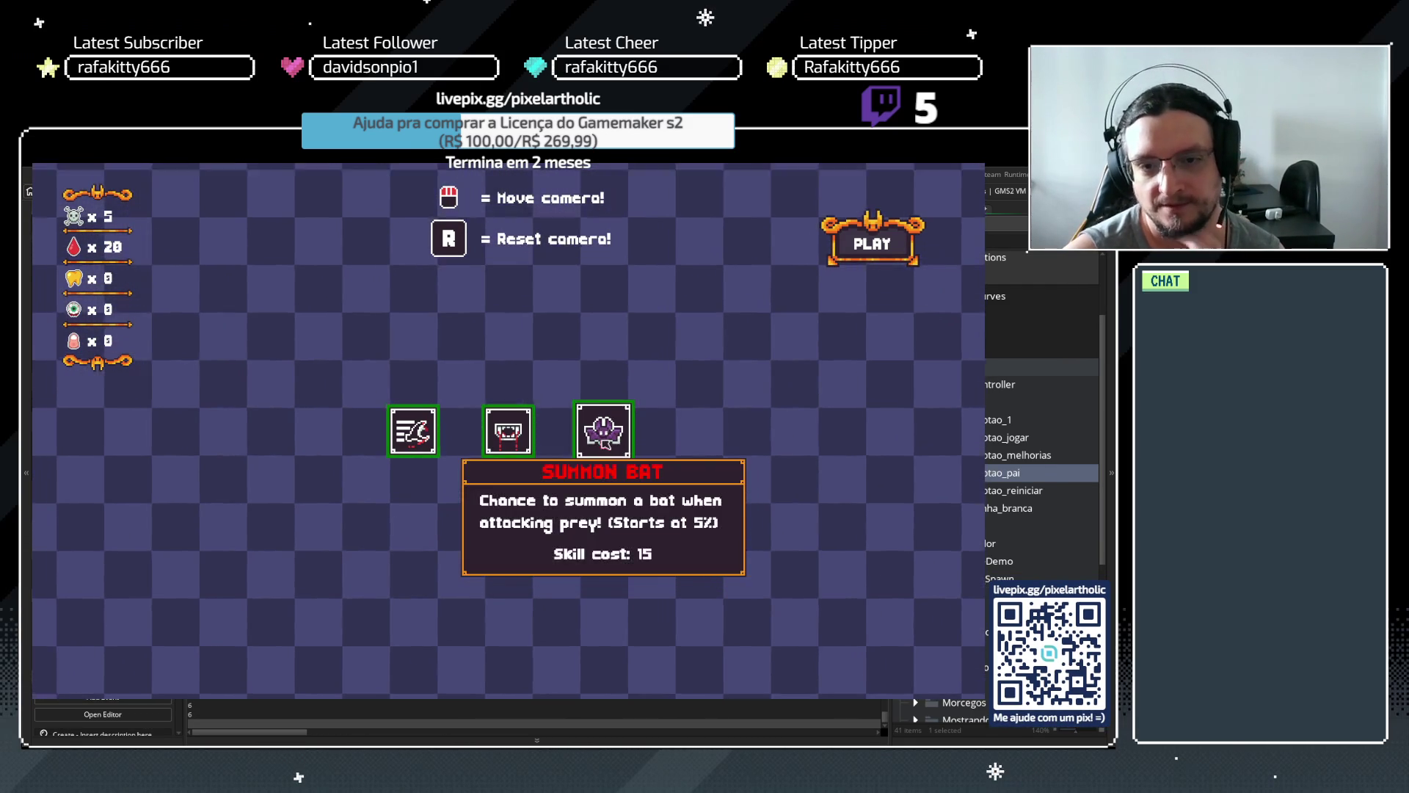
Buy Bite and raise it to level 2, buy the next speed upgrade, and start another night
{"action": "left_click", "coordinate": [505, 439]}
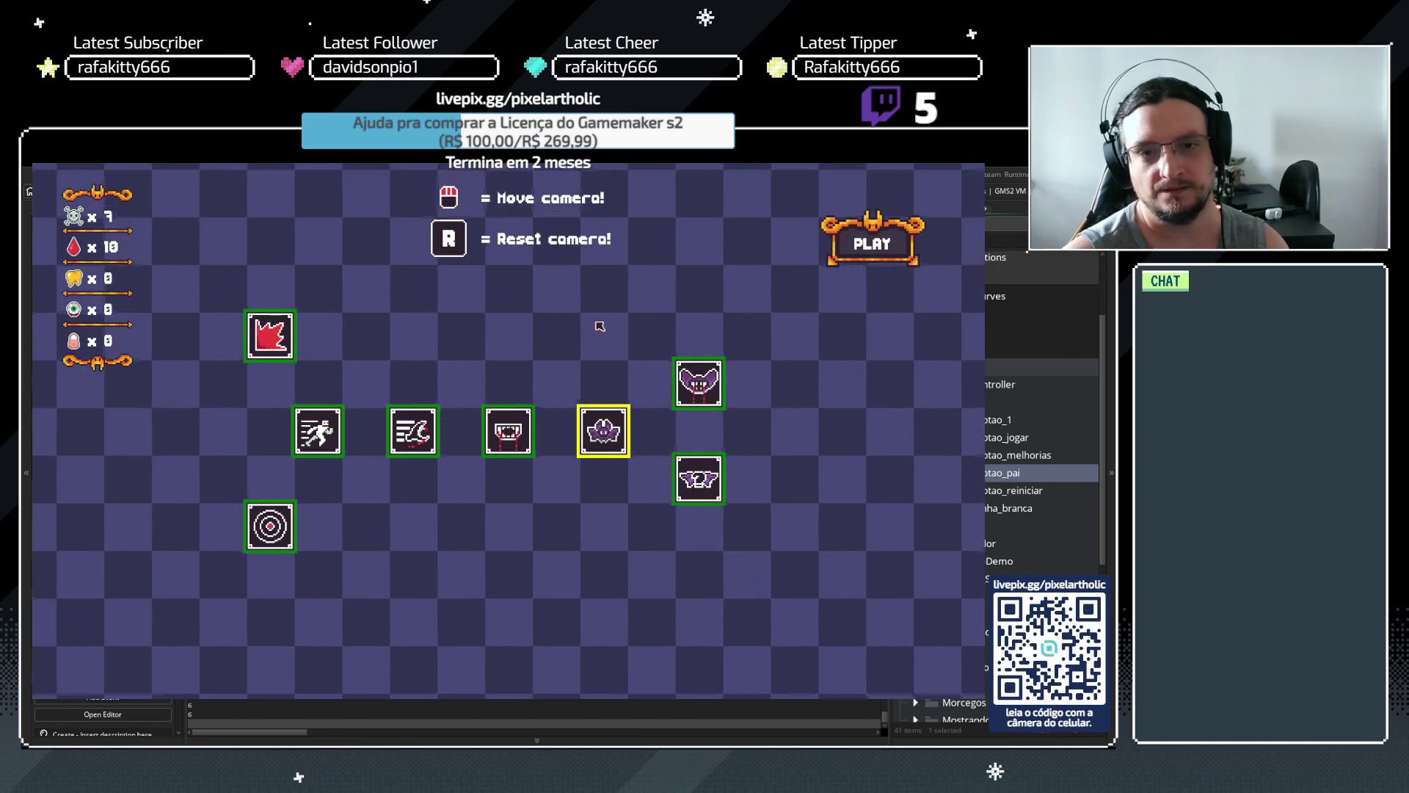
{"action": "left_click", "coordinate": [493, 434]}
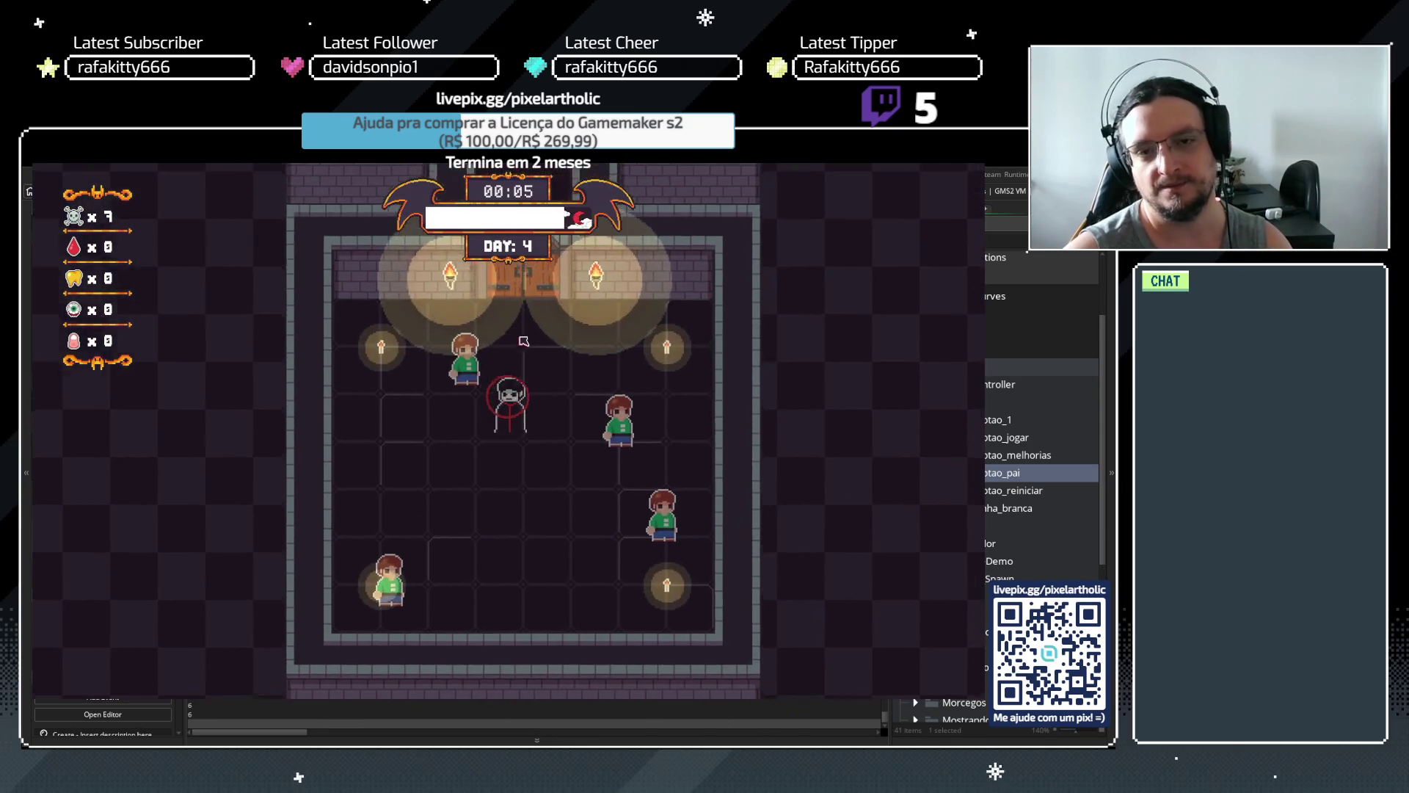
{"action": "key", "text": "d"}
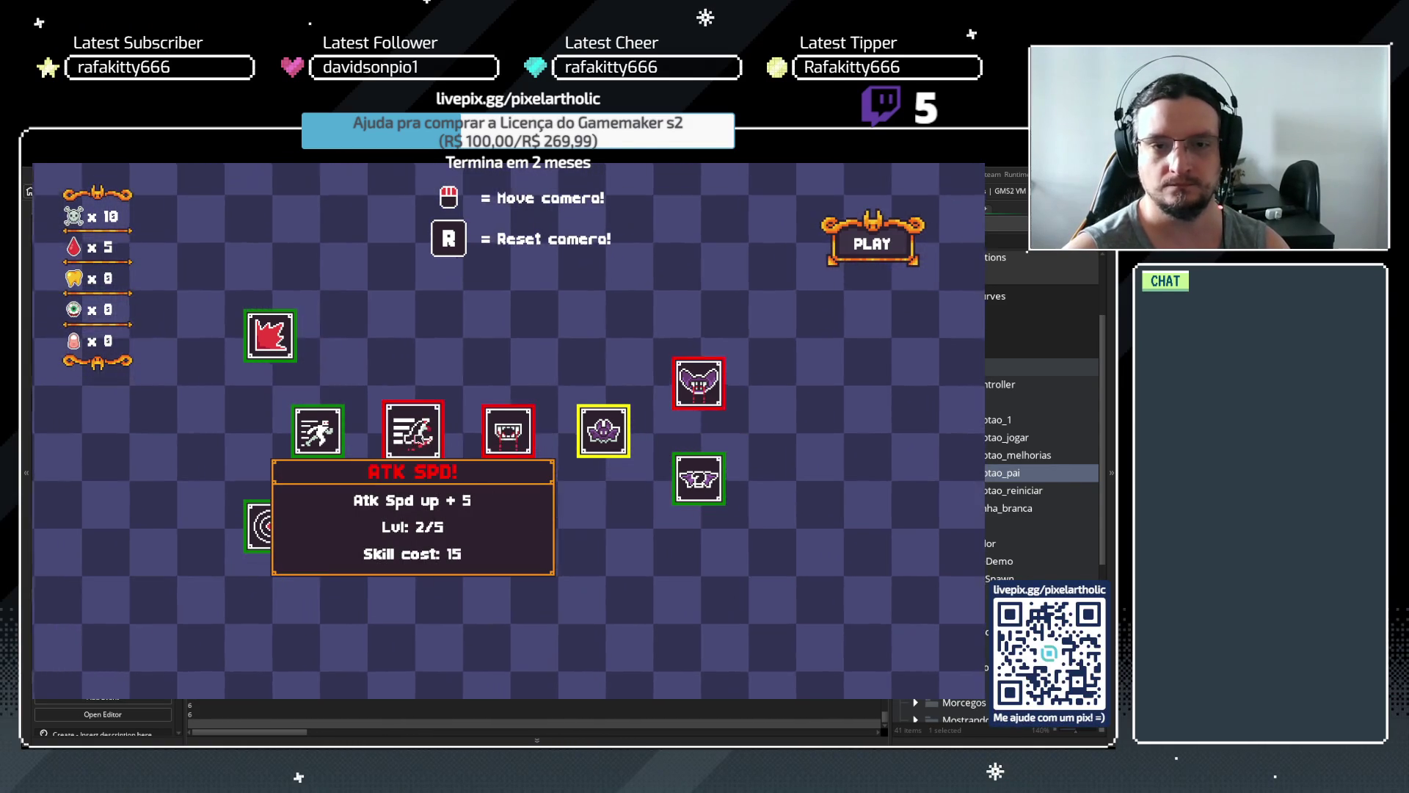
{"action": "left_click", "coordinate": [318, 430]}
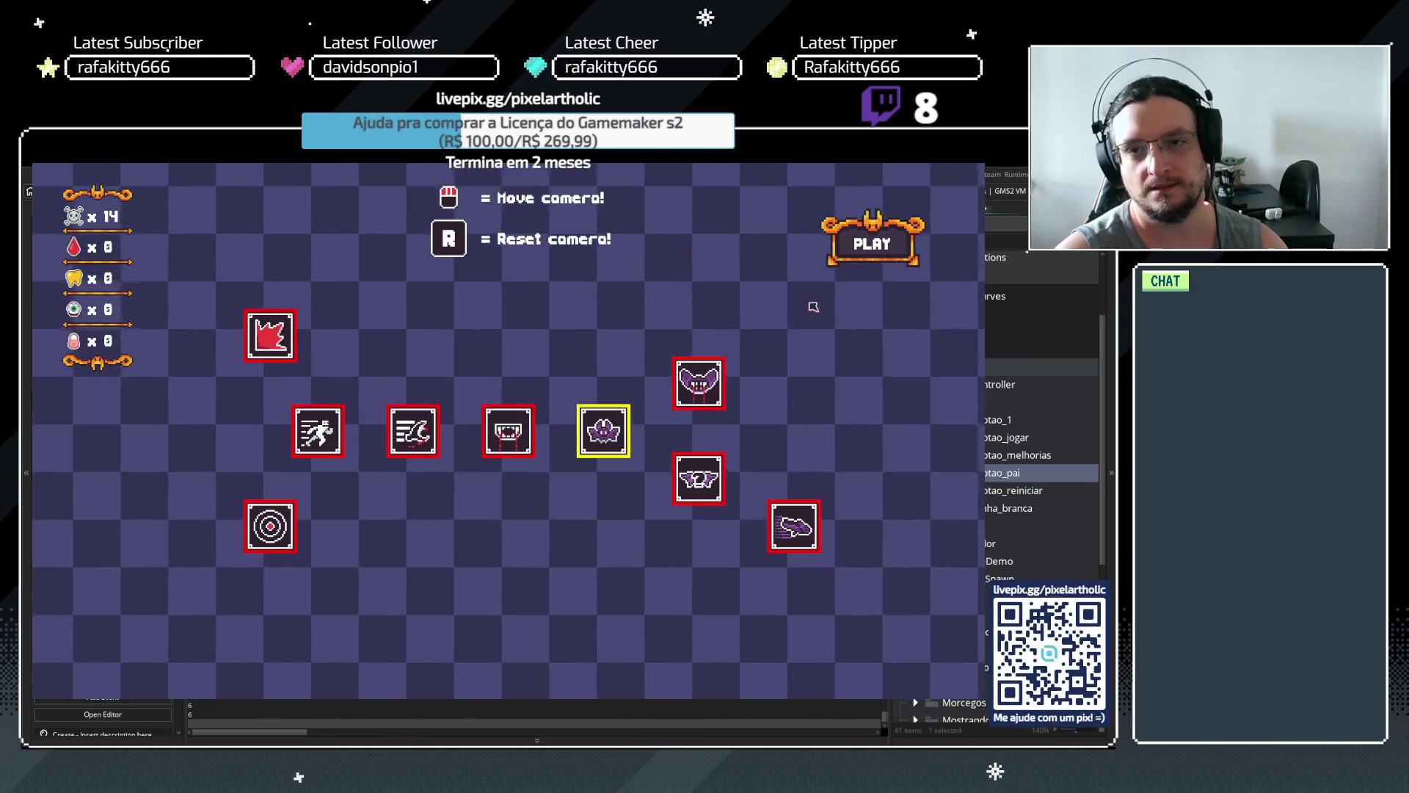
{"action": "left_click", "coordinate": [870, 243]}
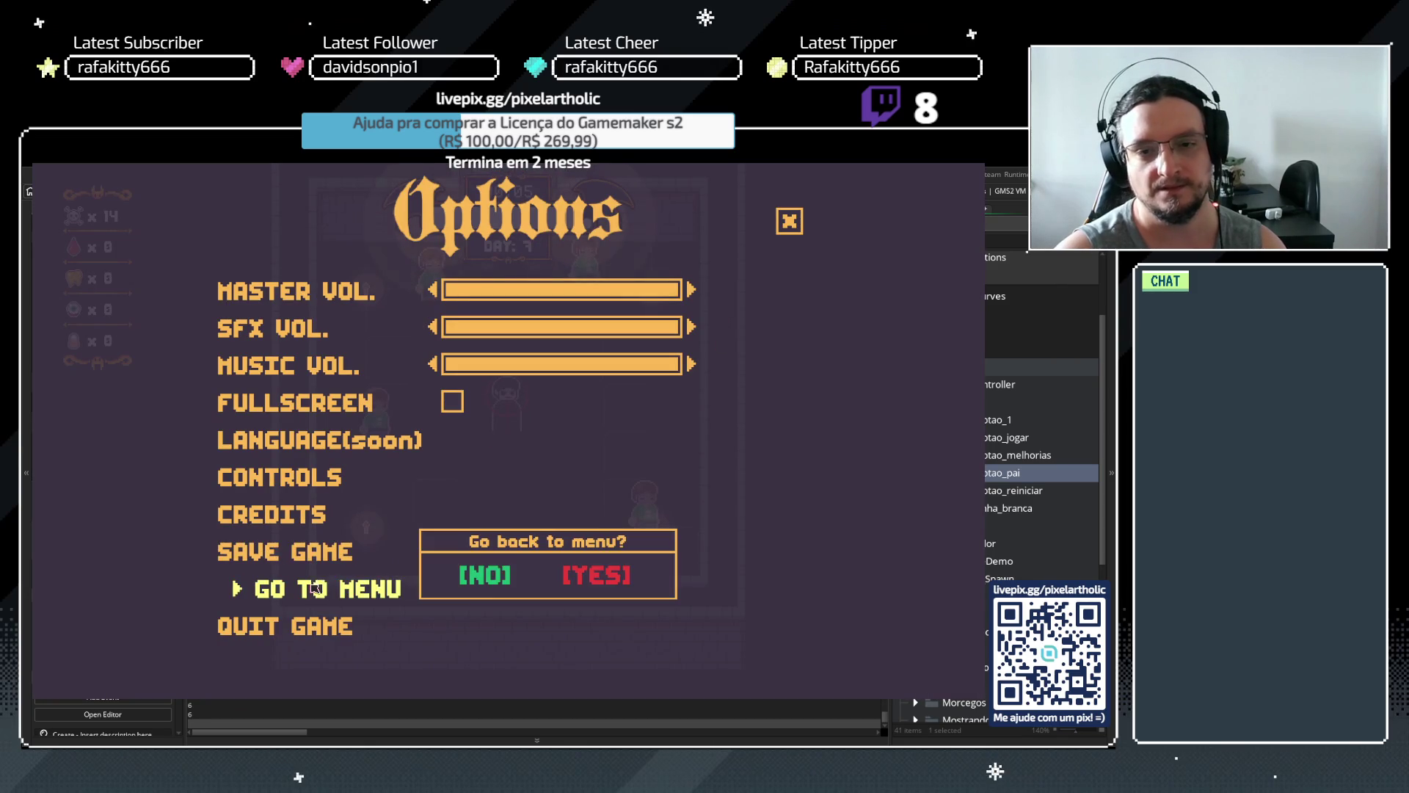
Confirm the return to the main menu, start a new game, and dismiss all five tutorial steps
{"action": "left_click", "coordinate": [610, 584]}
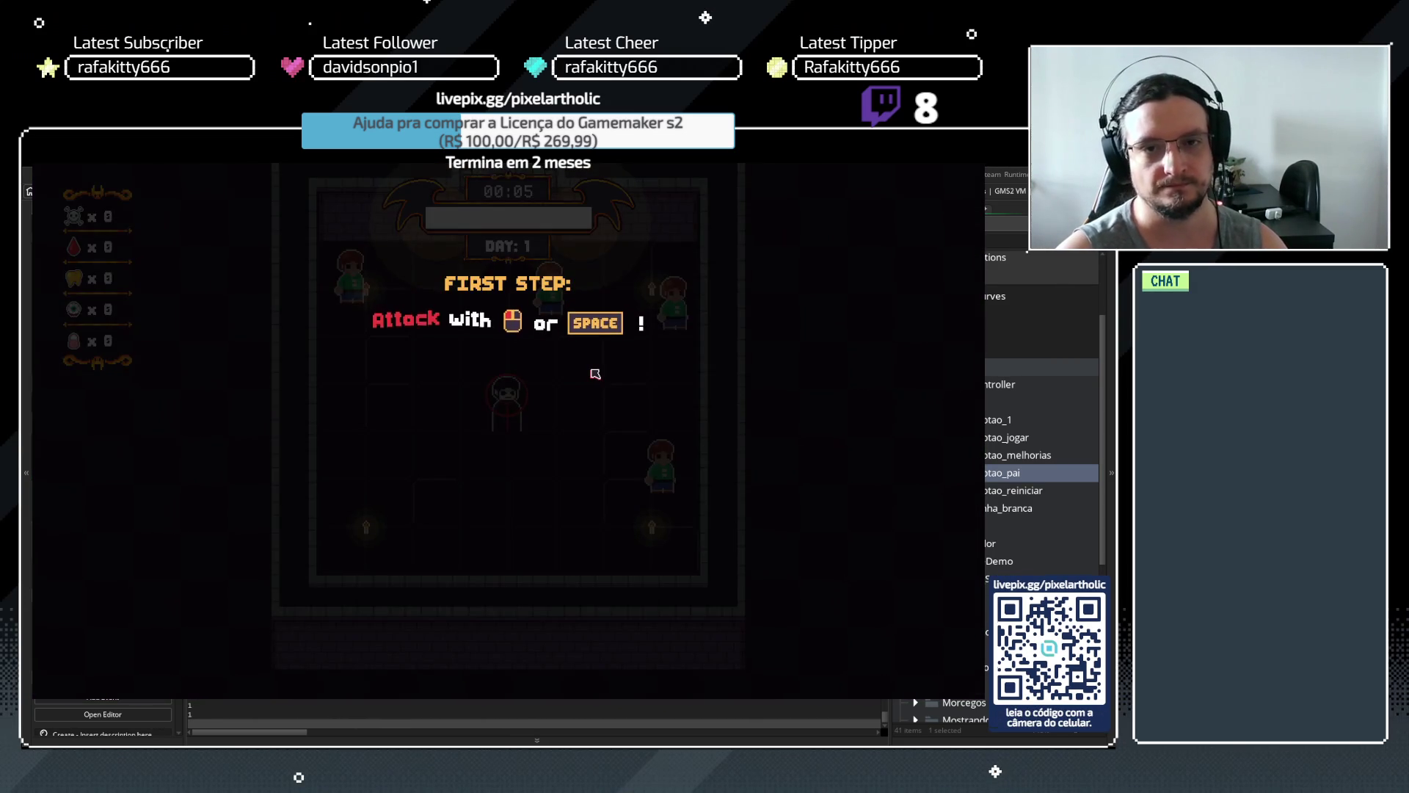
{"action": "left_click", "coordinate": [595, 374]}
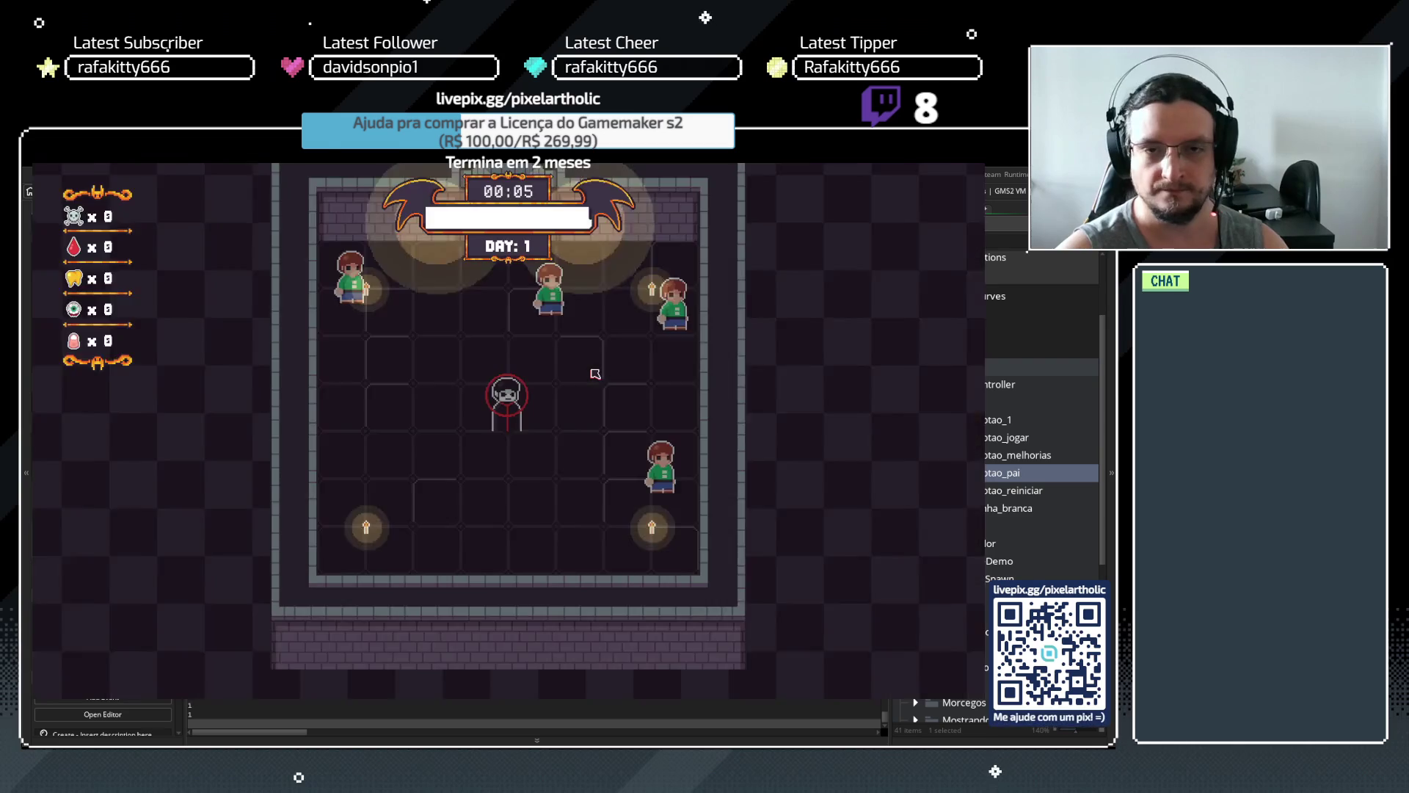
{"action": "key", "text": "space"}
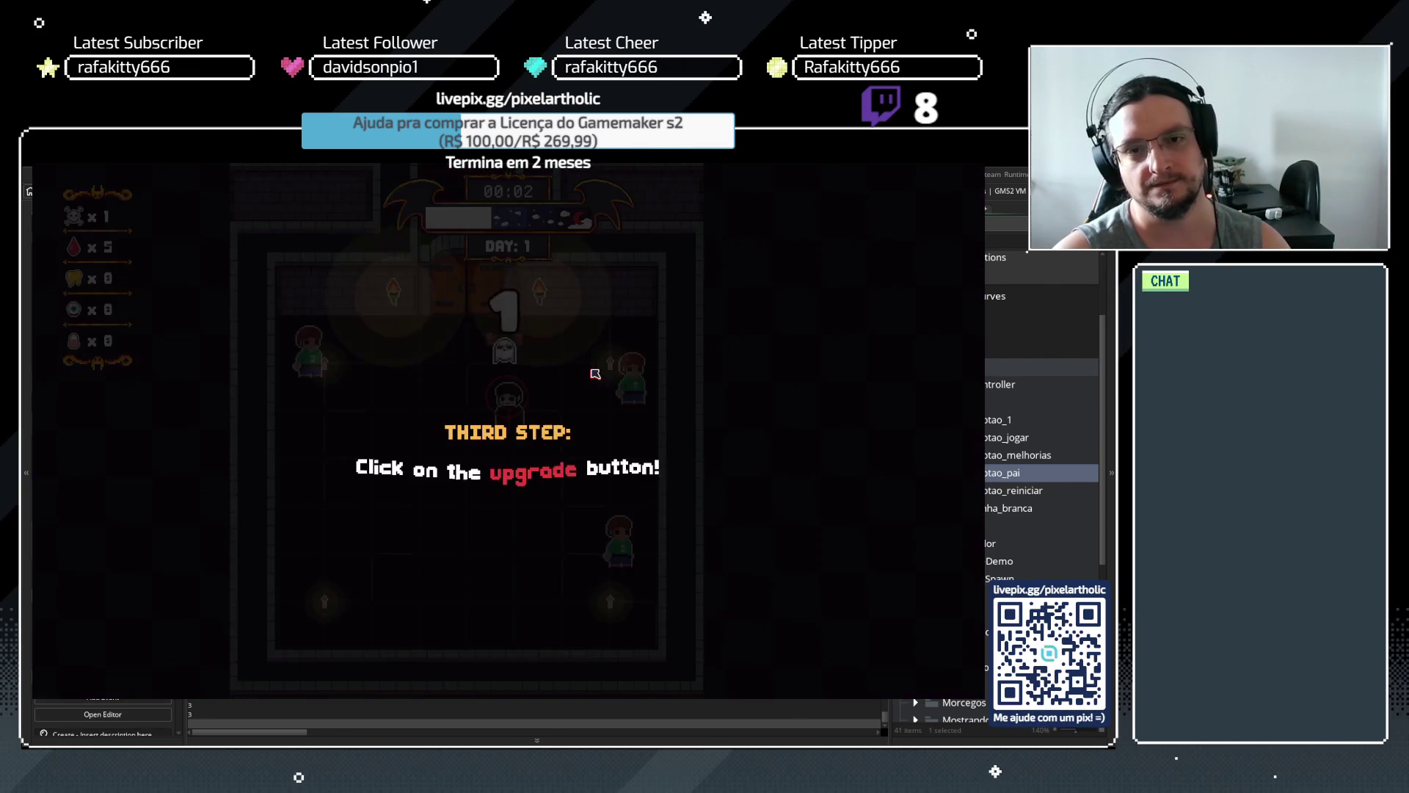
{"action": "key", "text": "space"}
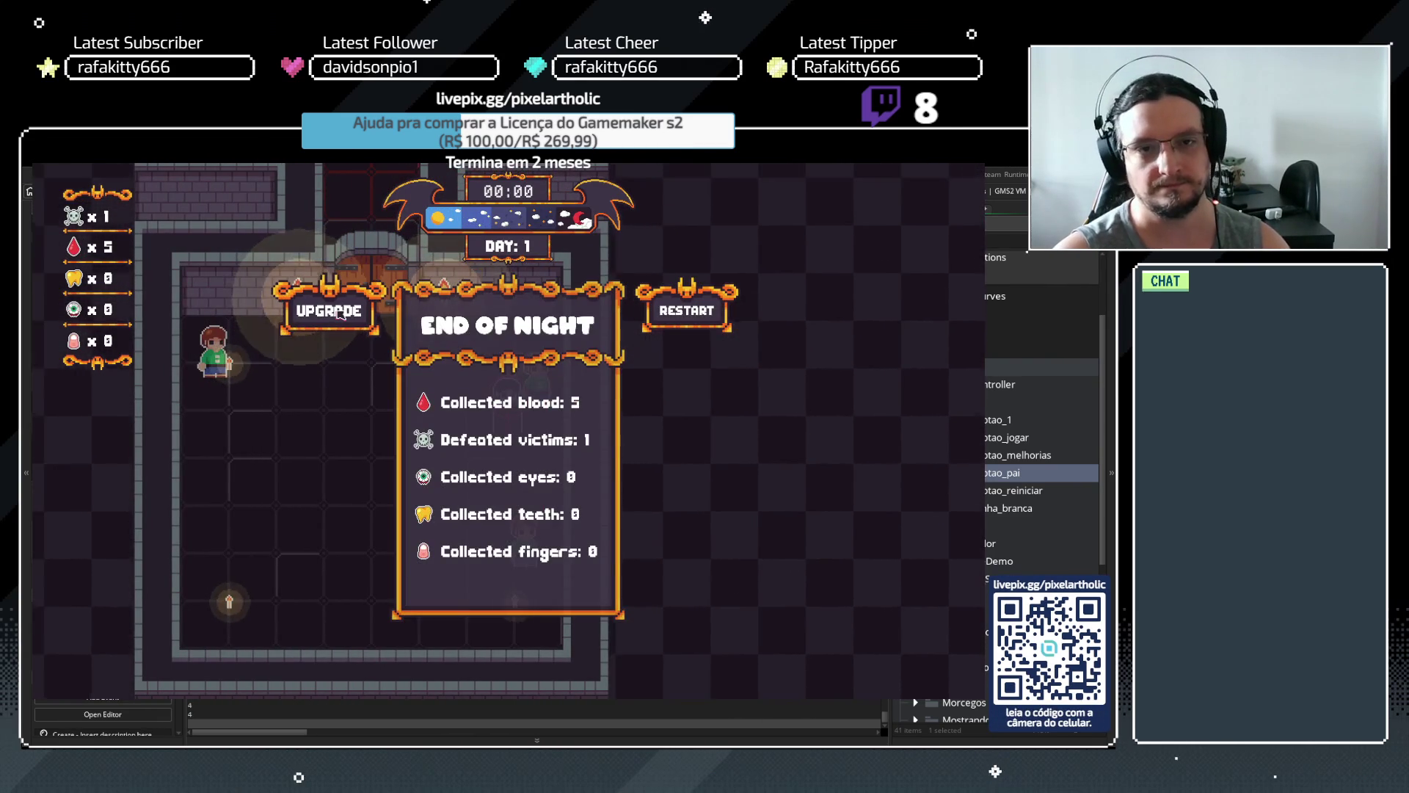
{"action": "key", "text": "space"}
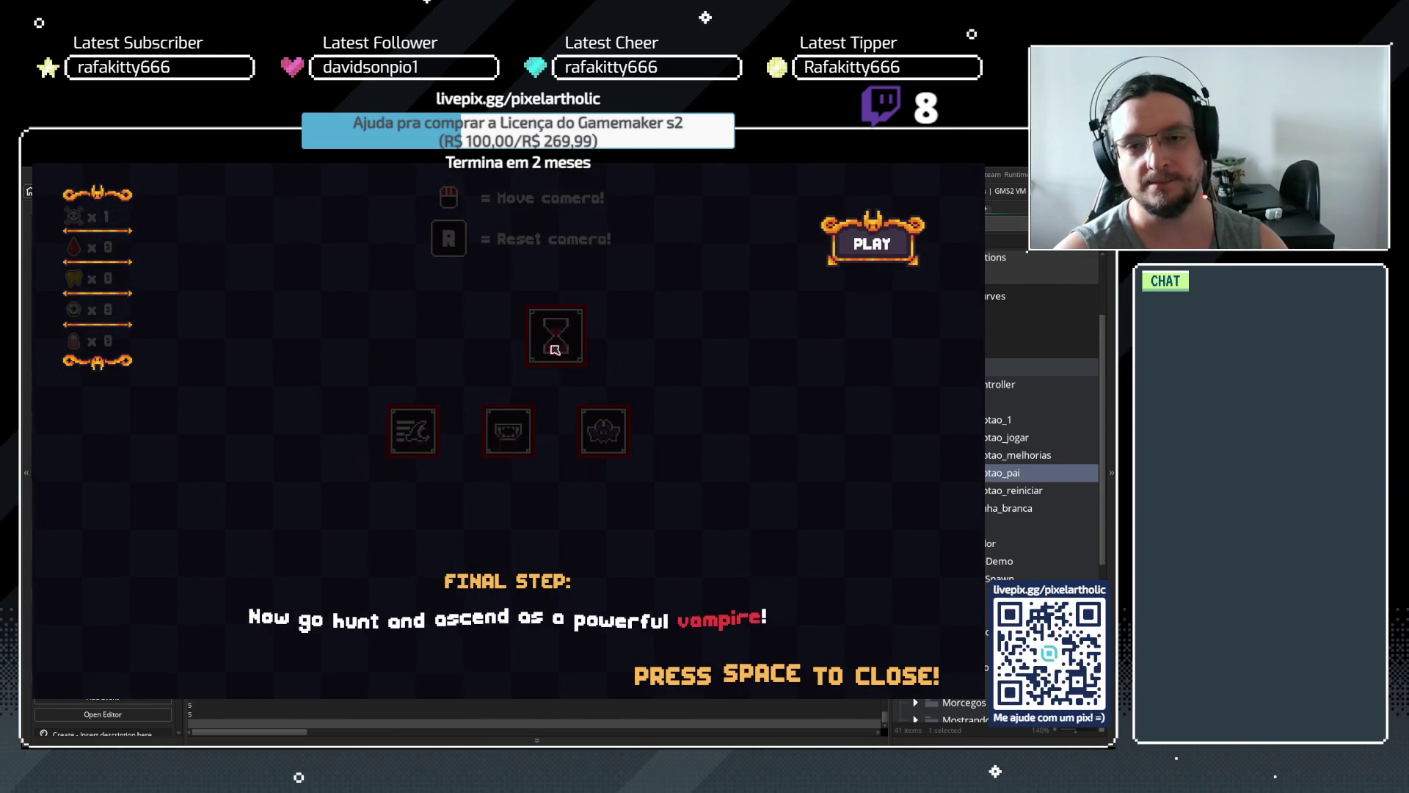
{"action": "key", "text": "space"}
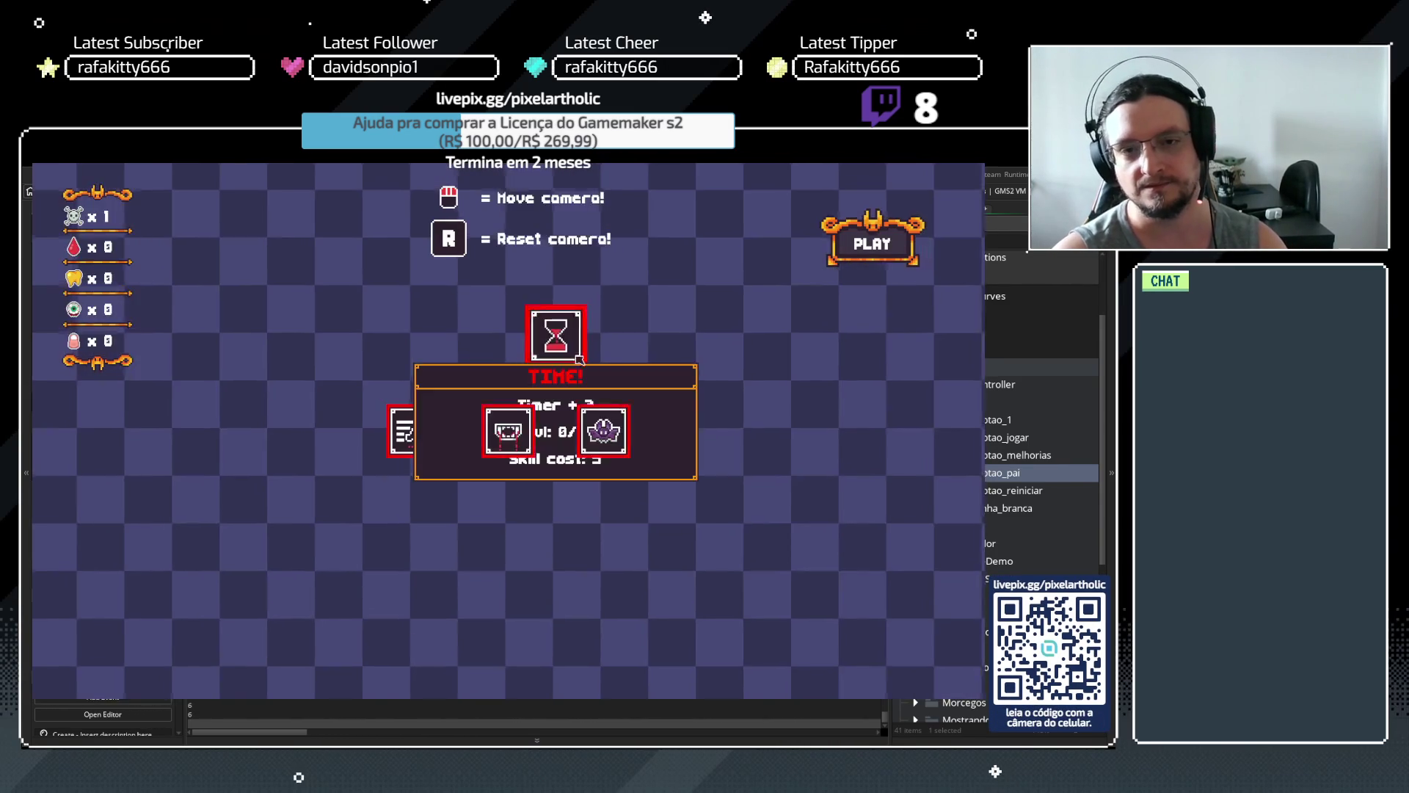
Play the night, check that the upgrade tree shows only three starting skills, then stop the game
{"action": "left_click", "coordinate": [842, 262]}
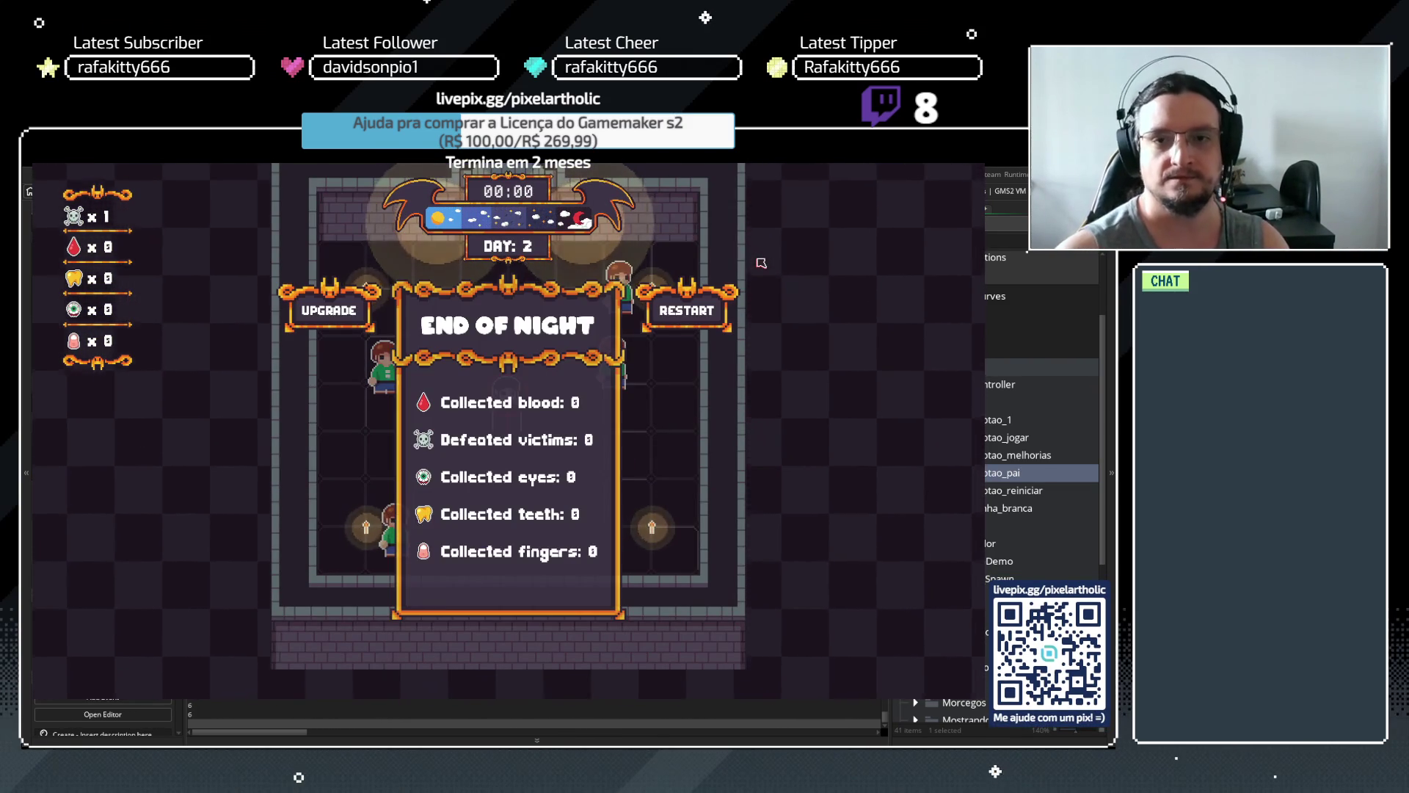
{"action": "left_click", "coordinate": [294, 305]}
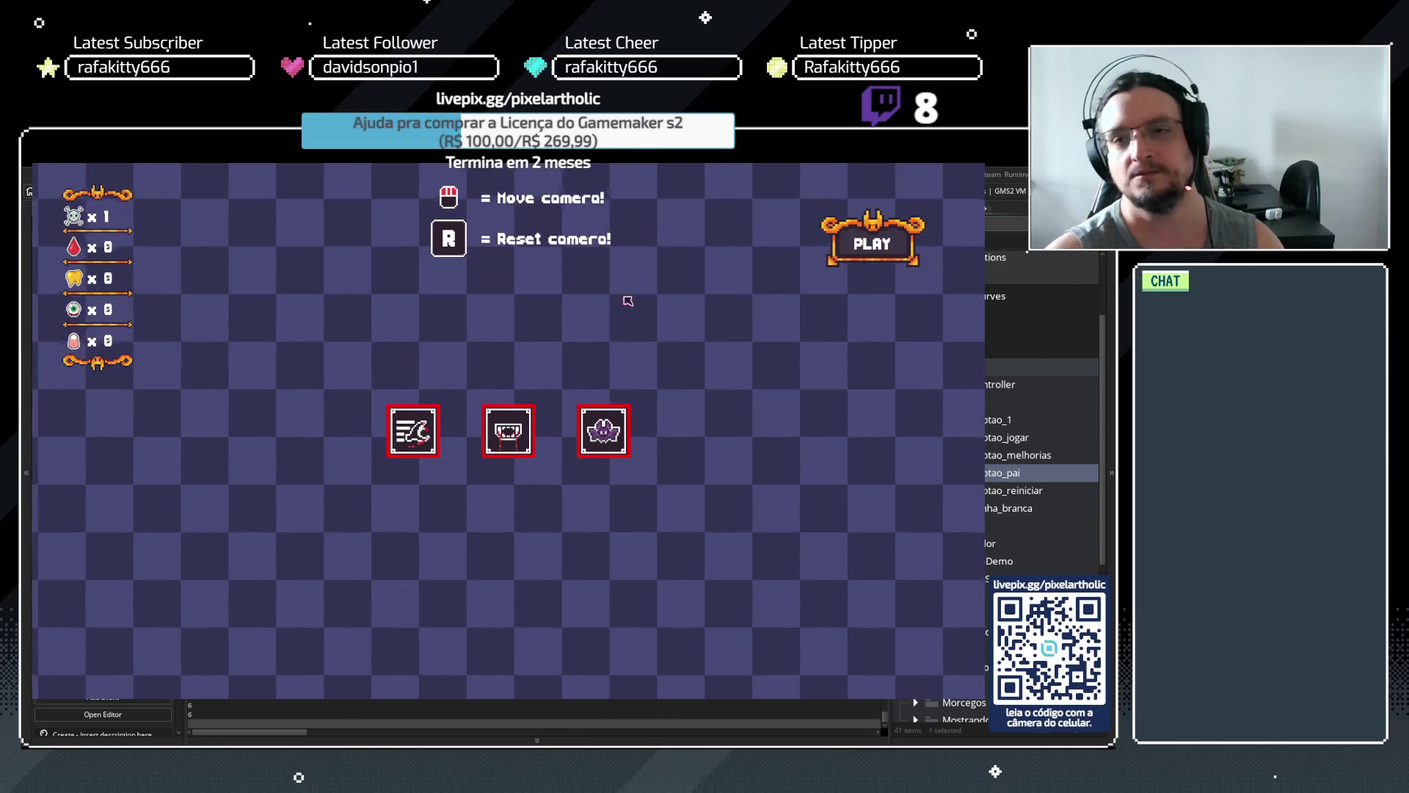
{"action": "key", "text": "Escape"}
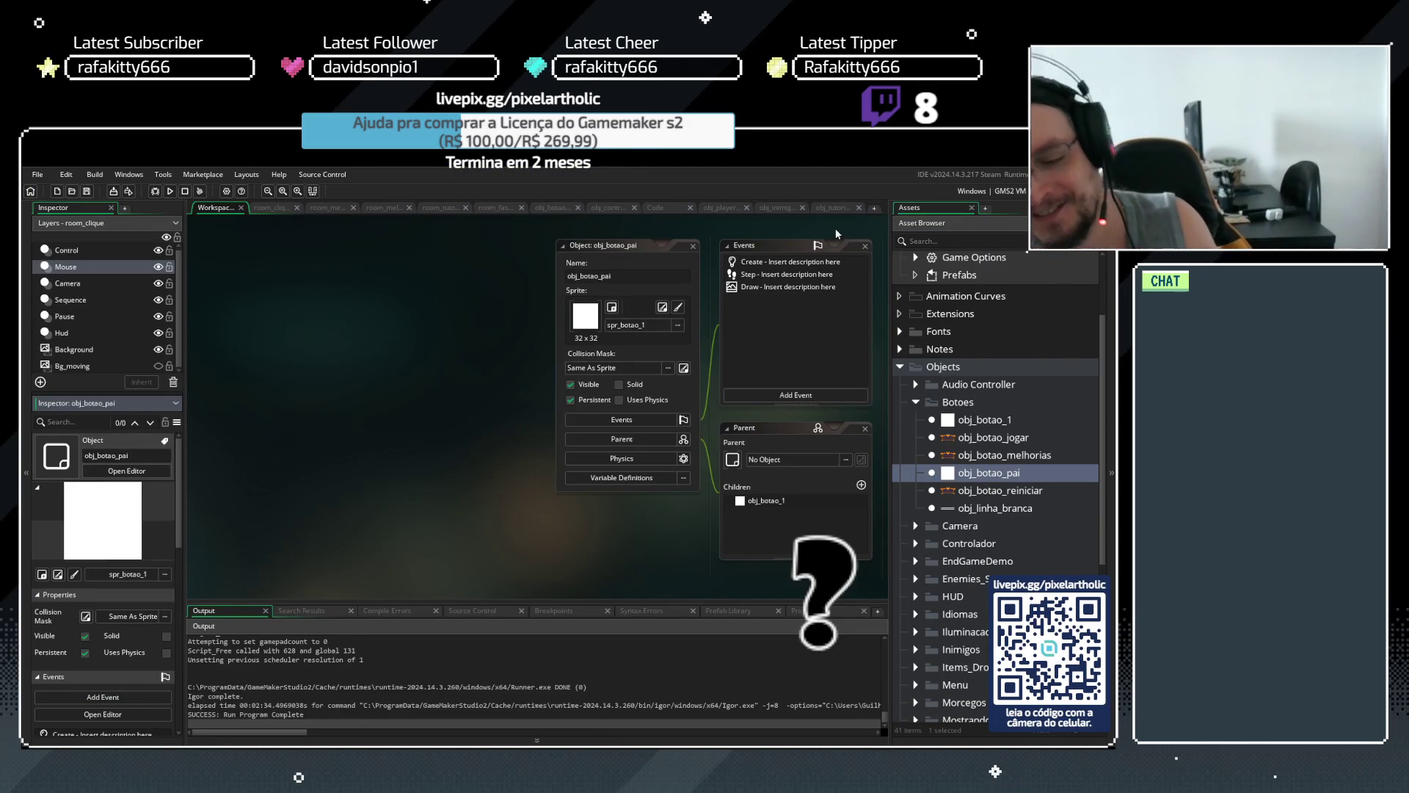
Turn off Persistent on obj_botao_pai and open the room_melhorias room
{"action": "left_click", "coordinate": [85, 653]}
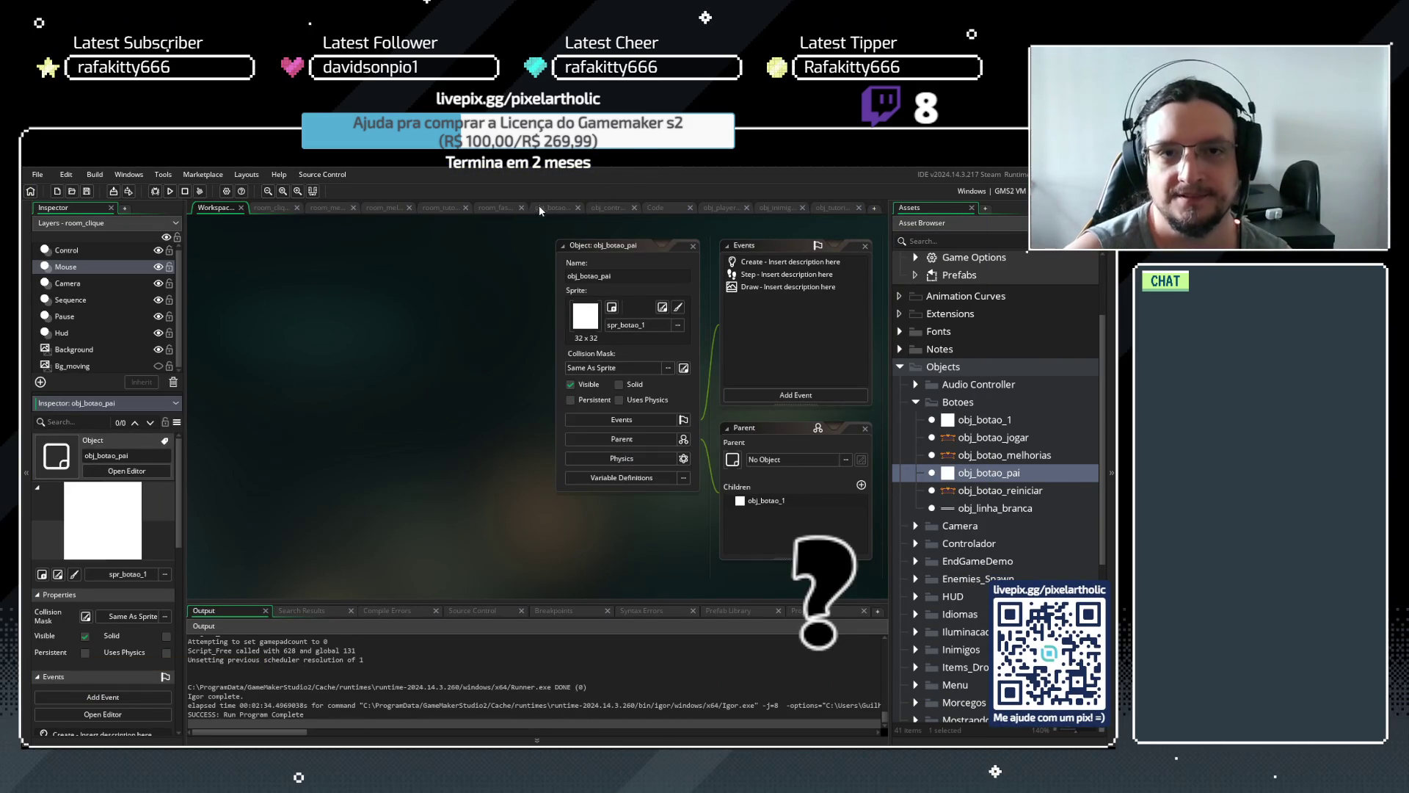
{"action": "left_click", "coordinate": [492, 207]}
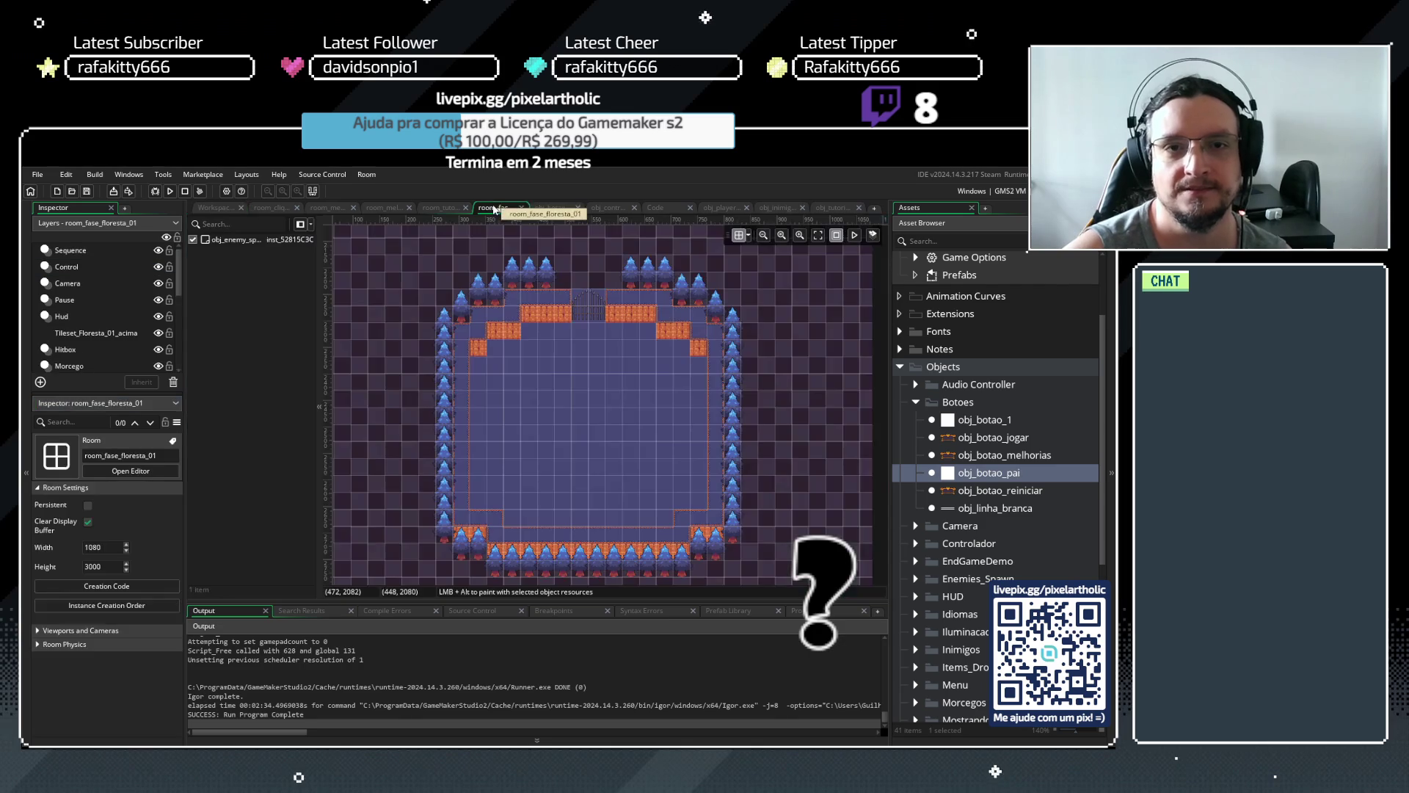
{"action": "left_click", "coordinate": [373, 207]}
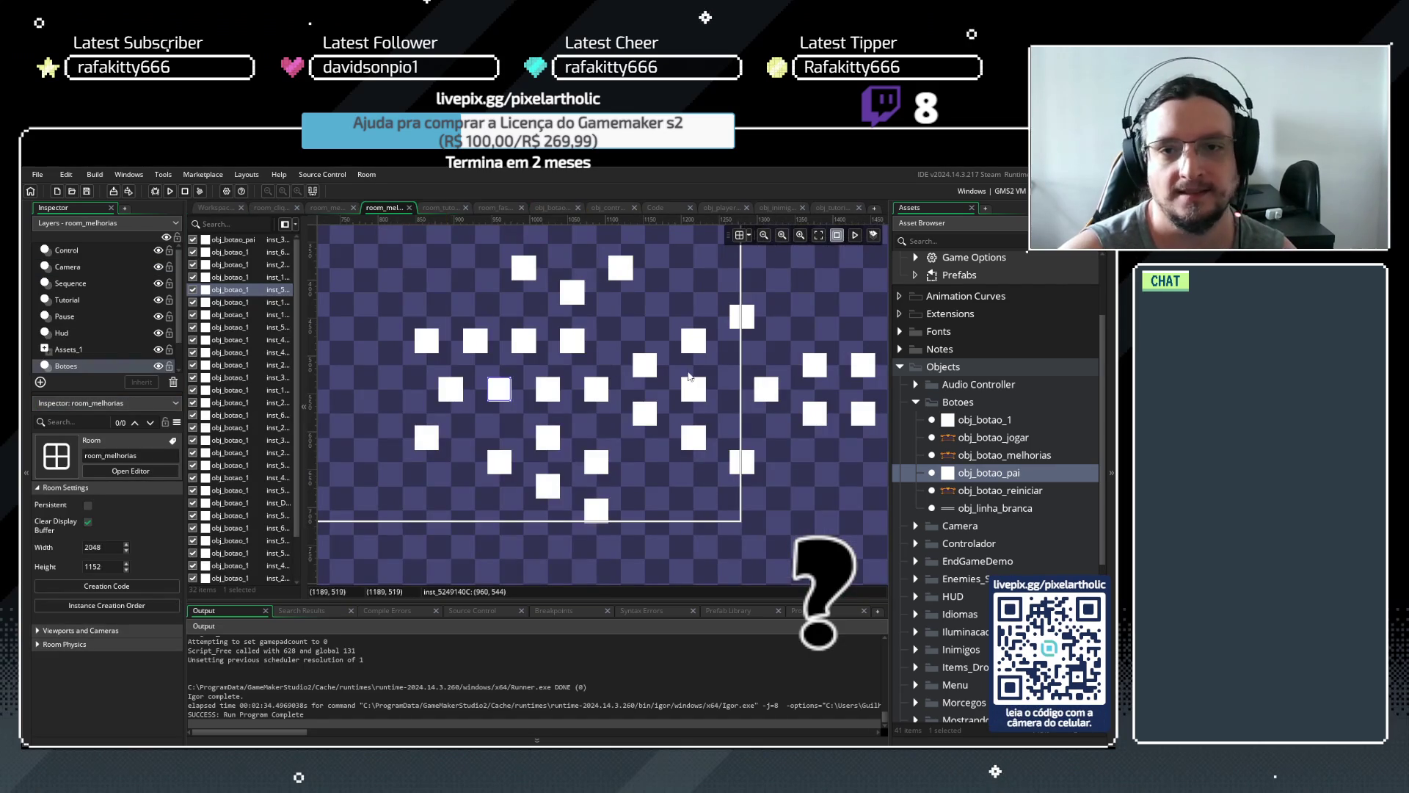
Inspect the upgrade button instances' botao_id variables, including the one set to time_01
{"action": "left_click", "coordinate": [499, 391]}
{"action": "scroll", "coordinate": [129, 623], "scroll_direction": "down", "scroll_amount": 3}
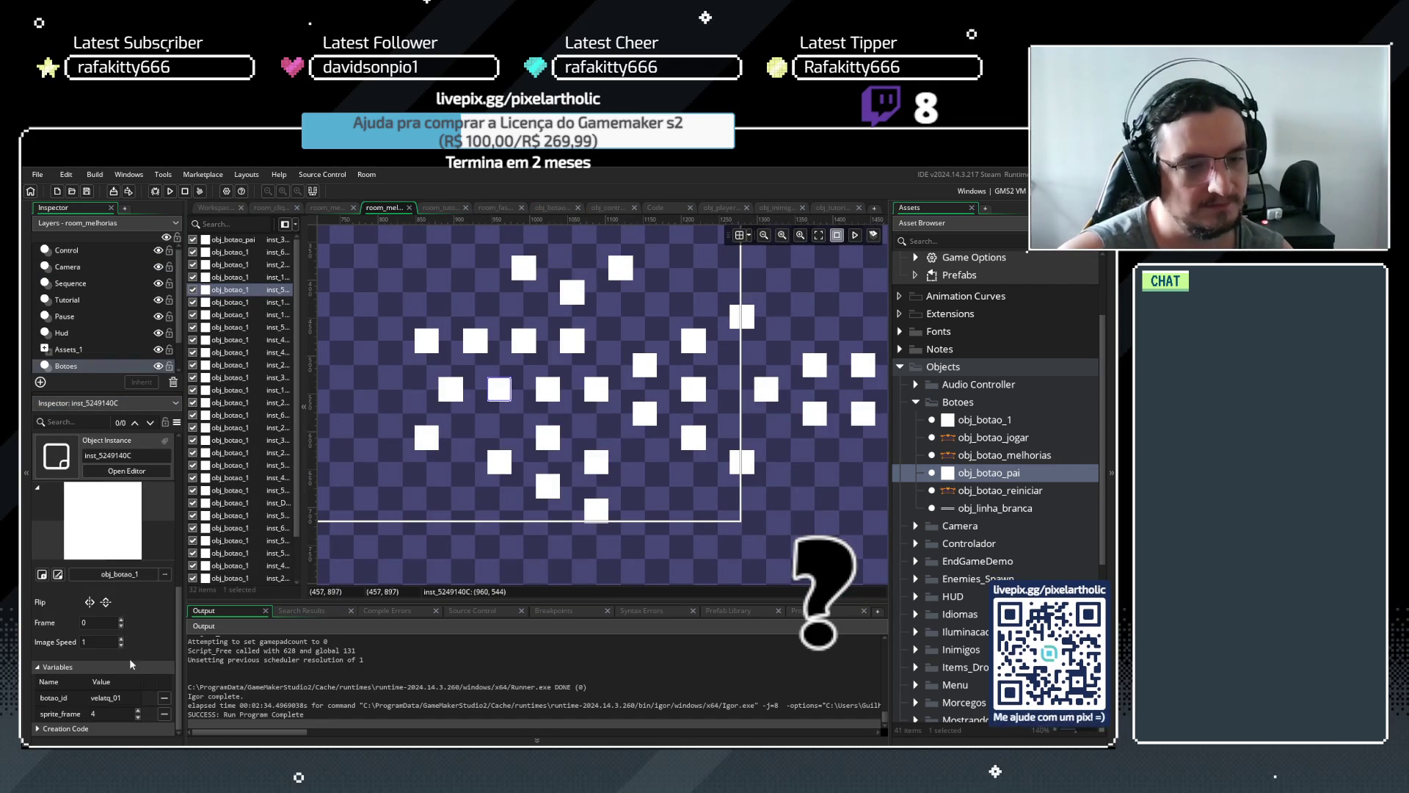
{"action": "left_click", "coordinate": [548, 391]}
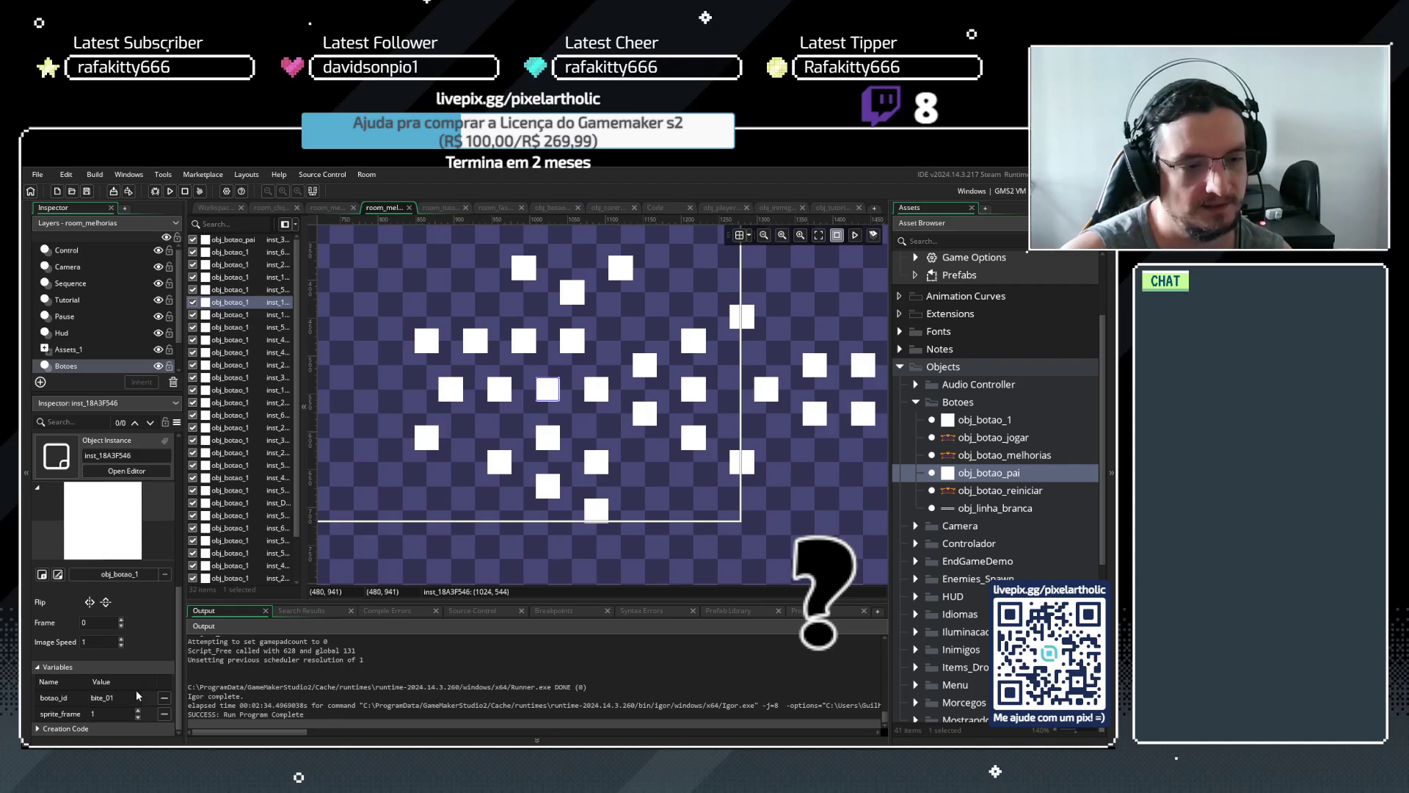
{"action": "left_click", "coordinate": [581, 344]}
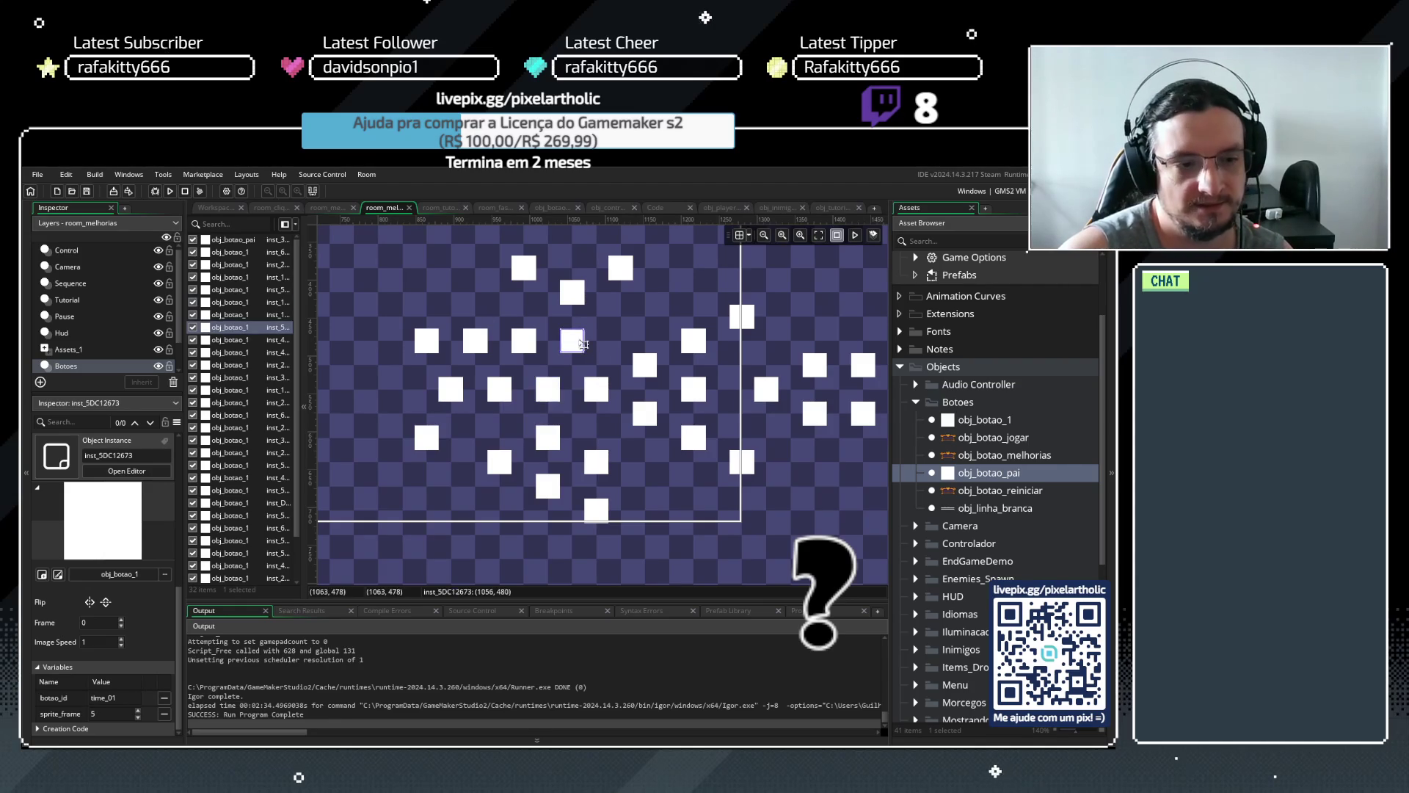
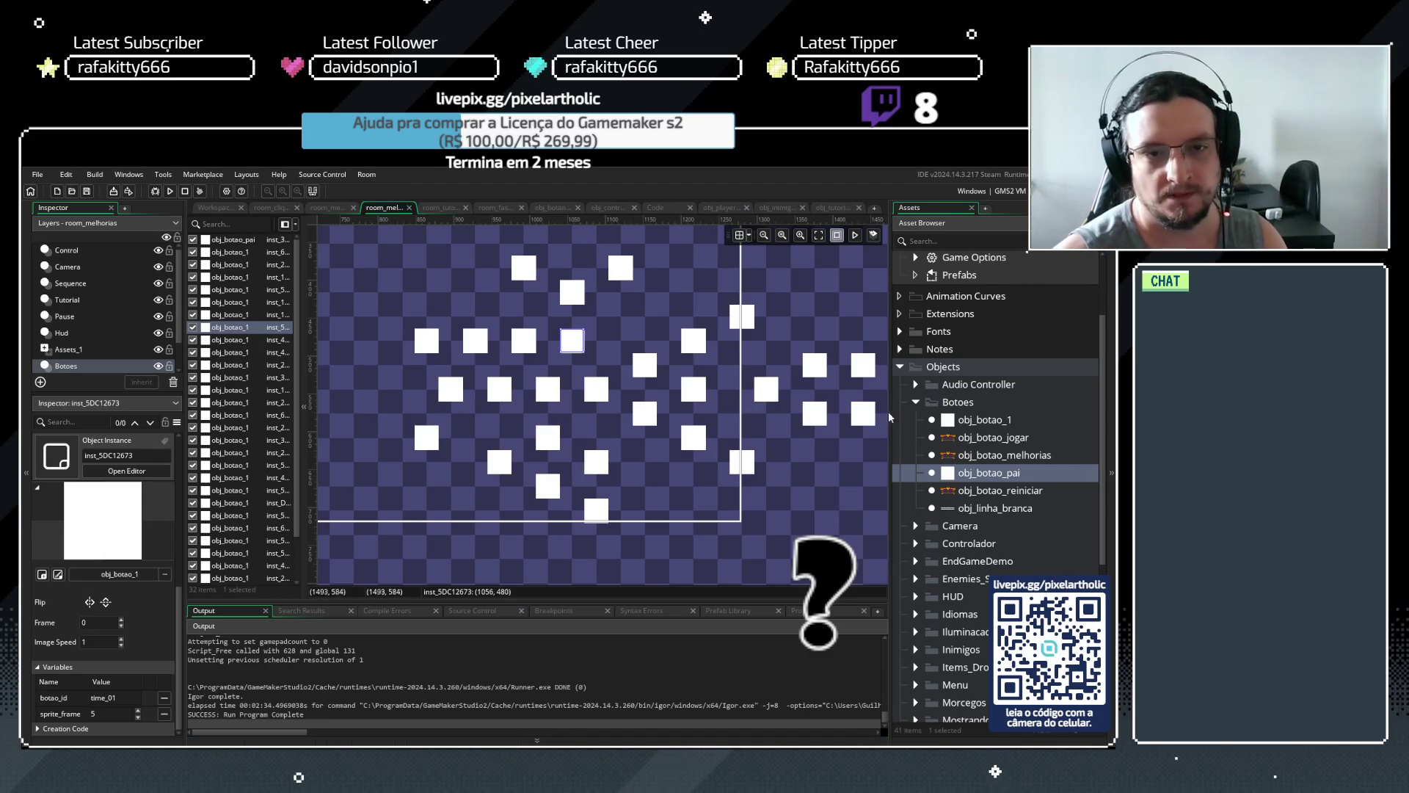
Browse the button's Step code, the controller's Create code, and rooms room_tutorial and room_melhorias
{"action": "left_click", "coordinate": [554, 208]}
{"action": "scroll", "coordinate": [881, 482], "scroll_direction": "up", "scroll_amount": 4}
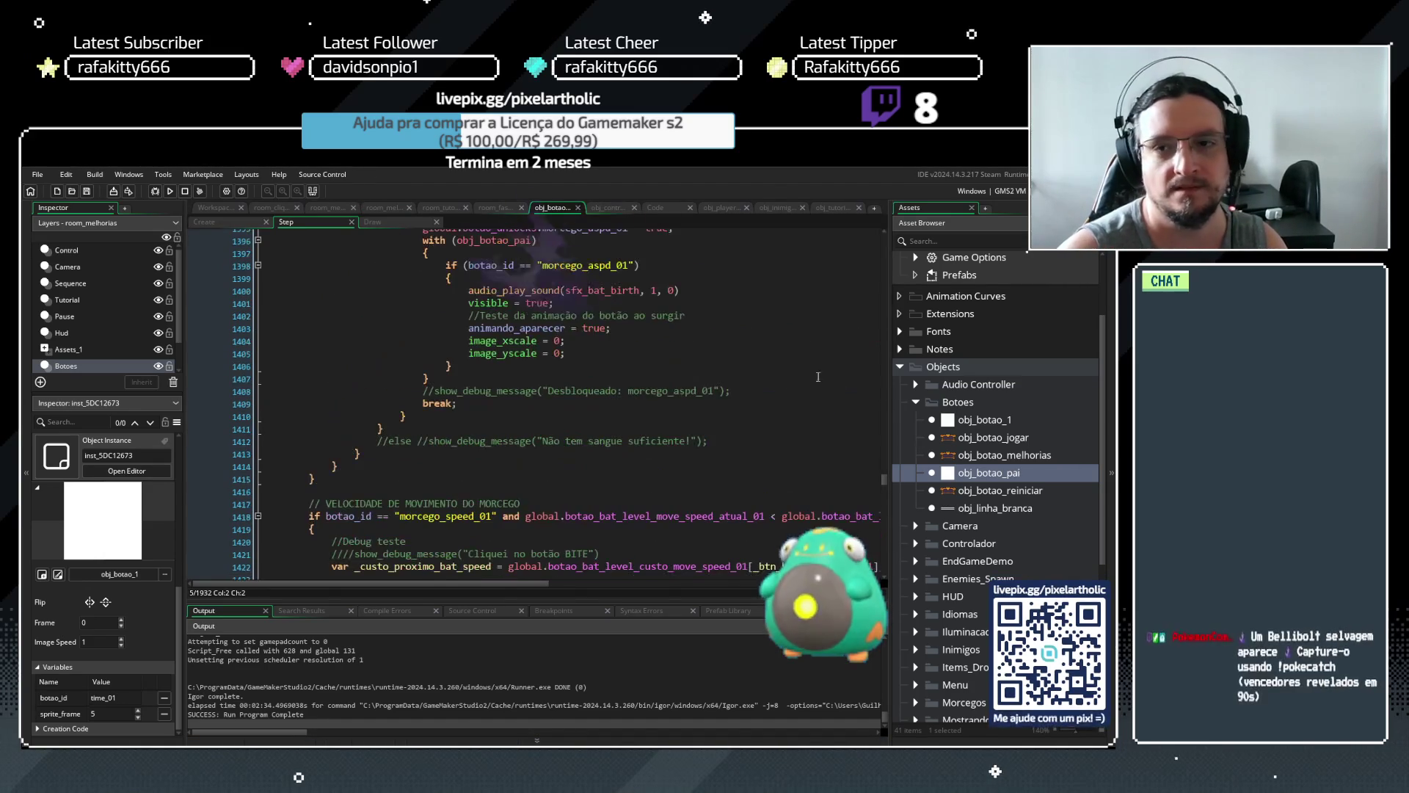
{"action": "left_click_drag", "start_coordinate": [884, 479], "coordinate": [884, 379]}
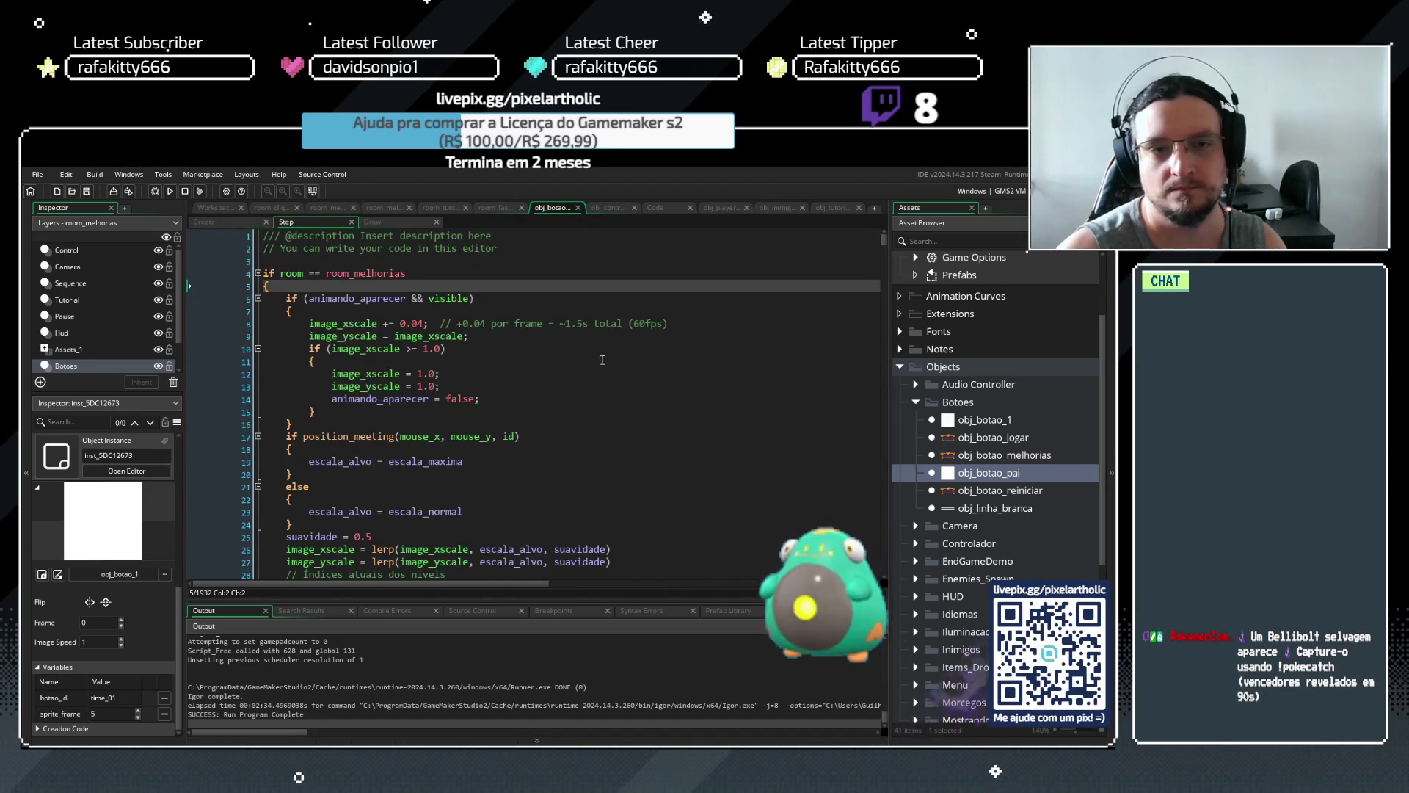
{"action": "left_click", "coordinate": [614, 208]}
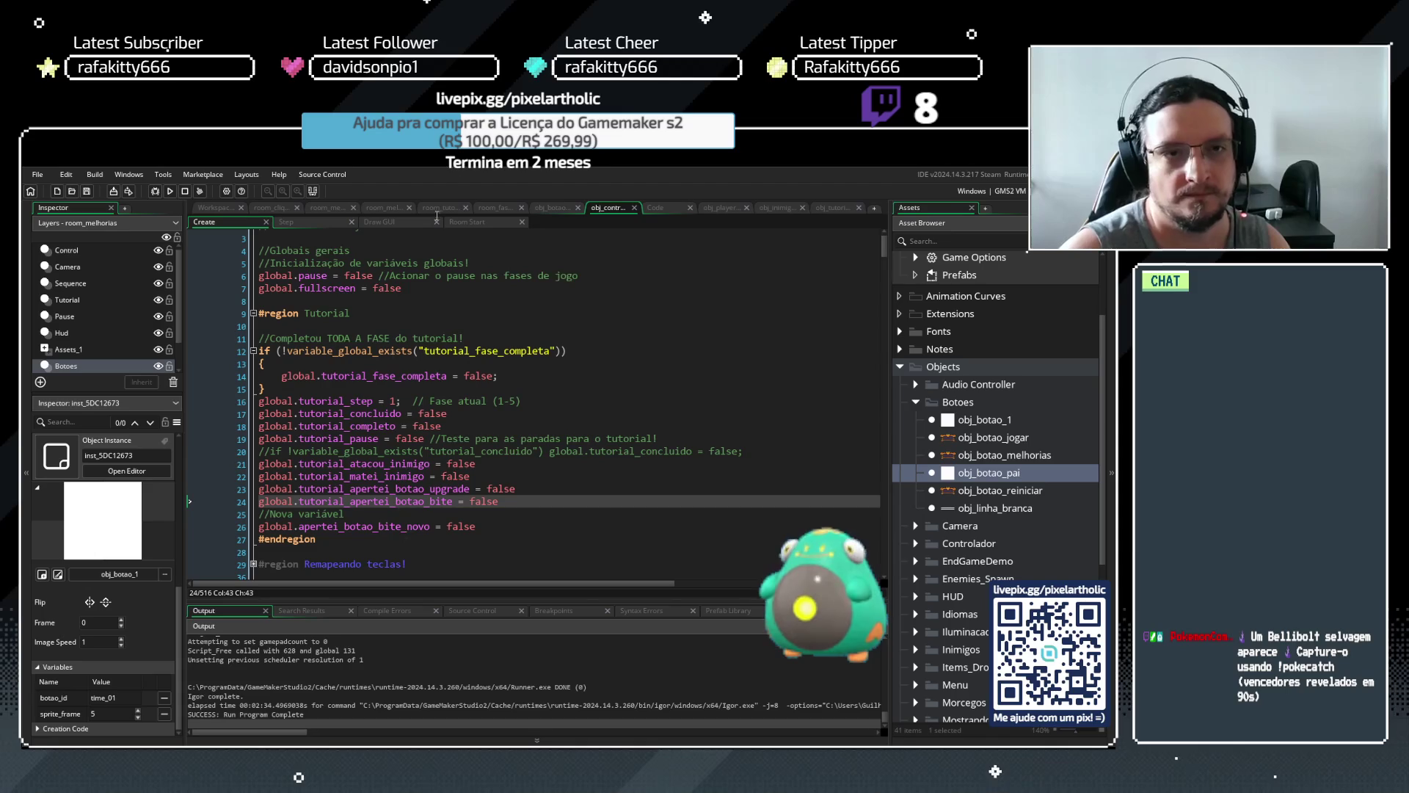
{"action": "left_click", "coordinate": [430, 208]}
{"action": "left_click", "coordinate": [381, 208]}
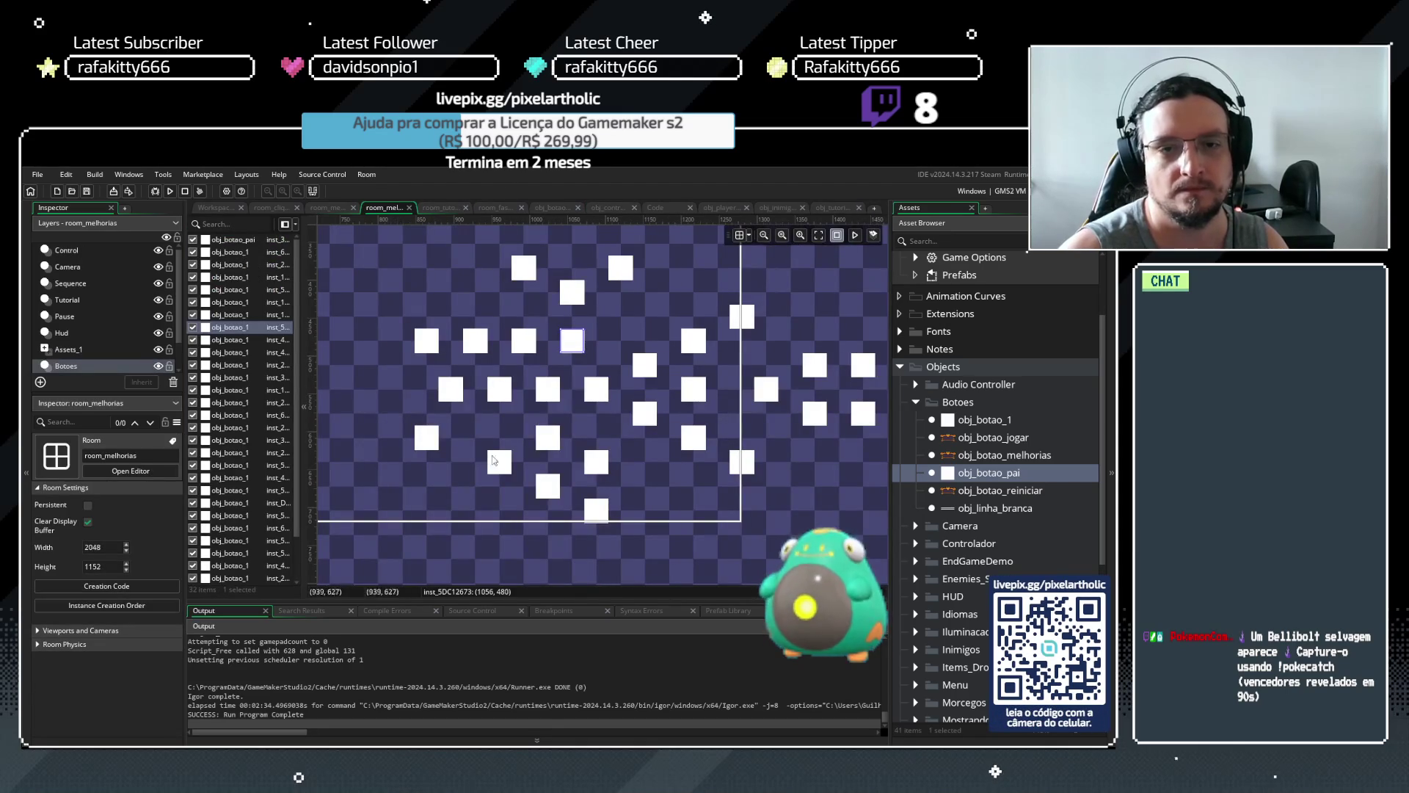
Check a button instance's botao_id, then deselect it and bring up obj_botao_pai's Step code
{"action": "left_click", "coordinate": [561, 339]}
{"action": "left_click", "coordinate": [124, 699]}
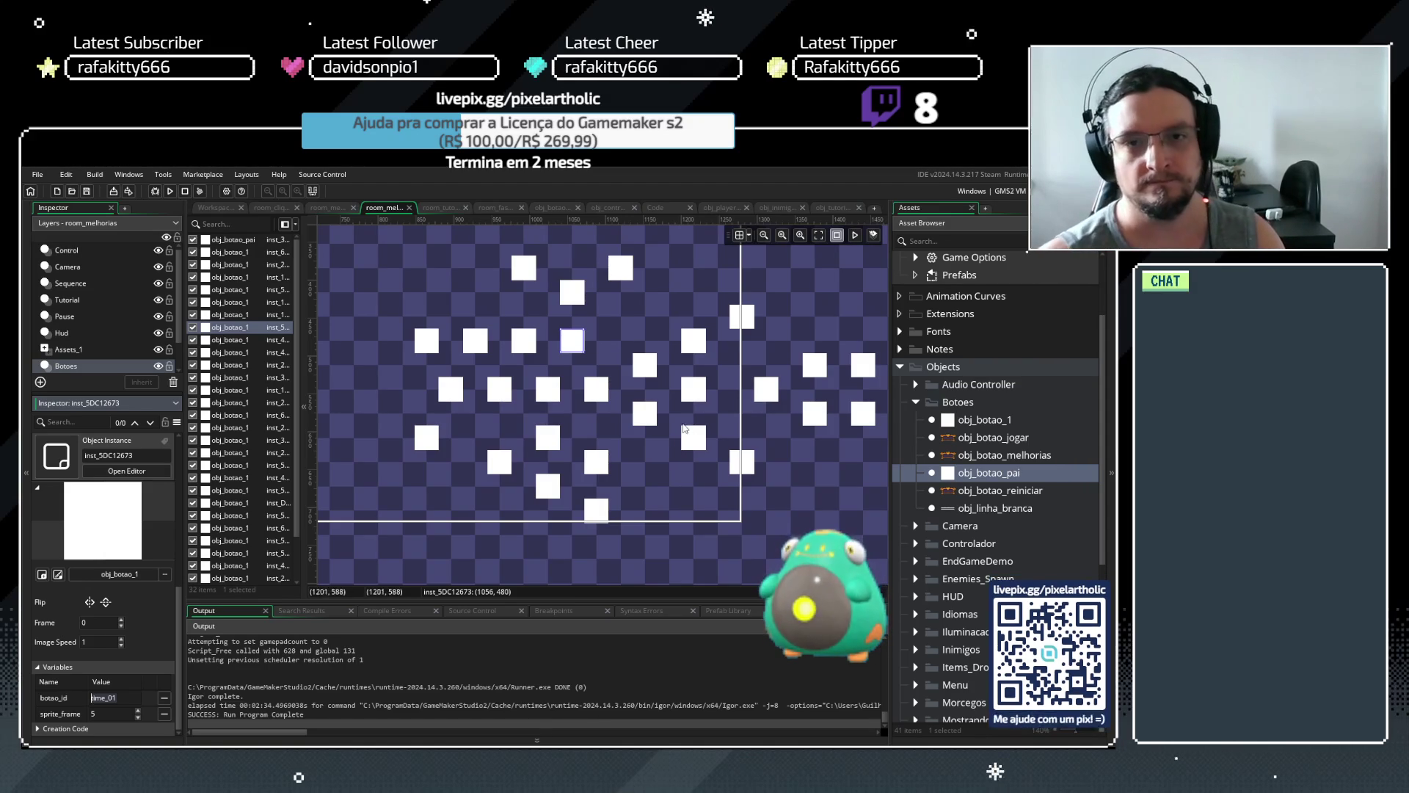
{"action": "left_click", "coordinate": [620, 310]}
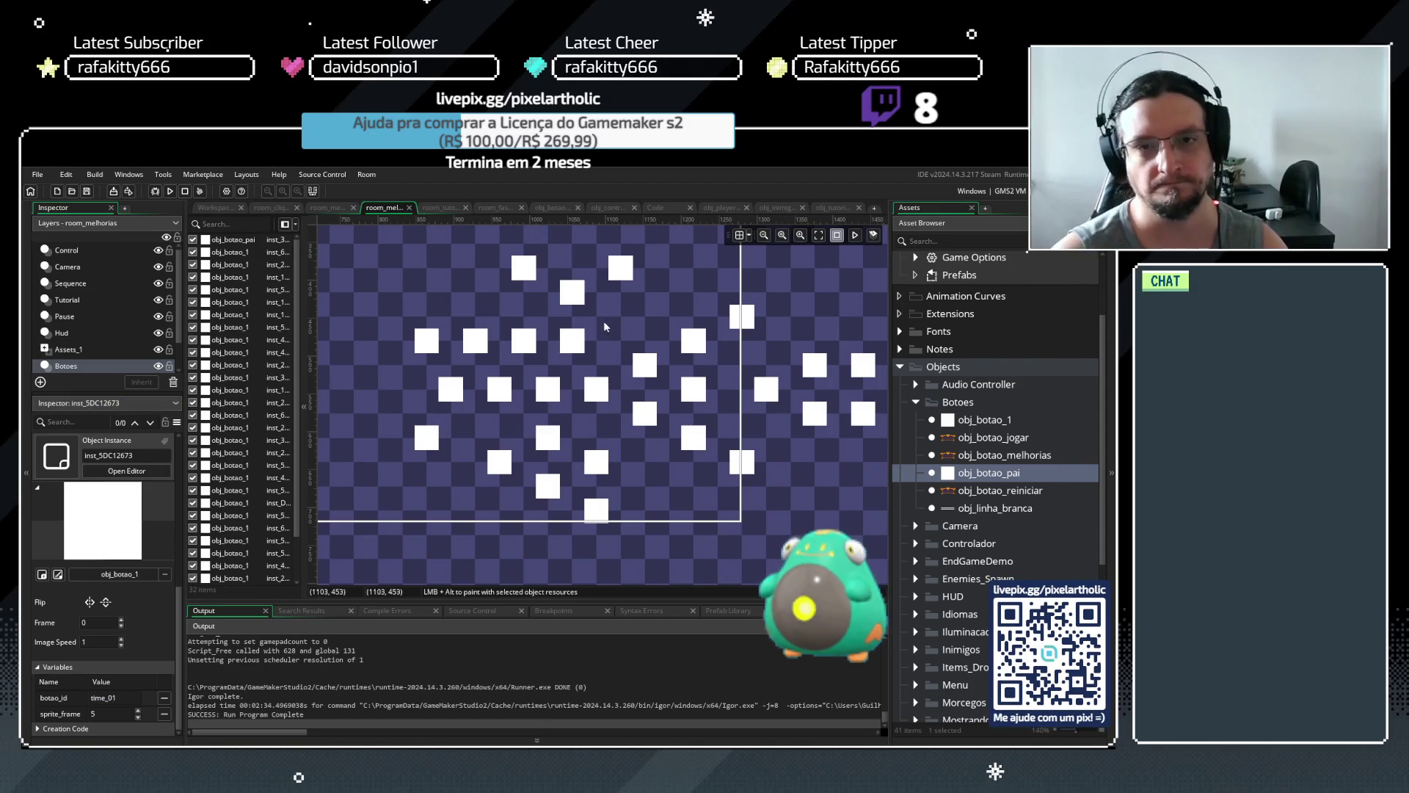
{"action": "left_click", "coordinate": [556, 209]}
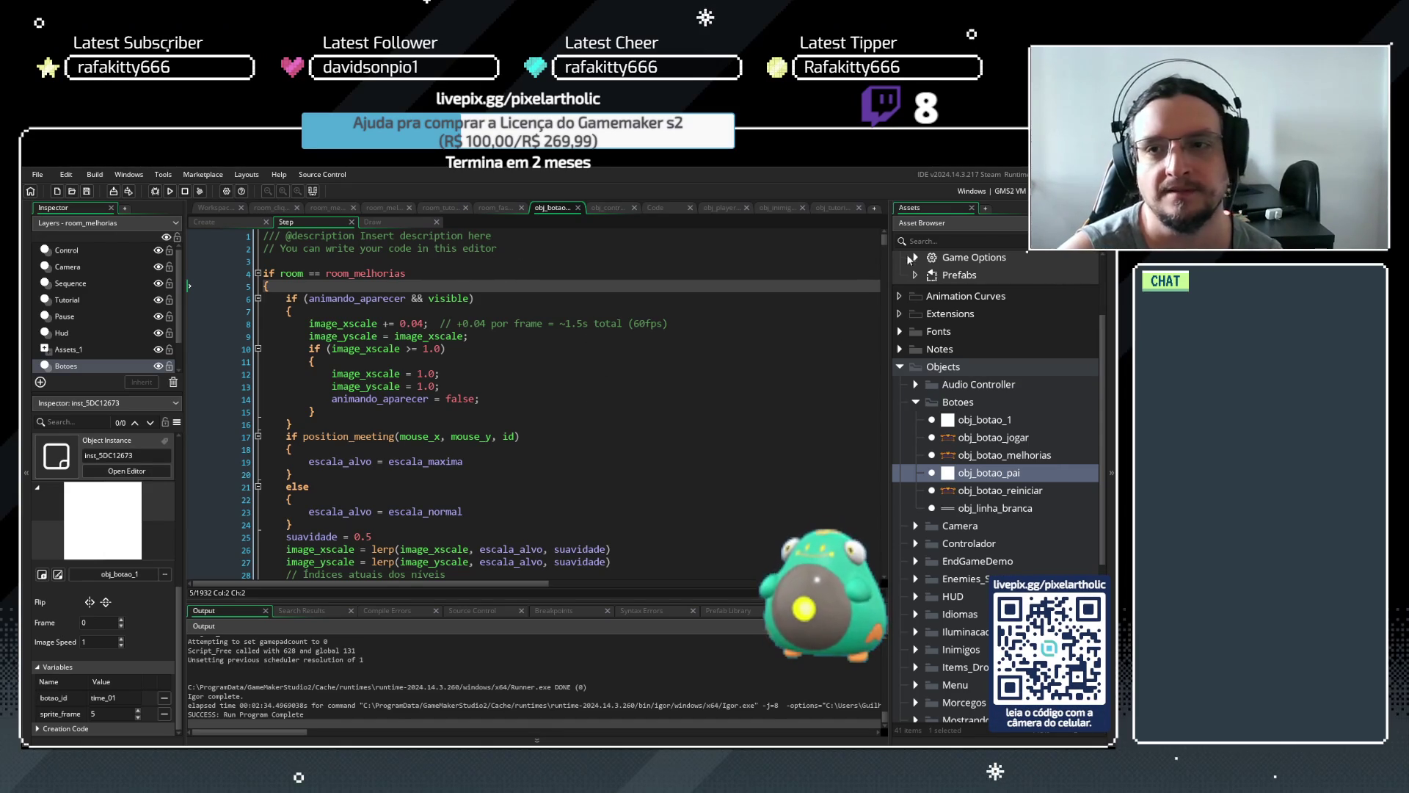
{"action": "left_click_drag", "start_coordinate": [885, 241], "coordinate": [864, 355]}
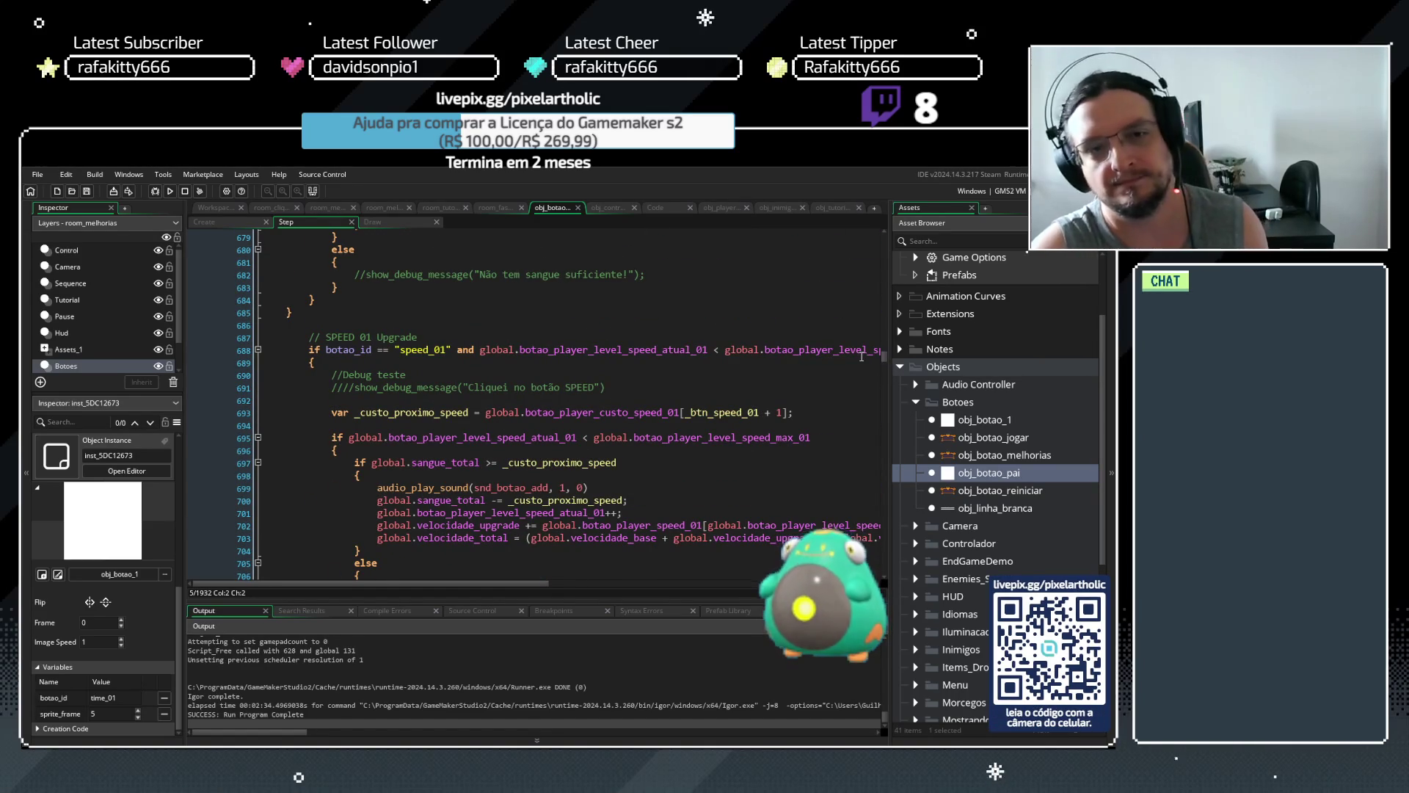
{"action": "scroll", "coordinate": [884, 355], "scroll_direction": "up", "scroll_amount": 10}
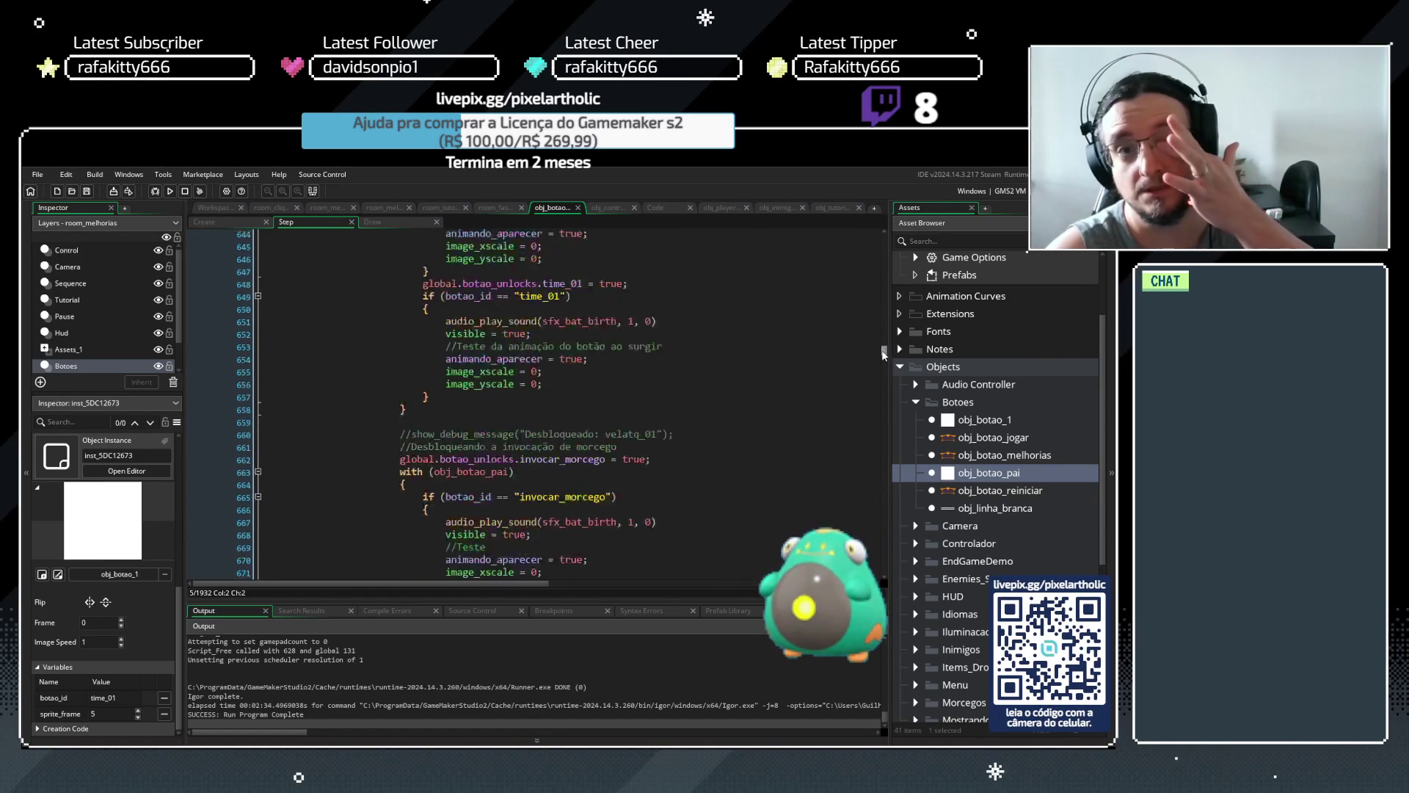
{"action": "left_click_drag", "start_coordinate": [885, 355], "coordinate": [882, 350]}
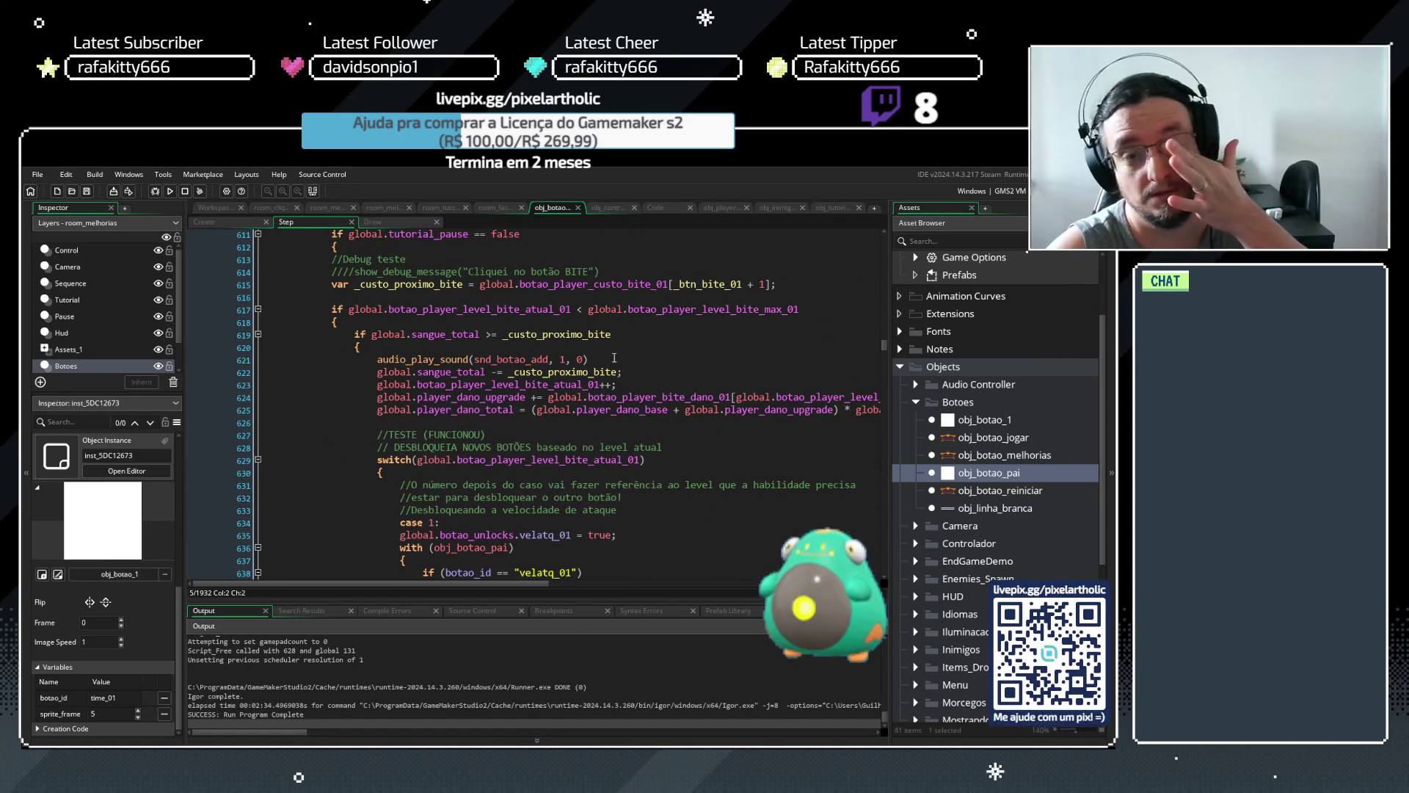
{"action": "scroll", "coordinate": [560, 363], "scroll_direction": "down", "scroll_amount": 8}
{"action": "left_click", "coordinate": [563, 392]}
{"action": "left_click", "coordinate": [526, 379]}
{"action": "scroll", "coordinate": [524, 380], "scroll_direction": "up", "scroll_amount": 4}
{"action": "left_click", "coordinate": [538, 299]}
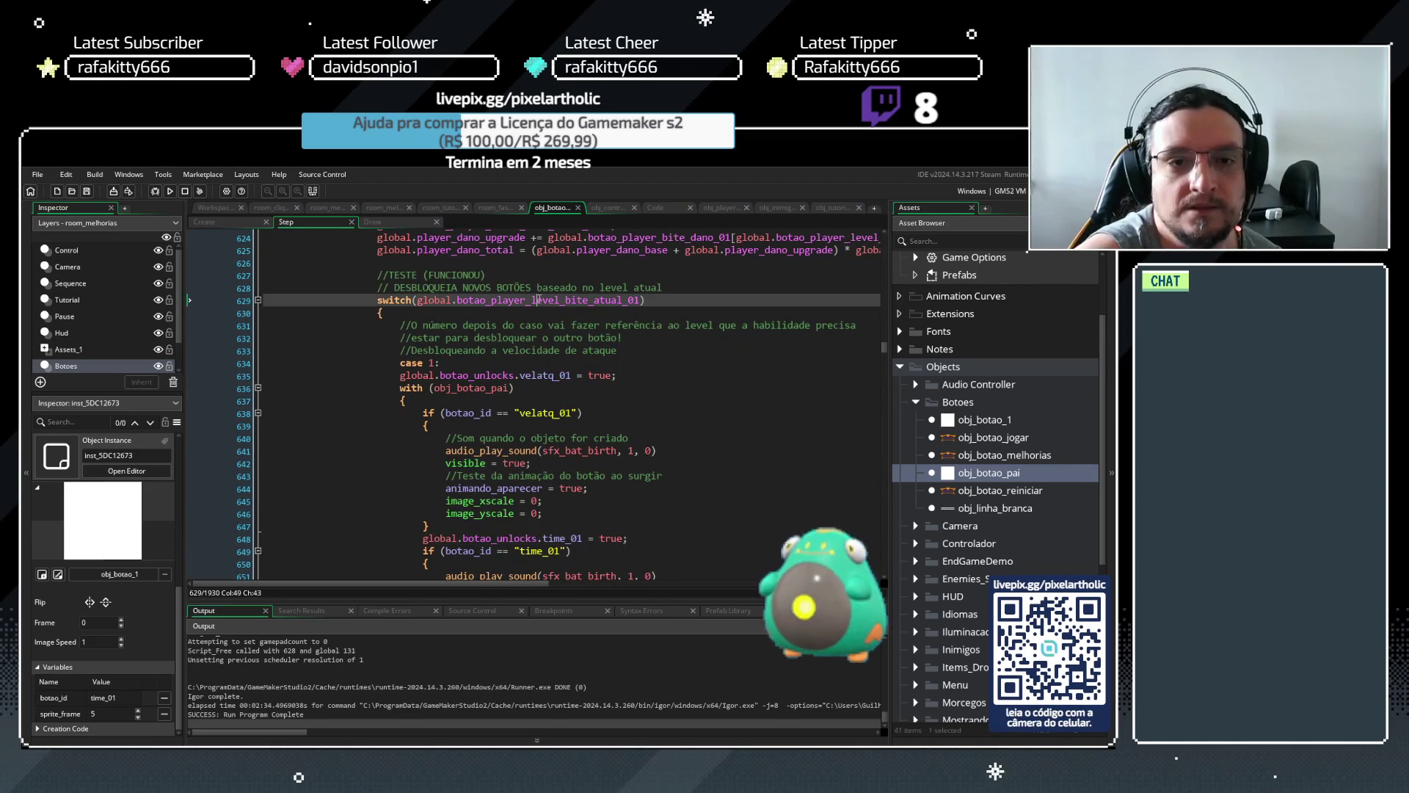
{"action": "left_click", "coordinate": [504, 376]}
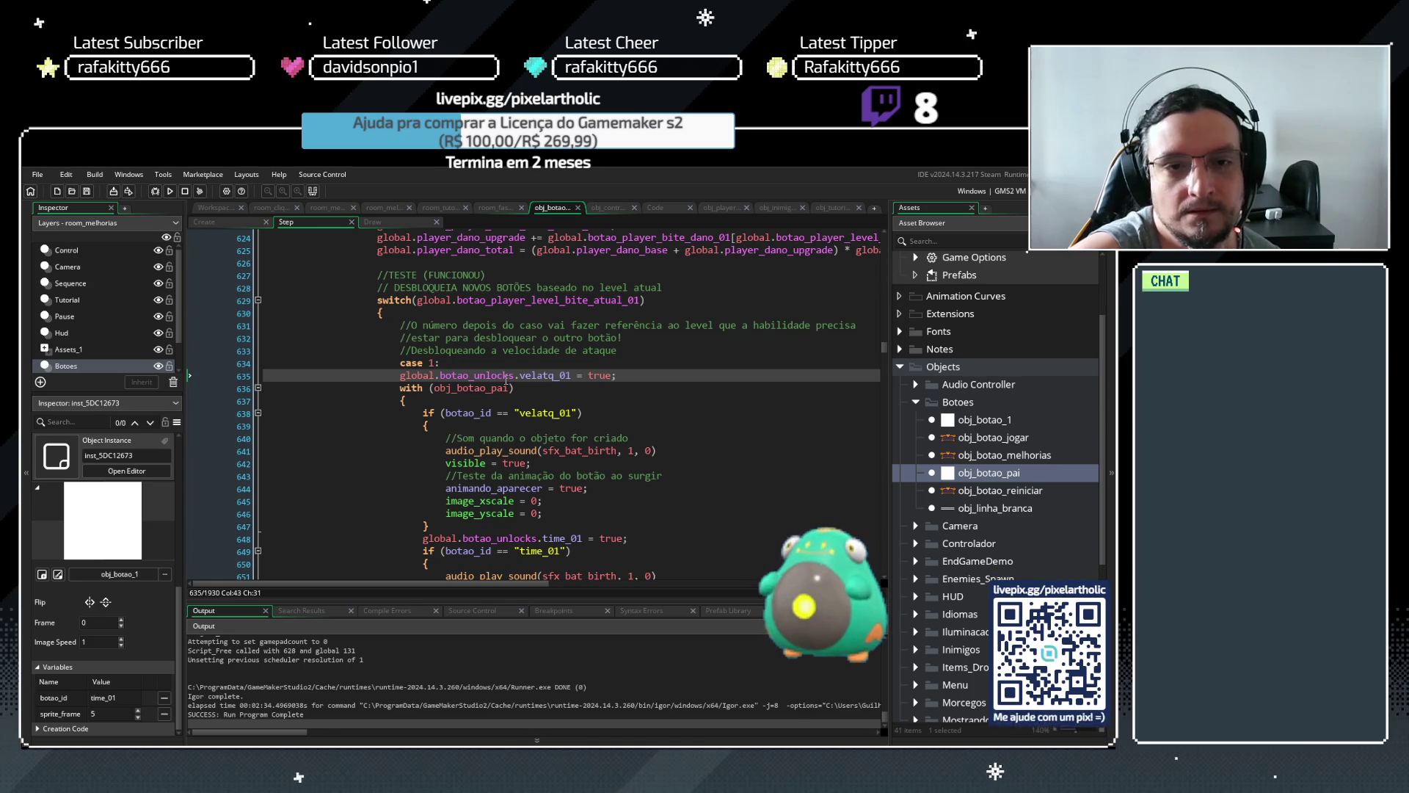
{"action": "scroll", "coordinate": [508, 380], "scroll_direction": "down", "scroll_amount": 4}
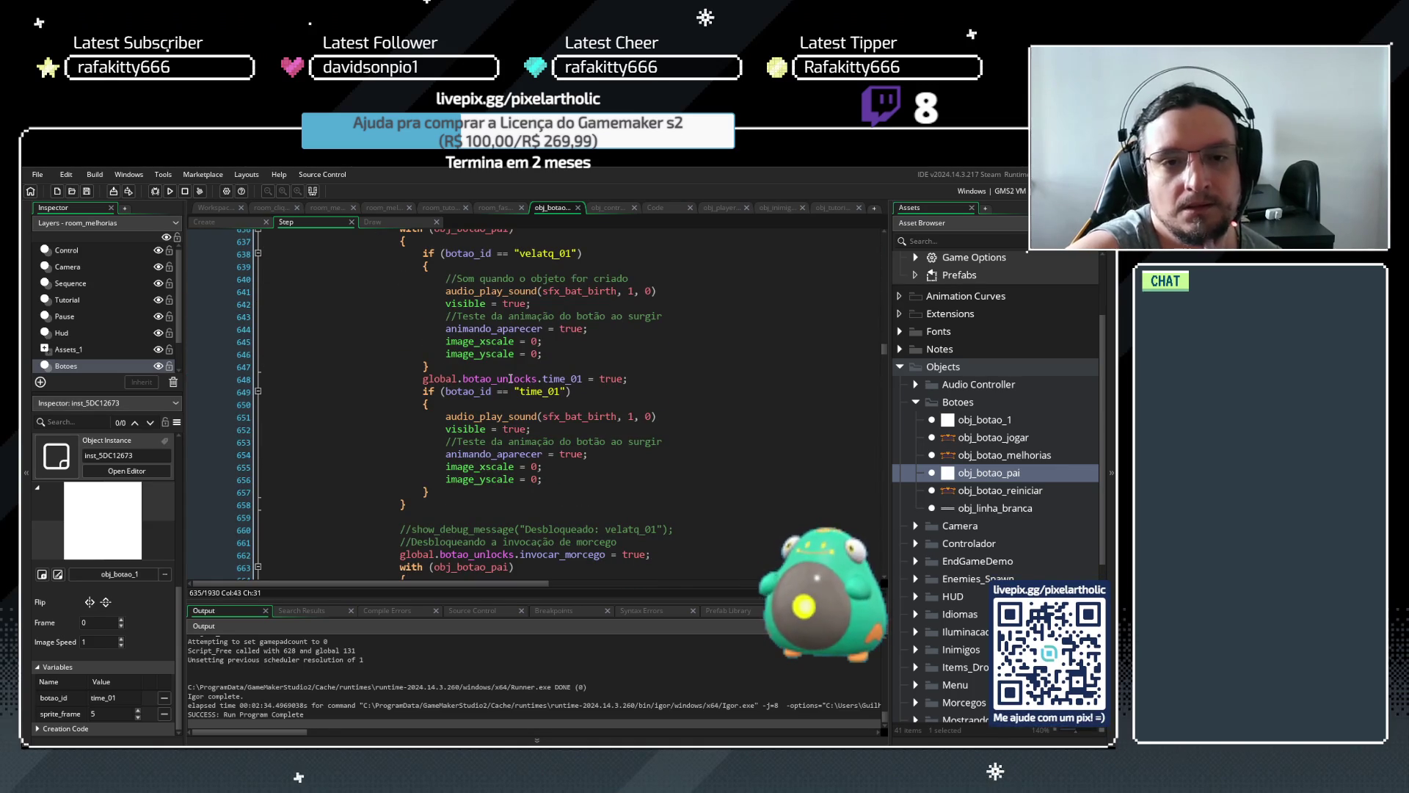
{"action": "scroll", "coordinate": [511, 378], "scroll_direction": "up", "scroll_amount": 2}
{"action": "left_click_drag", "start_coordinate": [402, 275], "coordinate": [520, 288]}
{"action": "key", "text": "ctrl+c"}
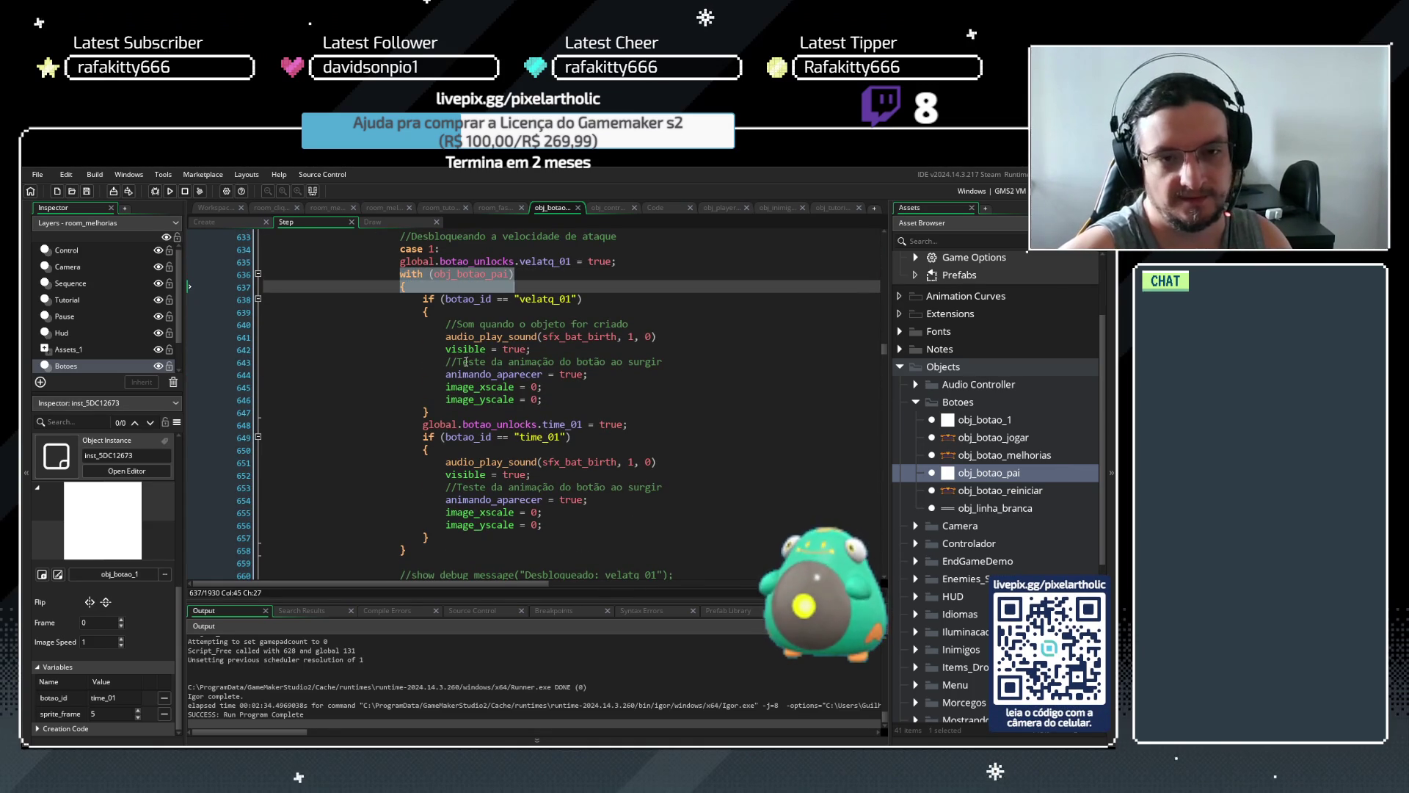
{"action": "left_click", "coordinate": [440, 414]}
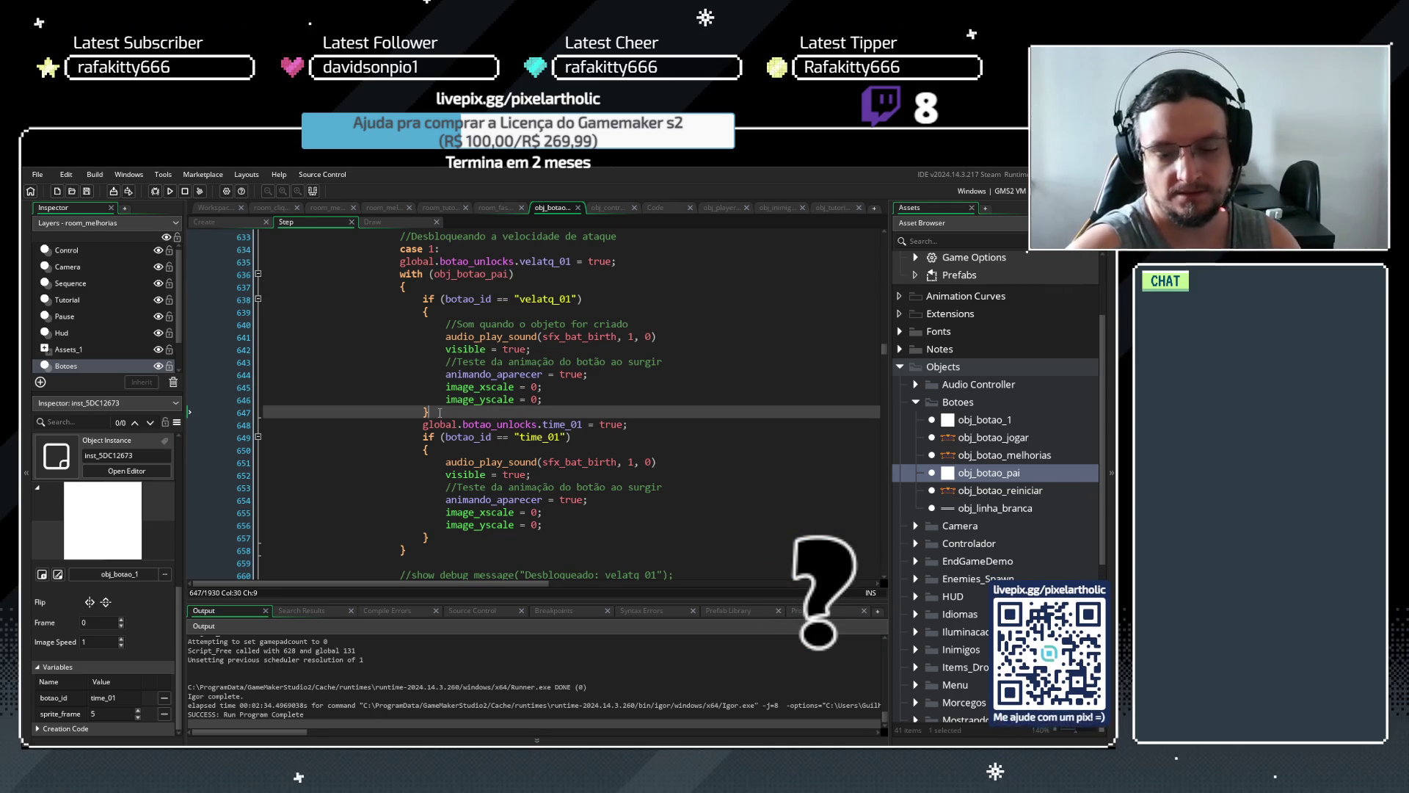
Add an opening brace after the velatq_01 block and paste the 'with (obj_botao_pai) {' header
{"action": "key", "text": "Return"}
{"action": "type", "text": "{"}
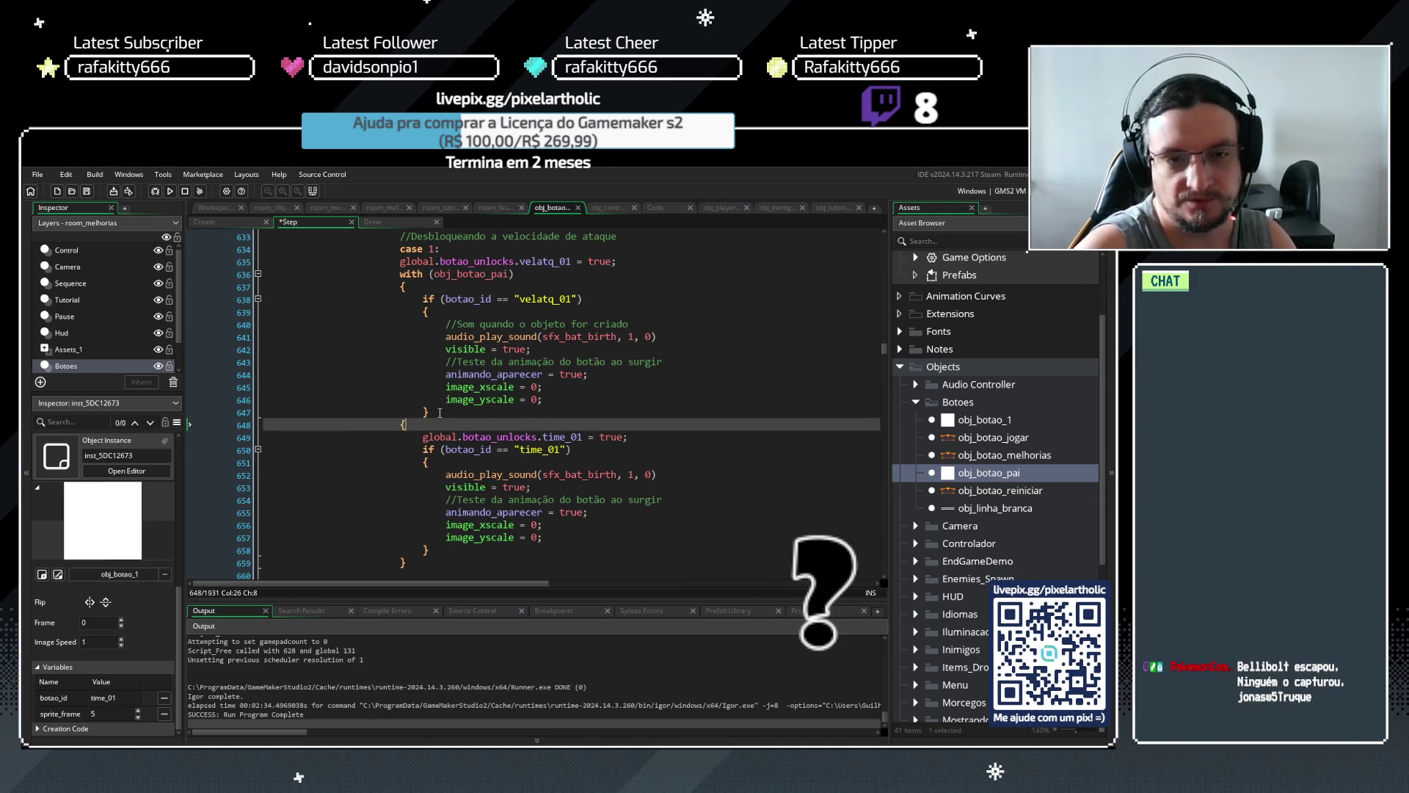
{"action": "key", "text": "Return"}
{"action": "key", "text": "ctrl+v"}
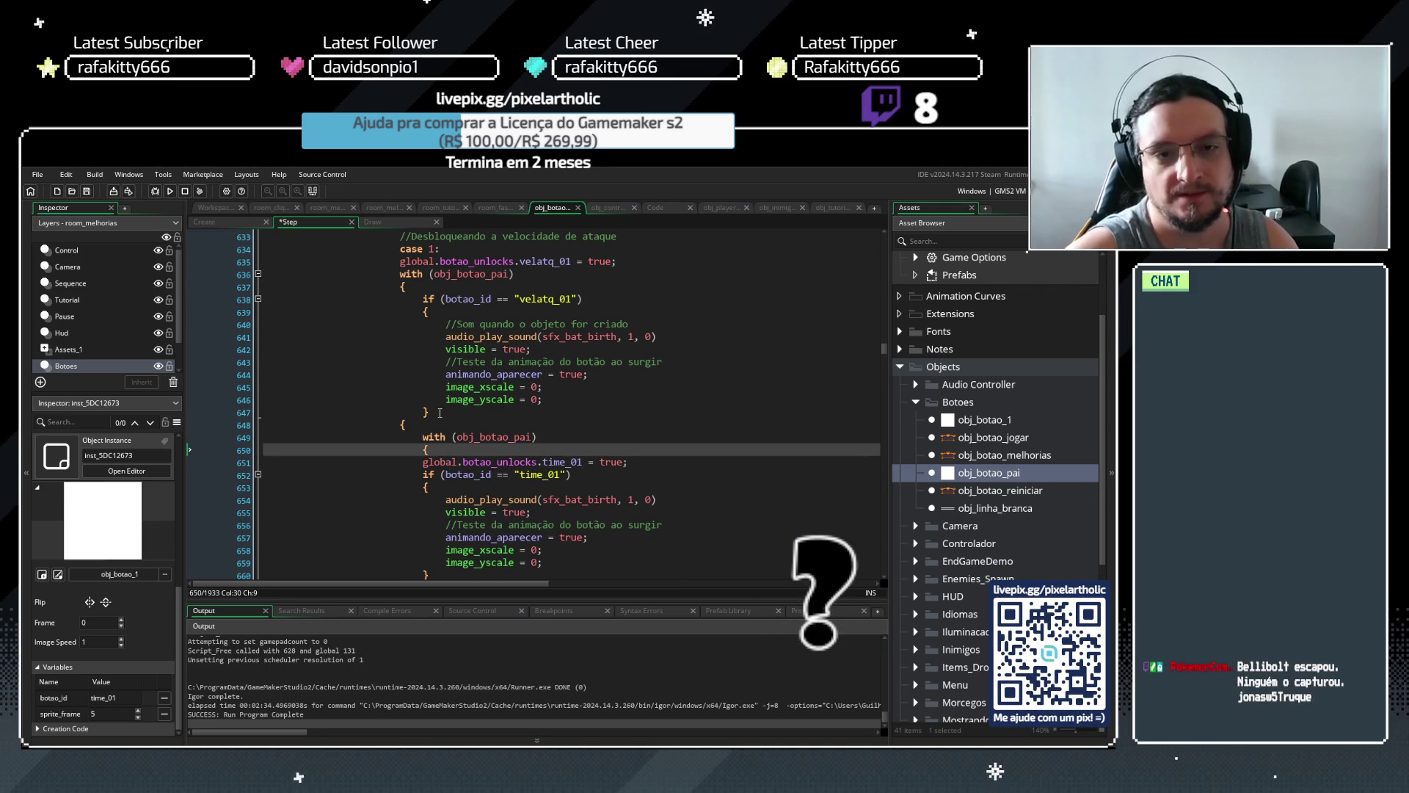
{"action": "scroll", "coordinate": [440, 413], "scroll_direction": "down", "scroll_amount": 2}
Close the time_01 block with '}', indent lines 651–660 one level, and save
{"action": "left_click", "coordinate": [437, 508]}
{"action": "key", "text": "Return"}
{"action": "type", "text": "}"}
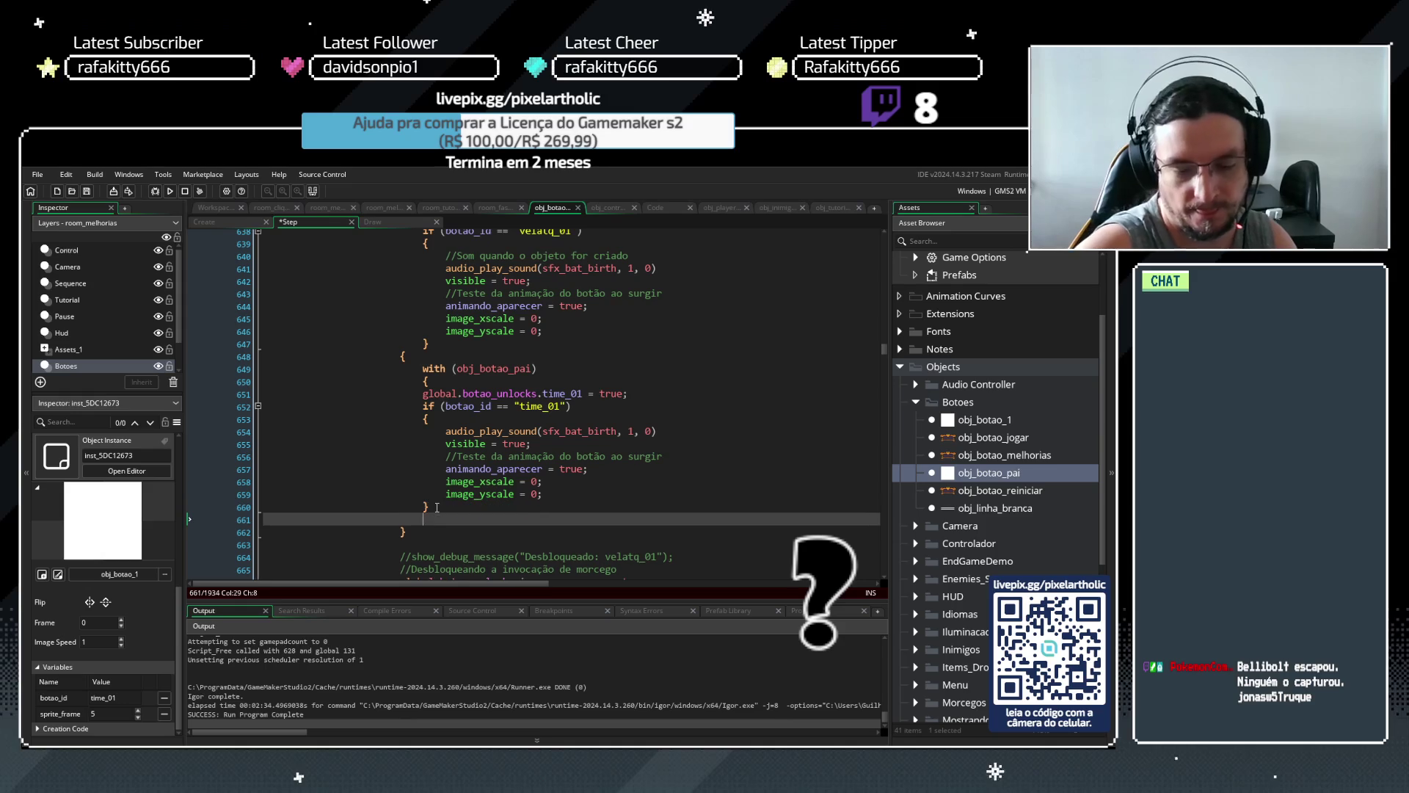
{"action": "left_click_drag", "start_coordinate": [437, 507], "coordinate": [423, 393]}
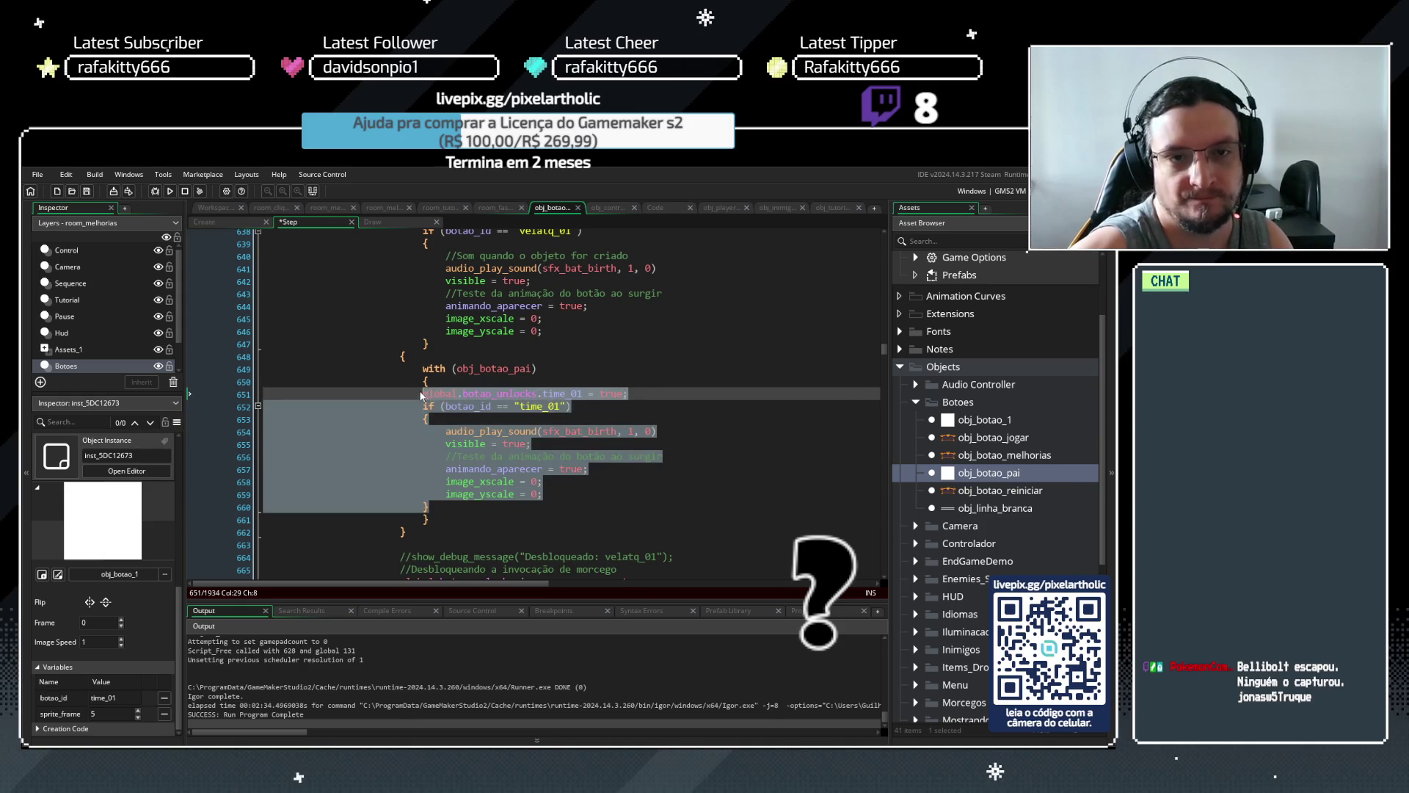
{"action": "key", "text": "Tab"}
{"action": "scroll", "coordinate": [459, 326], "scroll_direction": "up", "scroll_amount": 2}
{"action": "left_click", "coordinate": [464, 423]}
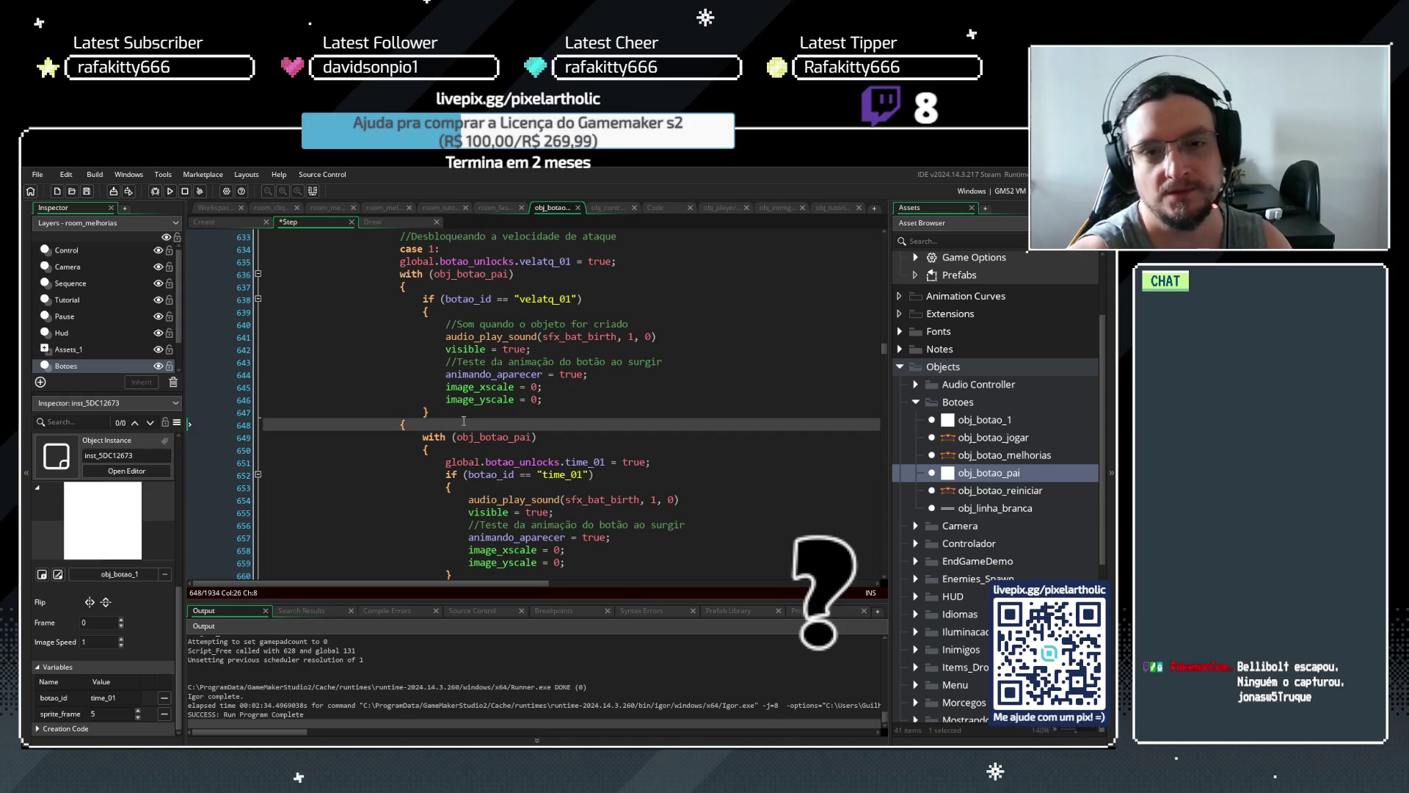
{"action": "scroll", "coordinate": [507, 426], "scroll_direction": "down", "scroll_amount": 1}
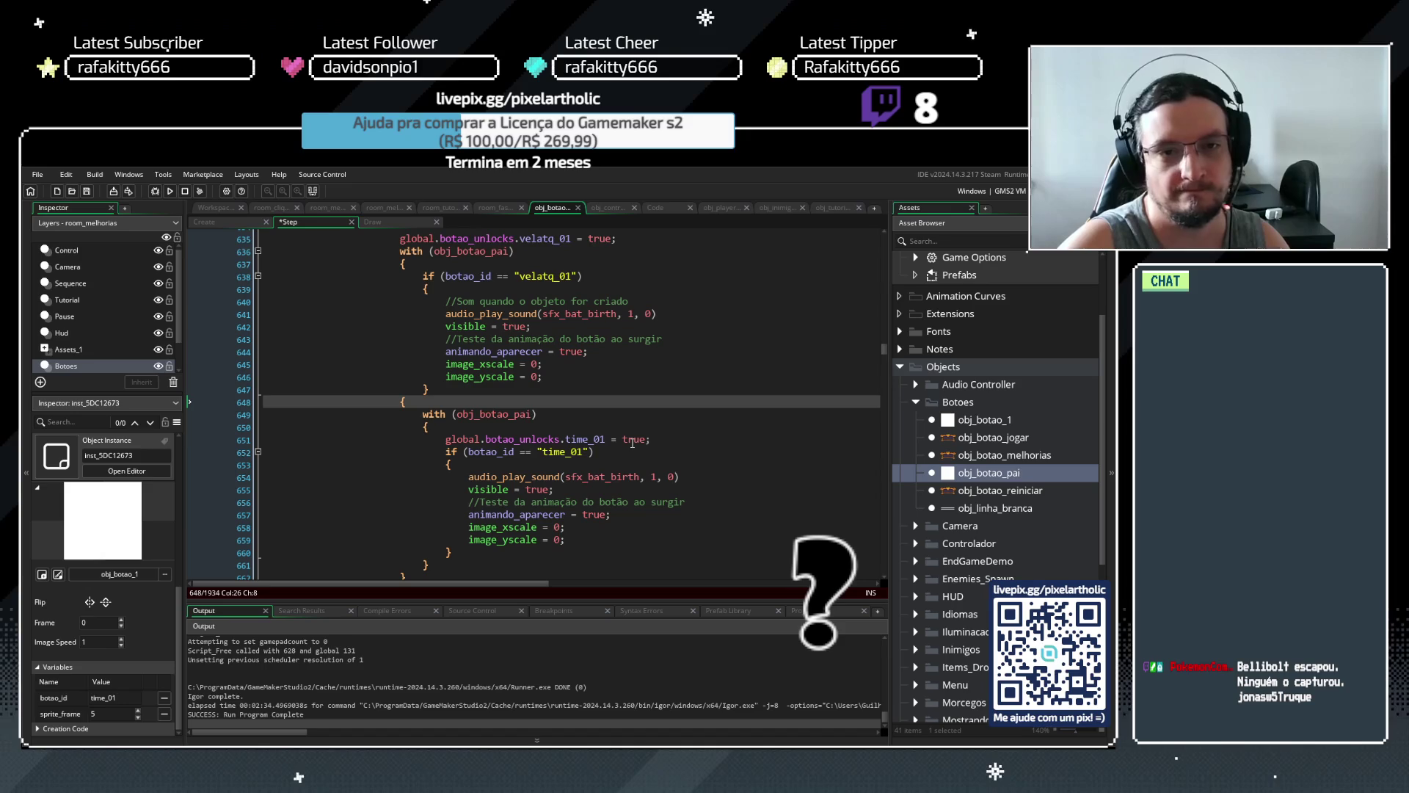
{"action": "key", "text": "ctrl+s"}
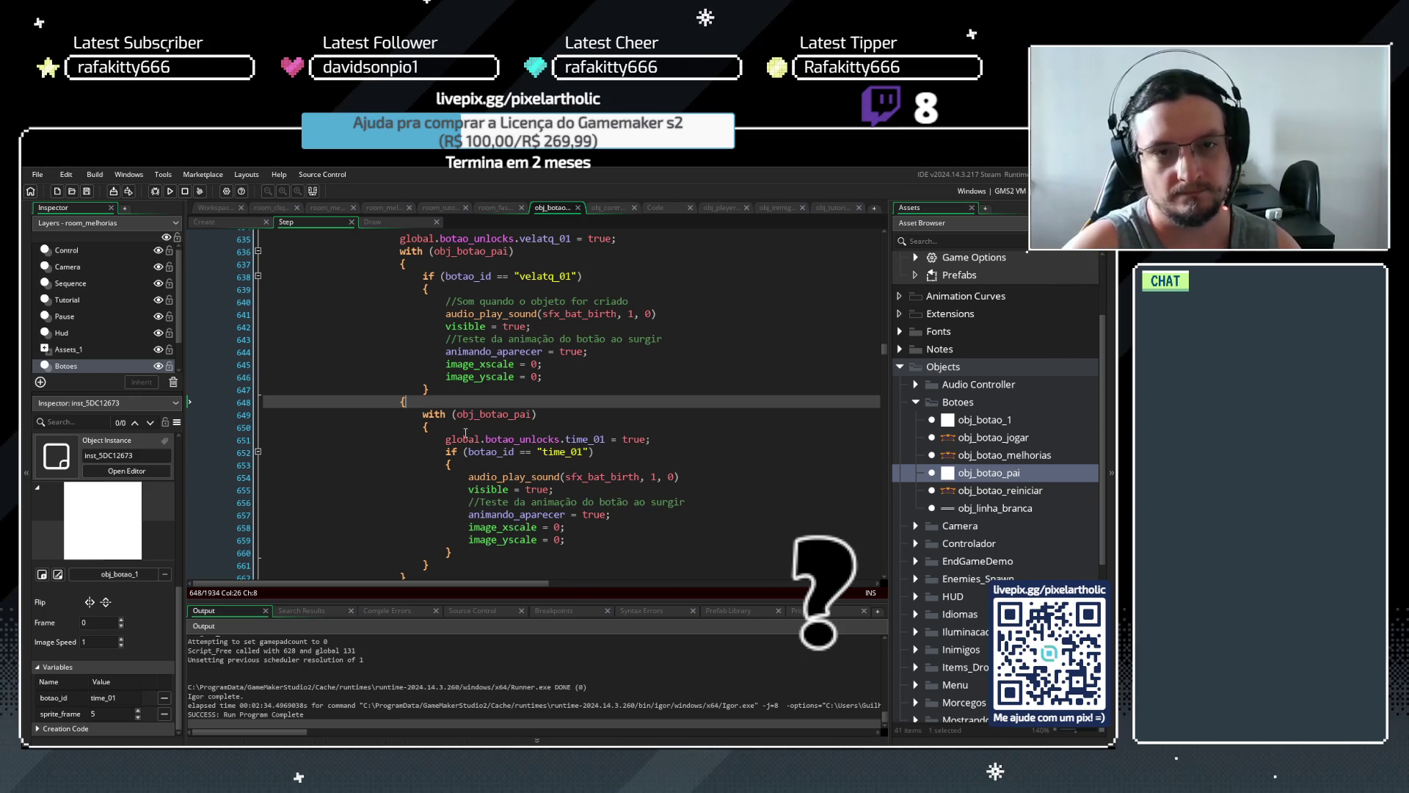
Box-select and delete the extra indentation on lines 649–661 to dedent the with block
{"action": "left_click", "coordinate": [422, 416]}
{"action": "mouse_move", "coordinate": [422, 415]}
{"action": "left_mouse_down"}
{"action": "mouse_move", "coordinate": [426, 569]}
{"action": "mouse_move", "coordinate": [409, 573]}
{"action": "left_mouse_up"}
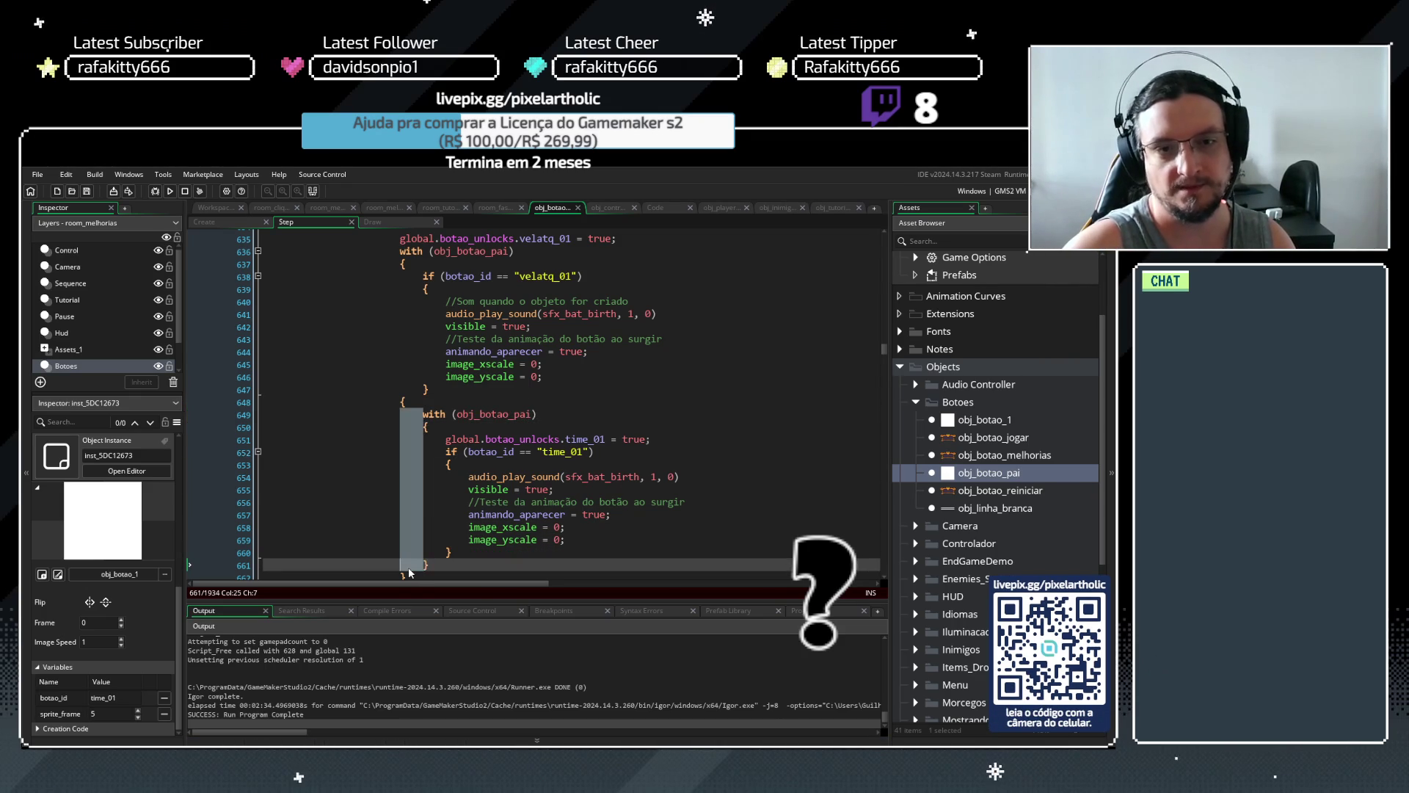
{"action": "key", "text": "Delete"}
{"action": "scroll", "coordinate": [411, 514], "scroll_direction": "down", "scroll_amount": 3}
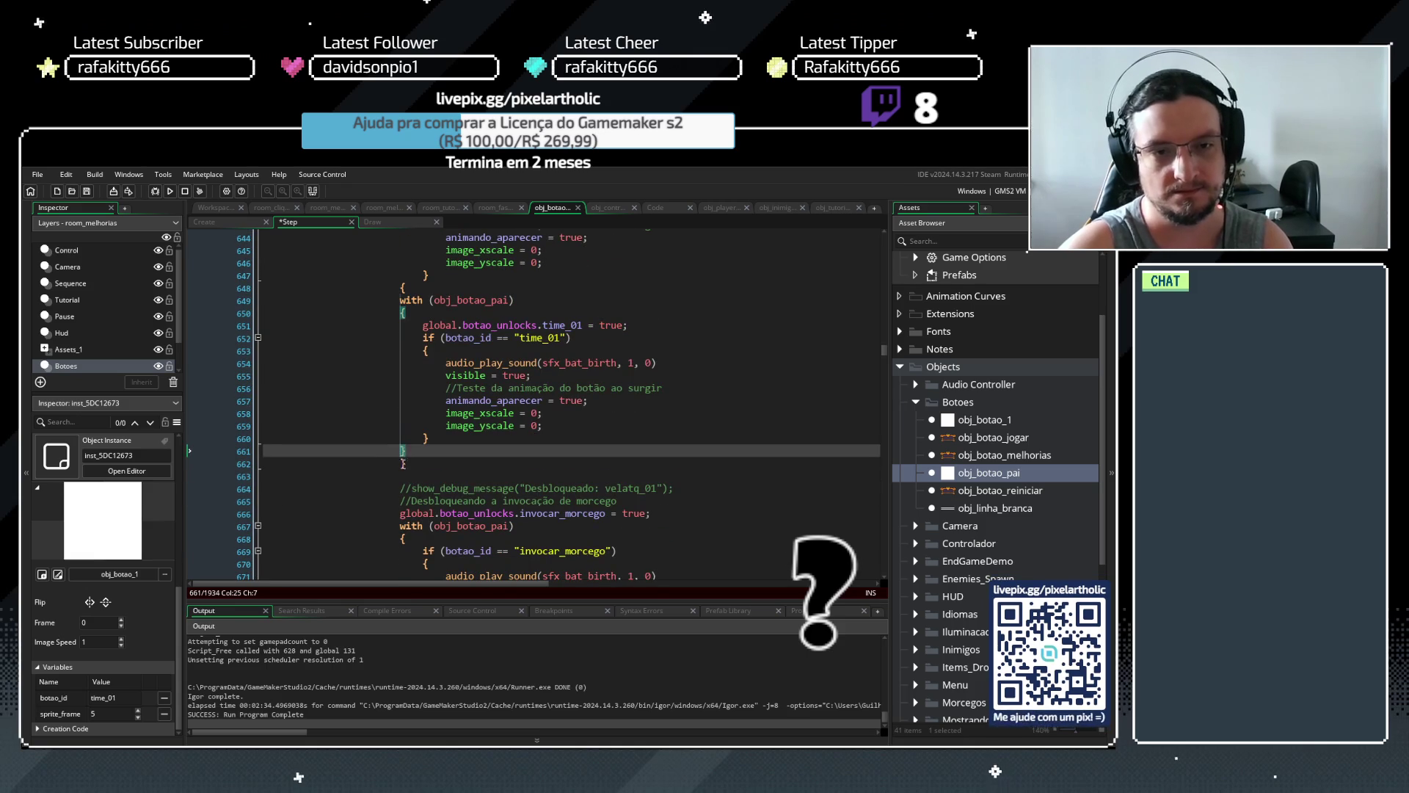
Remove the empty line after the closing brace on line 662 and run the game
{"action": "left_click", "coordinate": [415, 467]}
{"action": "left_click", "coordinate": [415, 464]}
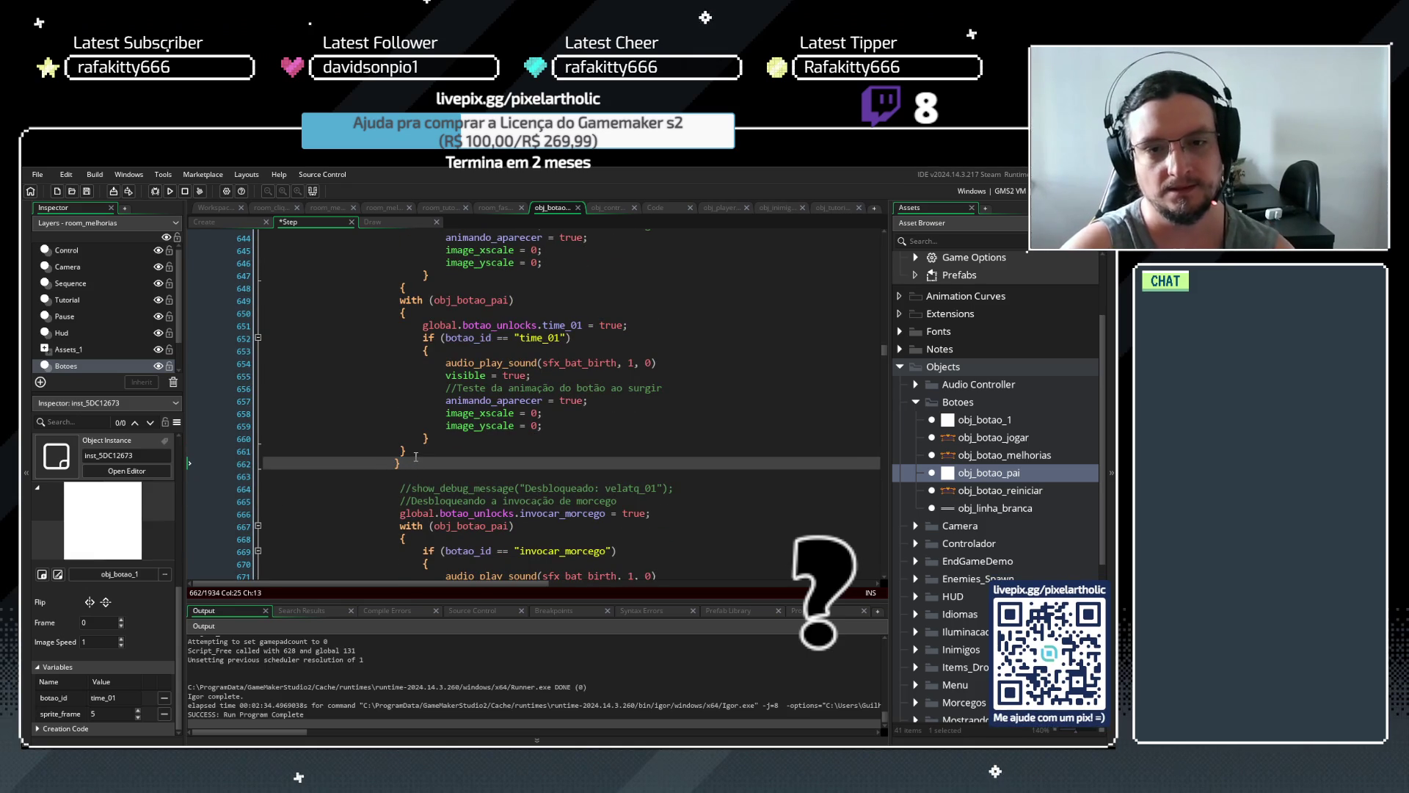
{"action": "scroll", "coordinate": [415, 457], "scroll_direction": "down", "scroll_amount": 1}
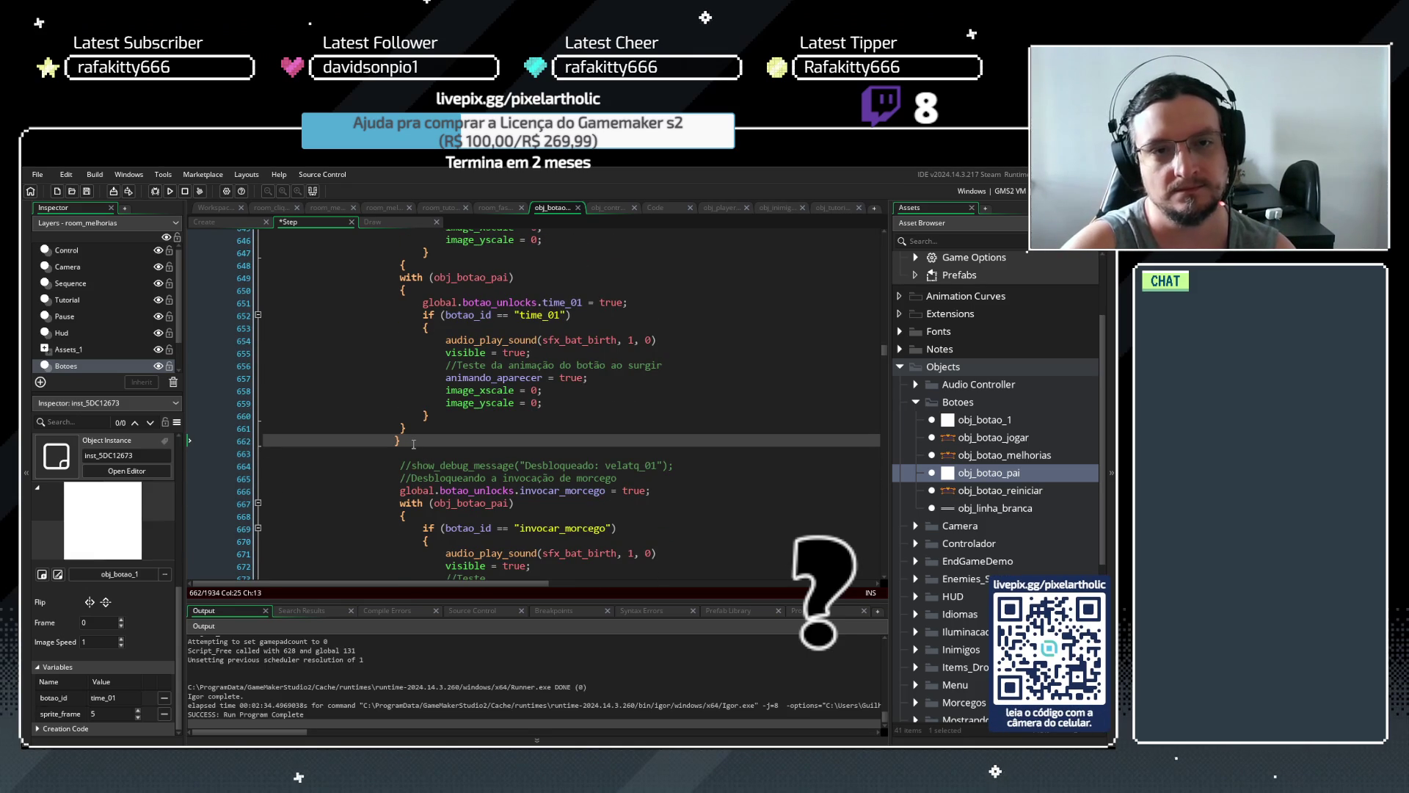
{"action": "key", "text": "Delete"}
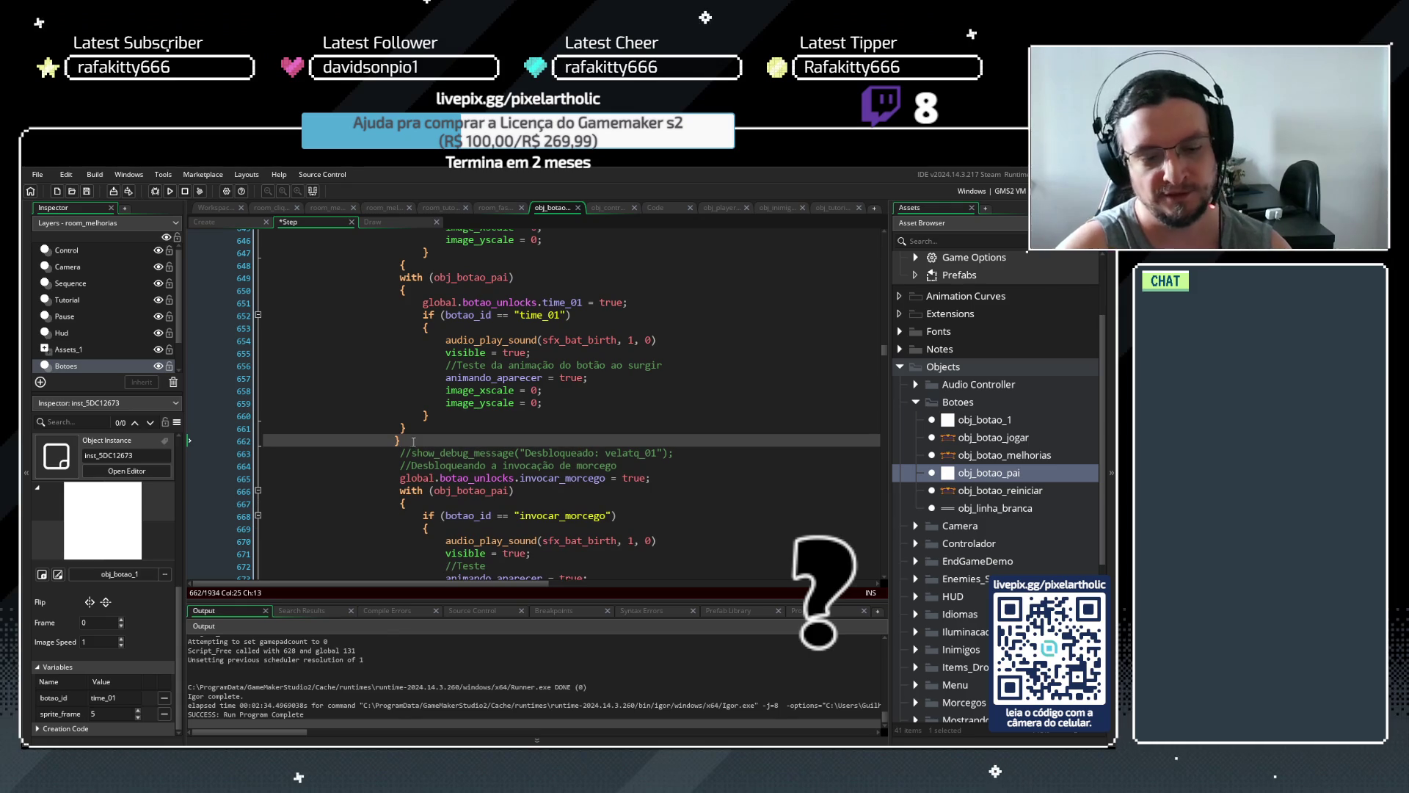
{"action": "key", "text": "F5"}
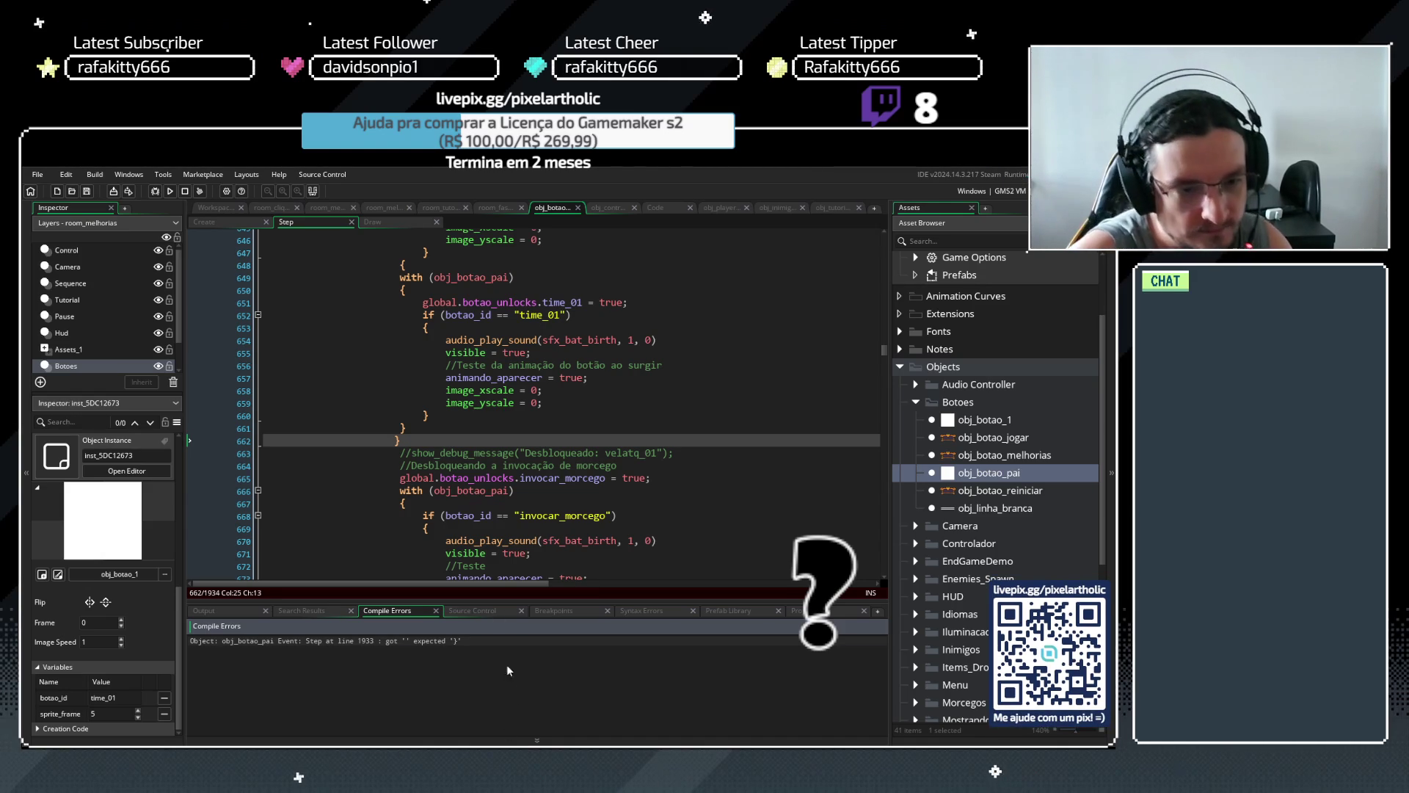
Undo an extra line and check brace pairing around the invocar_morcego and with blocks
{"action": "scroll", "coordinate": [442, 375], "scroll_direction": "up", "scroll_amount": 1}
{"action": "key", "text": "ctrl+z"}
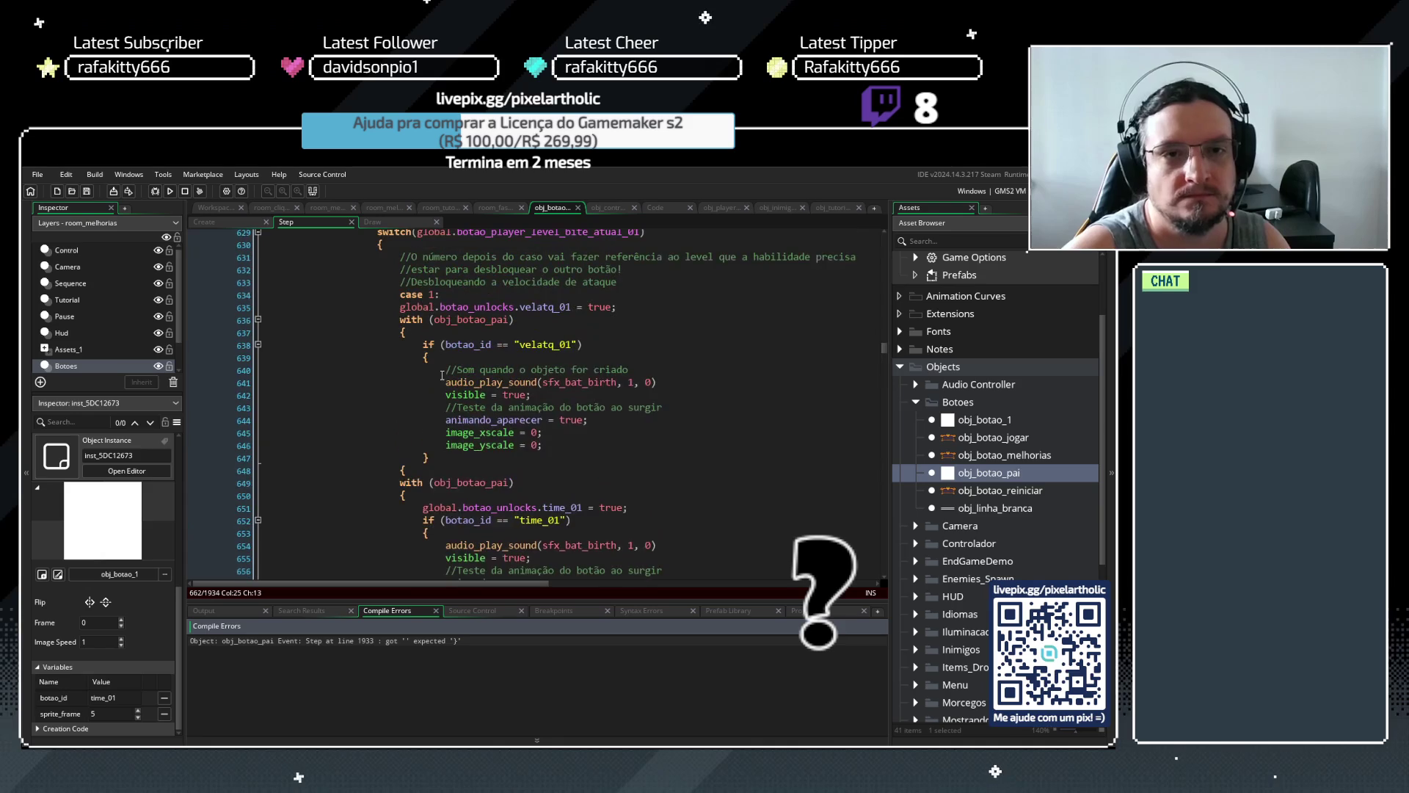
{"action": "scroll", "coordinate": [382, 366], "scroll_direction": "down", "scroll_amount": 5}
{"action": "scroll", "coordinate": [382, 366], "scroll_direction": "down", "scroll_amount": 4}
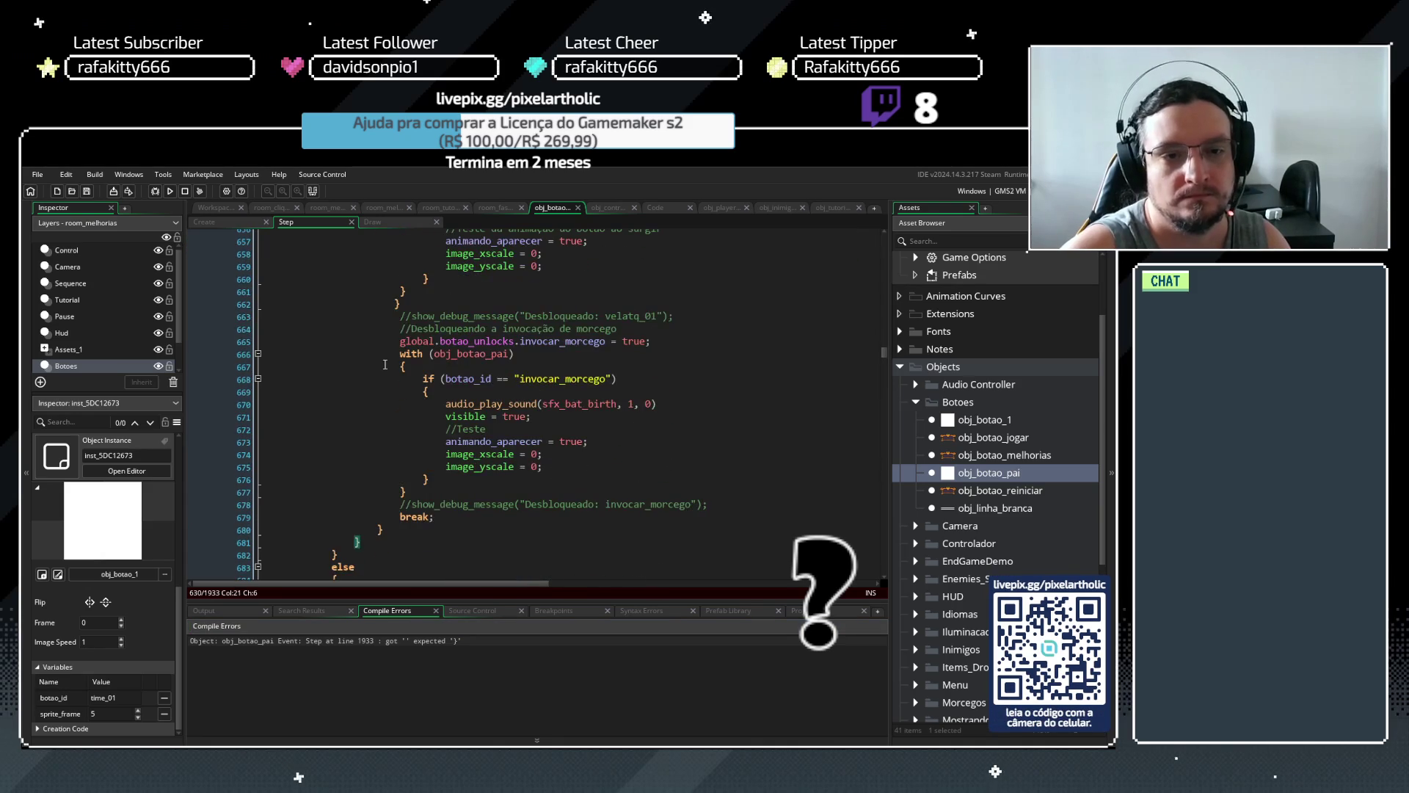
{"action": "left_click", "coordinate": [426, 392]}
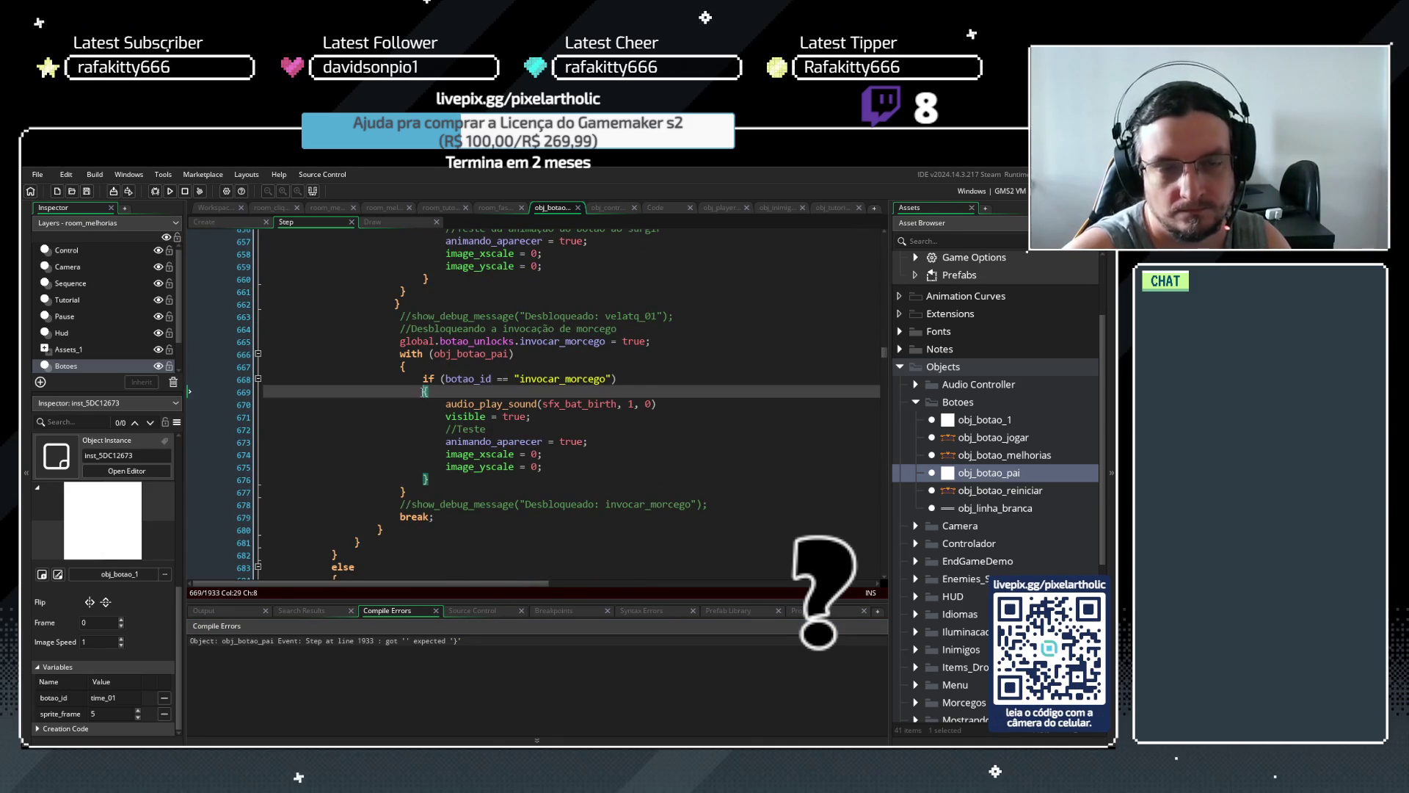
{"action": "scroll", "coordinate": [405, 532], "scroll_direction": "up", "scroll_amount": 6}
{"action": "scroll", "coordinate": [406, 532], "scroll_direction": "up", "scroll_amount": 4}
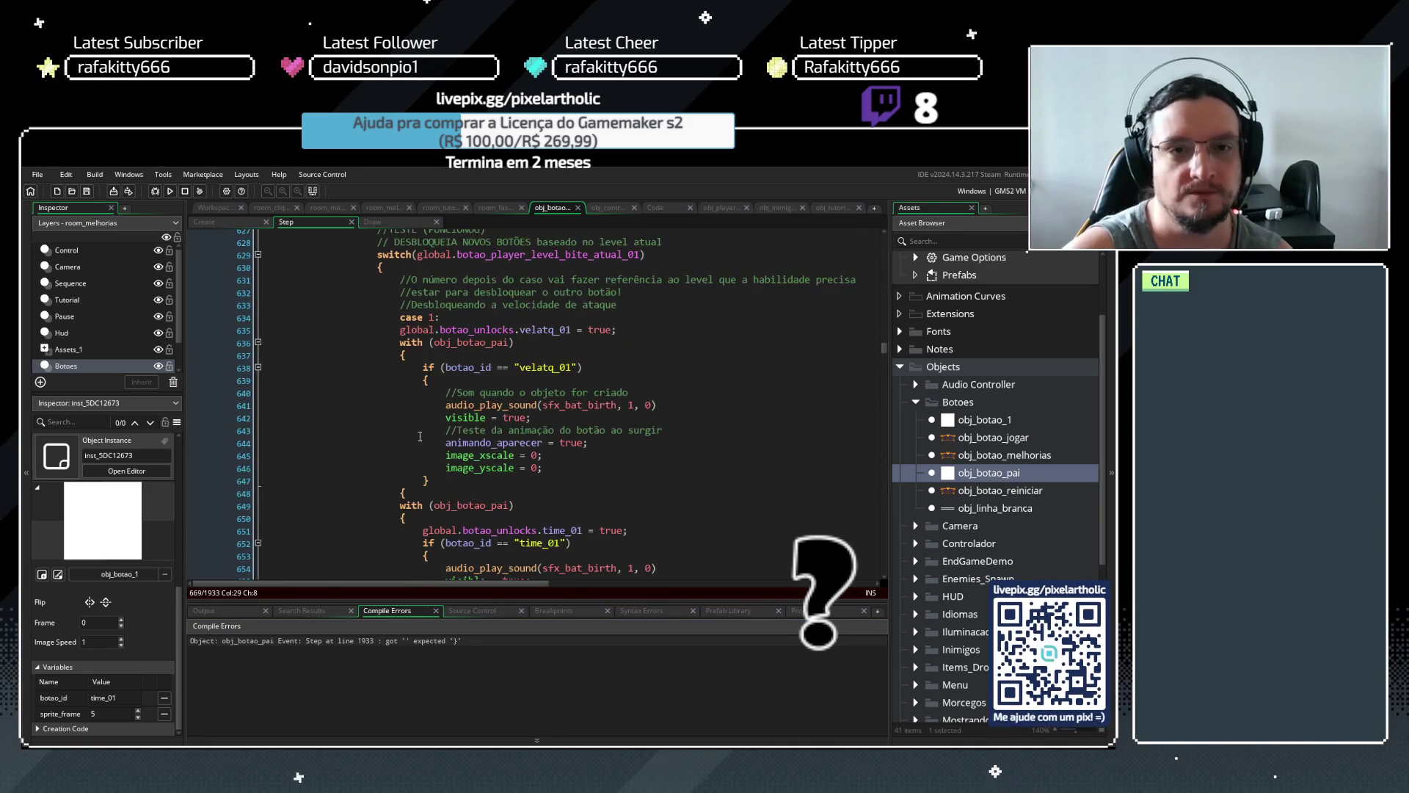
{"action": "left_click", "coordinate": [426, 380]}
{"action": "left_click", "coordinate": [400, 354]}
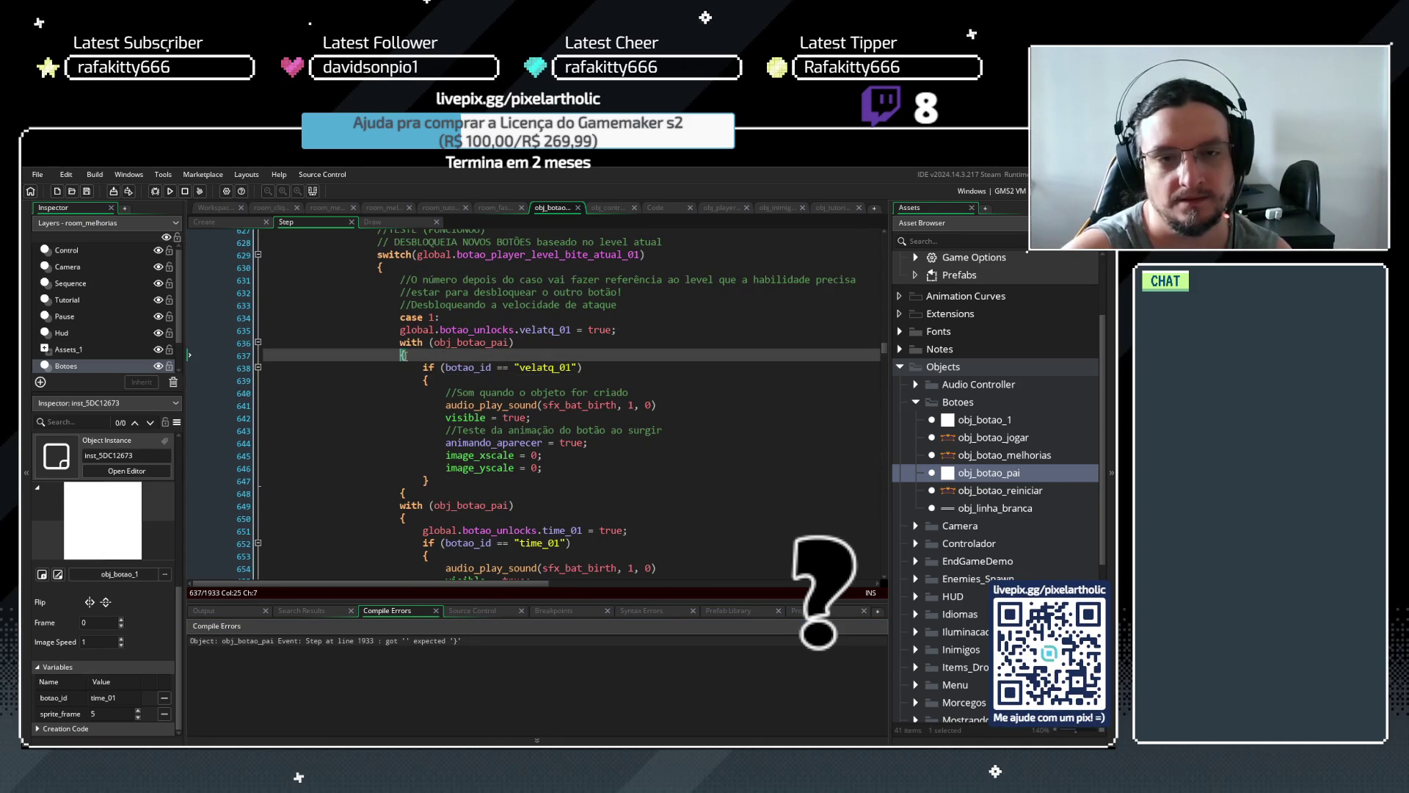
{"action": "left_click", "coordinate": [434, 478]}
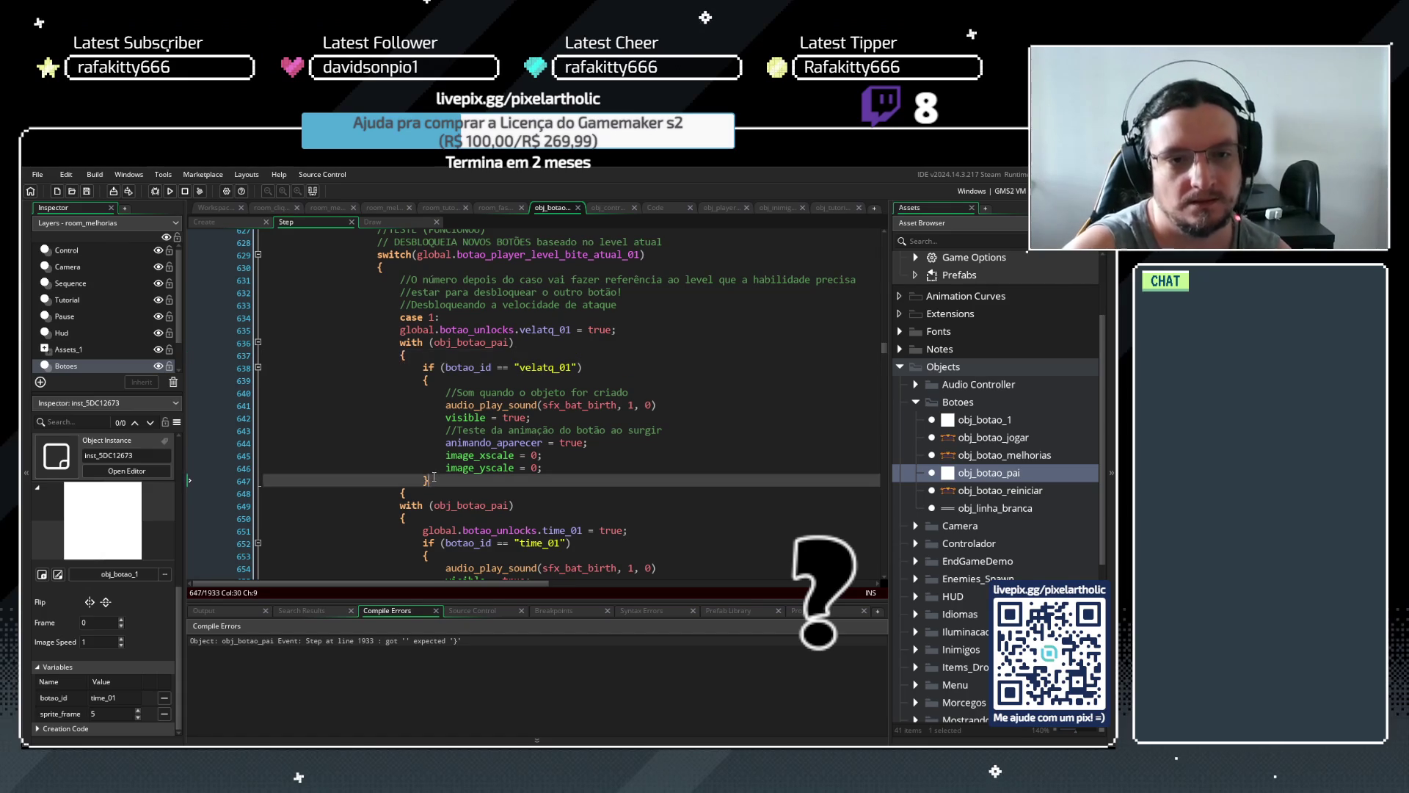
Turn line 648's opening brace into a closing brace and re-indent the braces on lines 661–662
{"action": "left_click", "coordinate": [402, 494]}
{"action": "type", "text": "}"}
{"action": "scroll", "coordinate": [424, 474], "scroll_direction": "down", "scroll_amount": 4}
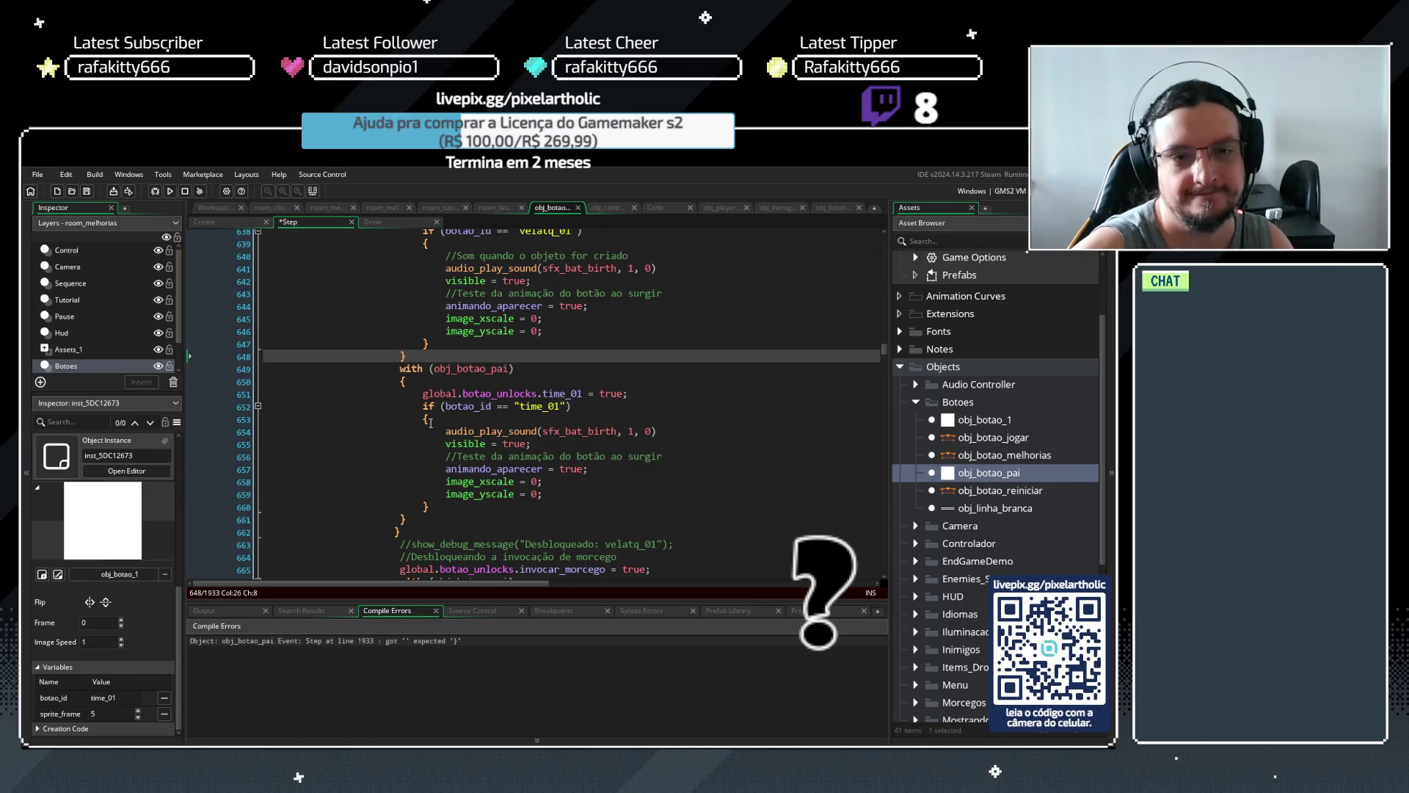
{"action": "left_click", "coordinate": [391, 531]}
{"action": "key", "text": "Right"}
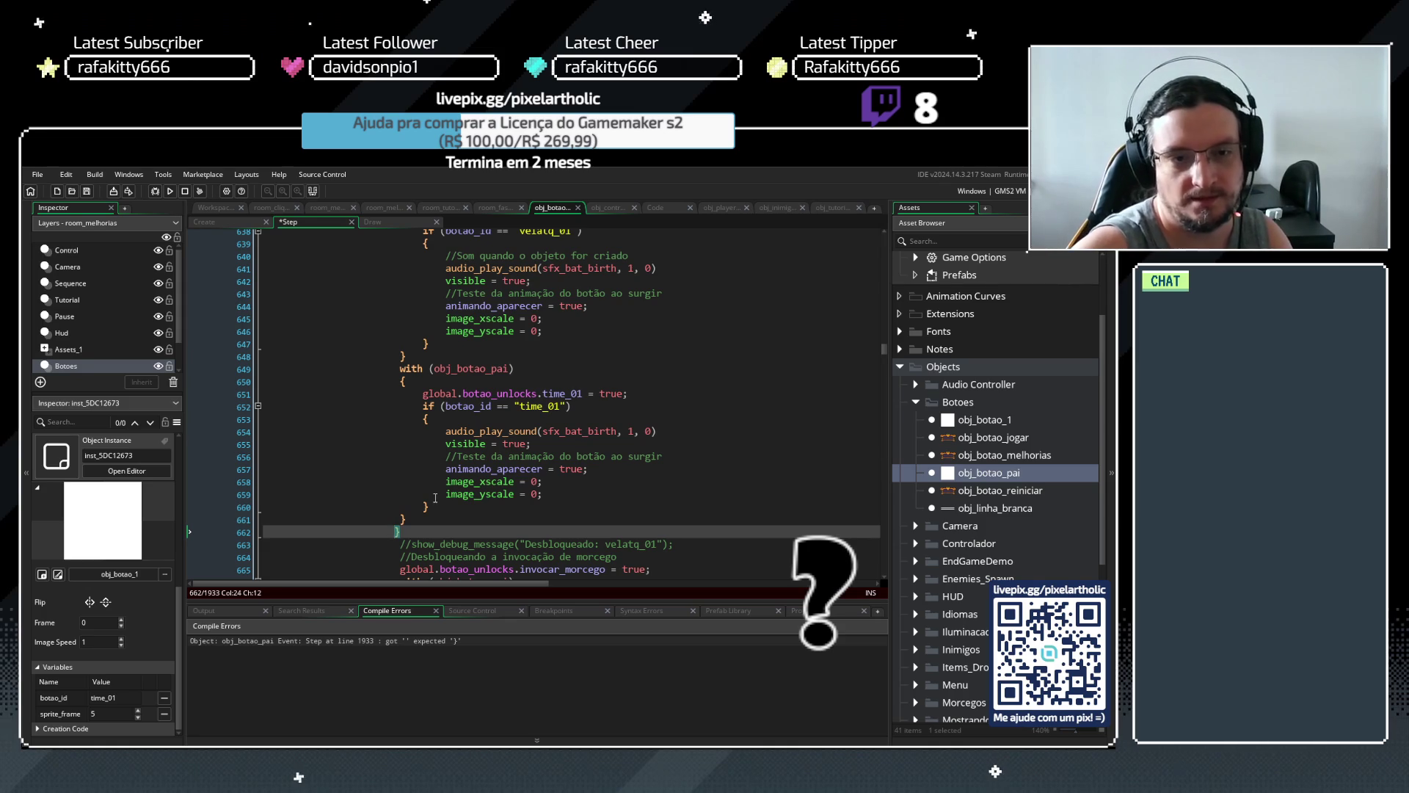
{"action": "key", "text": "Left"}
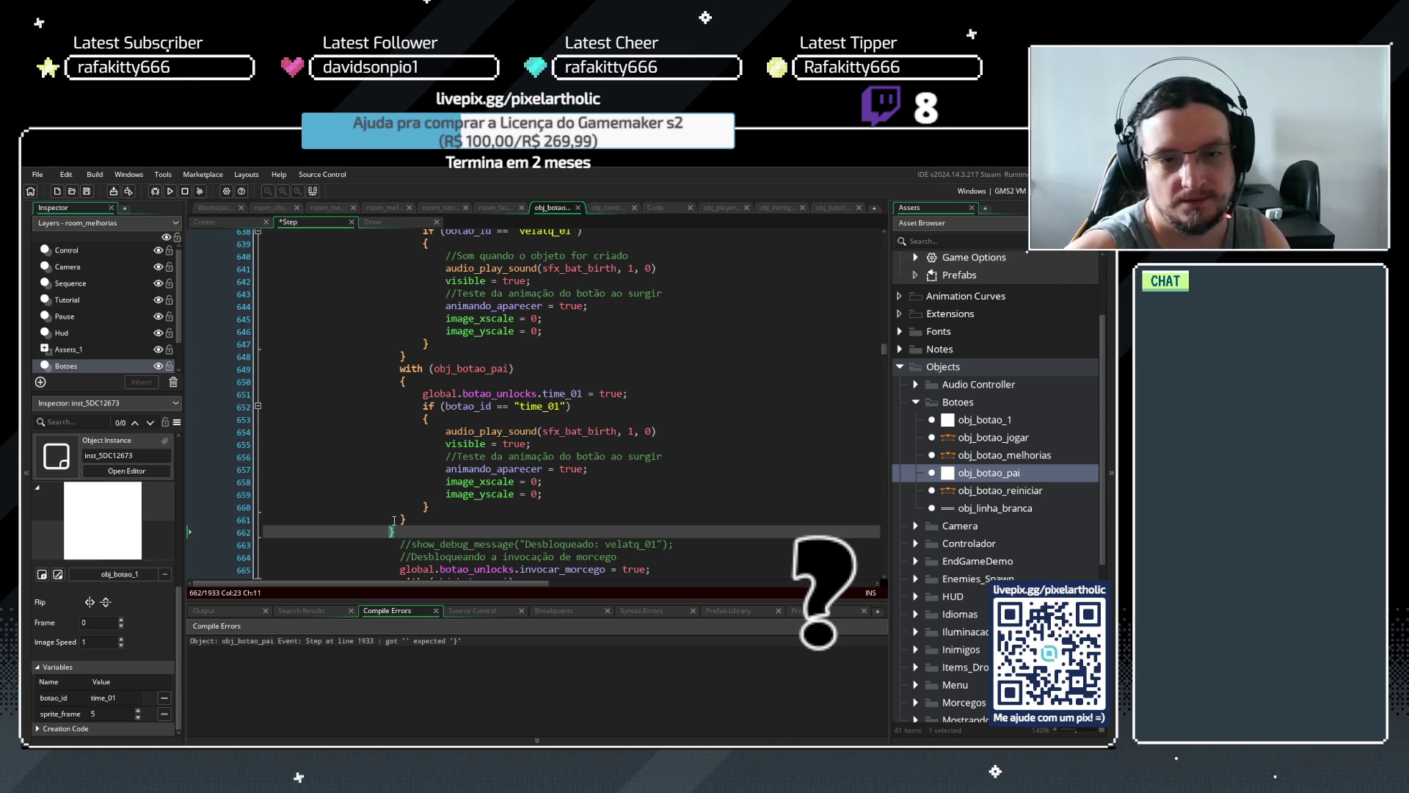
{"action": "key", "text": "Up"}
{"action": "key", "text": "BackSpace"}
{"action": "key", "text": "BackSpace"}
{"action": "key", "text": "BackSpace"}
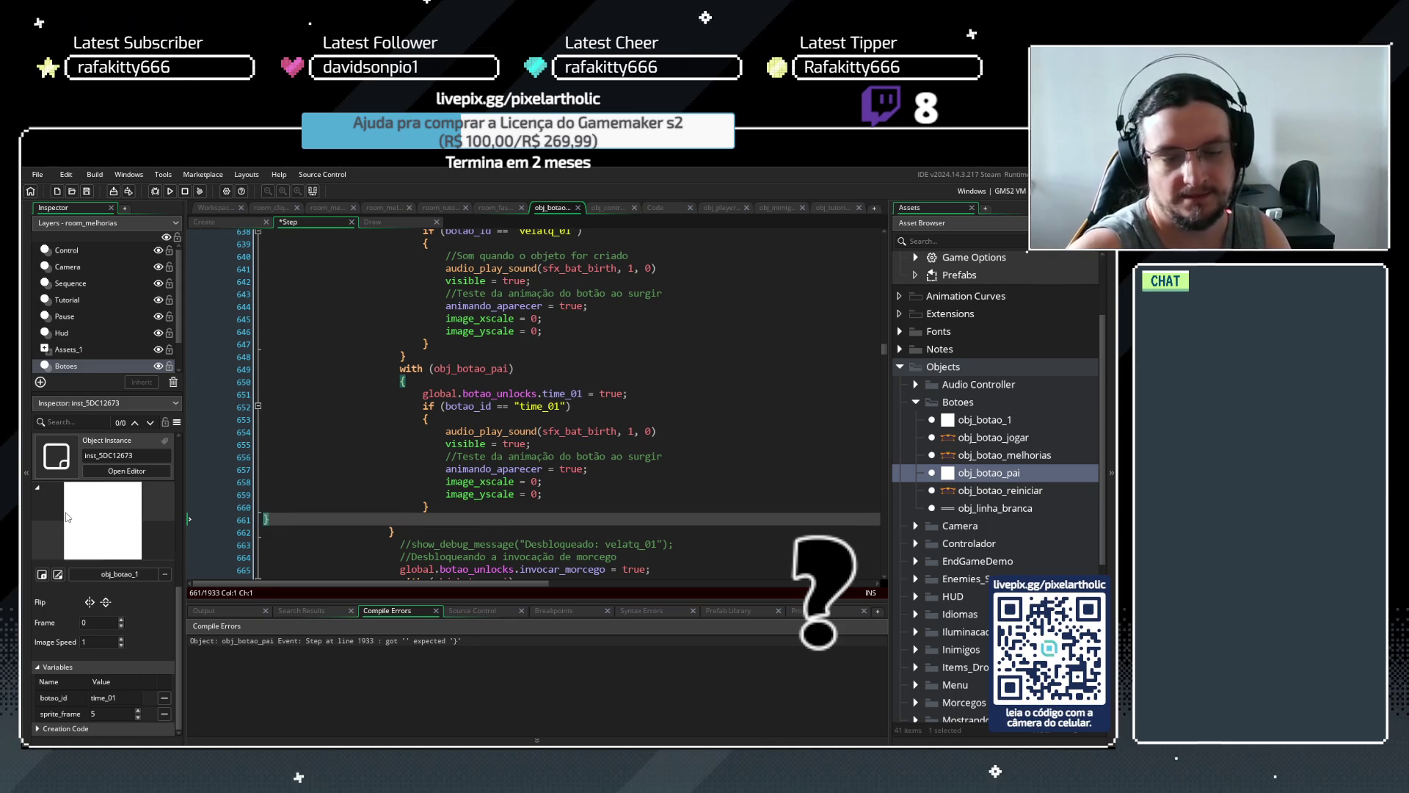
{"action": "key", "text": "Tab"}
{"action": "key", "text": "Tab"}
{"action": "key", "text": "Tab"}
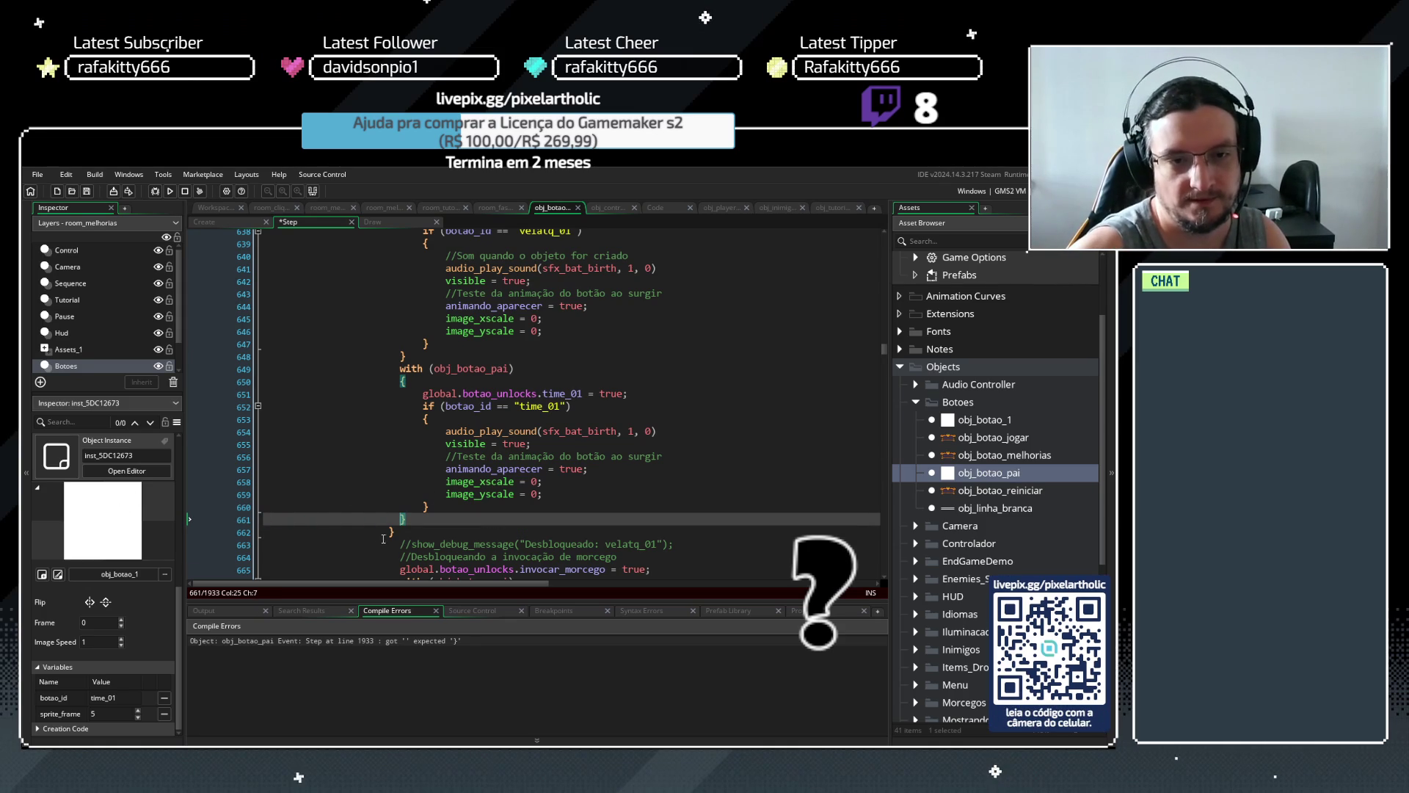
{"action": "key", "text": "Down"}
{"action": "key", "text": "BackSpace"}
{"action": "key", "text": "BackSpace"}
{"action": "key", "text": "BackSpace"}
{"action": "key", "text": "Tab"}
Save, build, and trace the 'Break used without context' error through case 1's braces
{"action": "key", "text": "ctrl+s"}
{"action": "key", "text": "F5"}
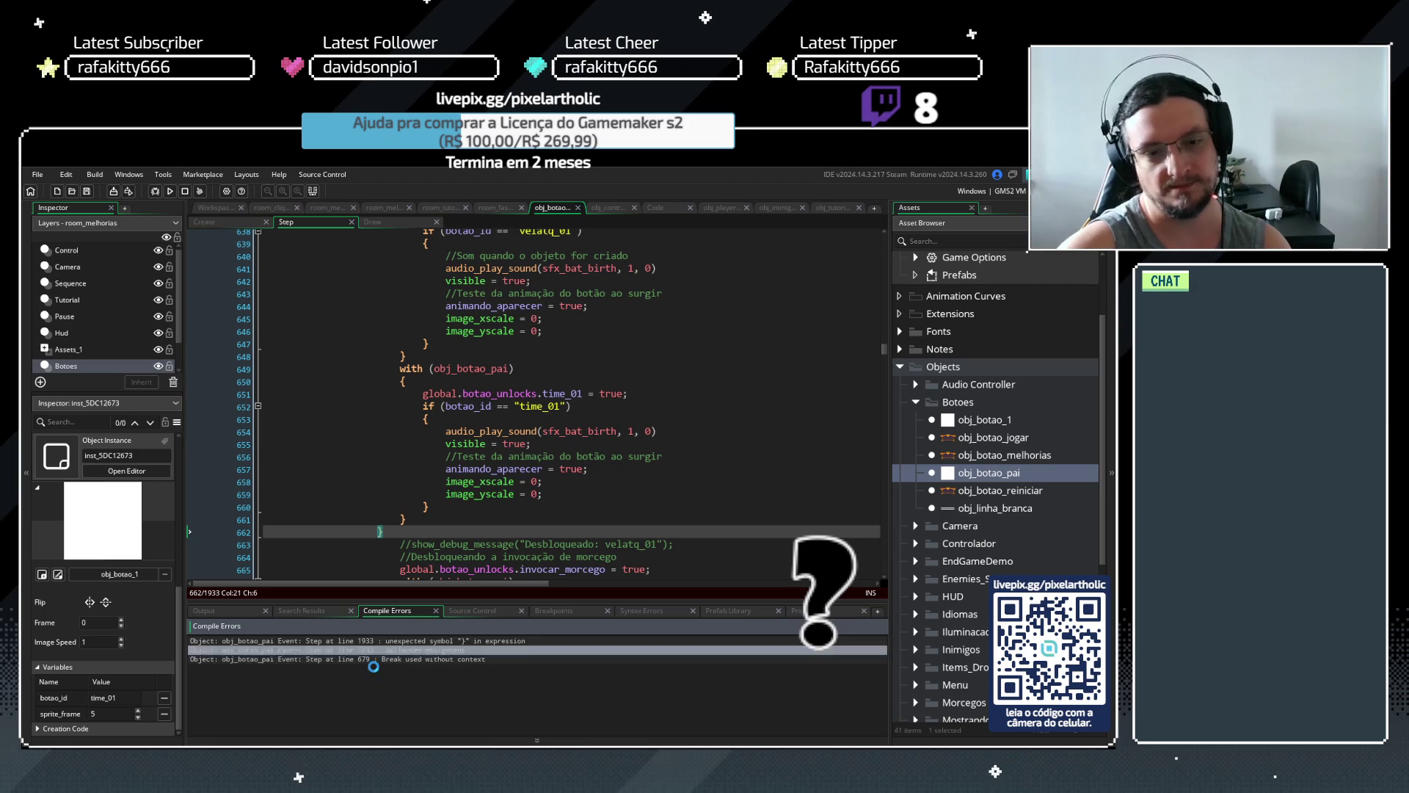
{"action": "left_click", "coordinate": [443, 660]}
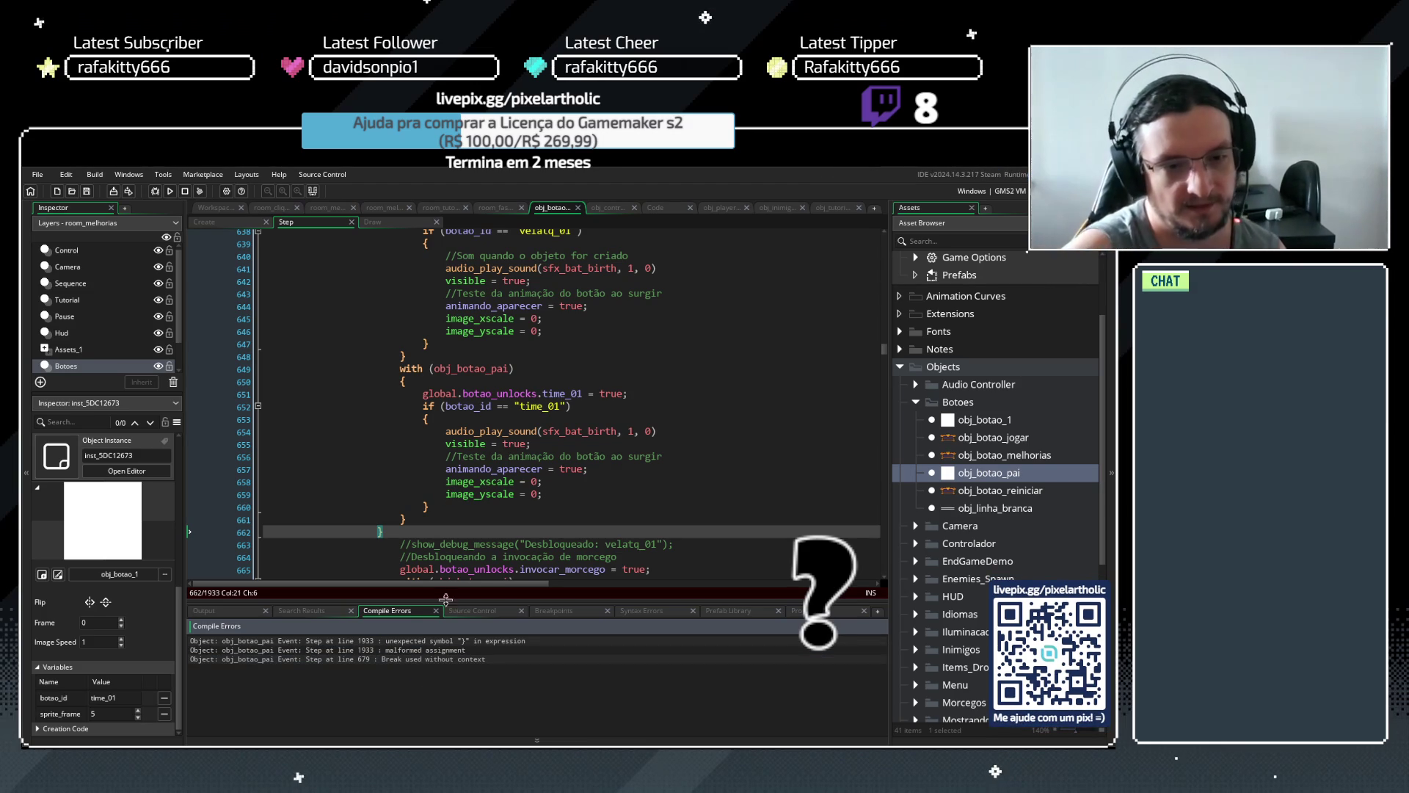
{"action": "scroll", "coordinate": [434, 484], "scroll_direction": "up", "scroll_amount": 5}
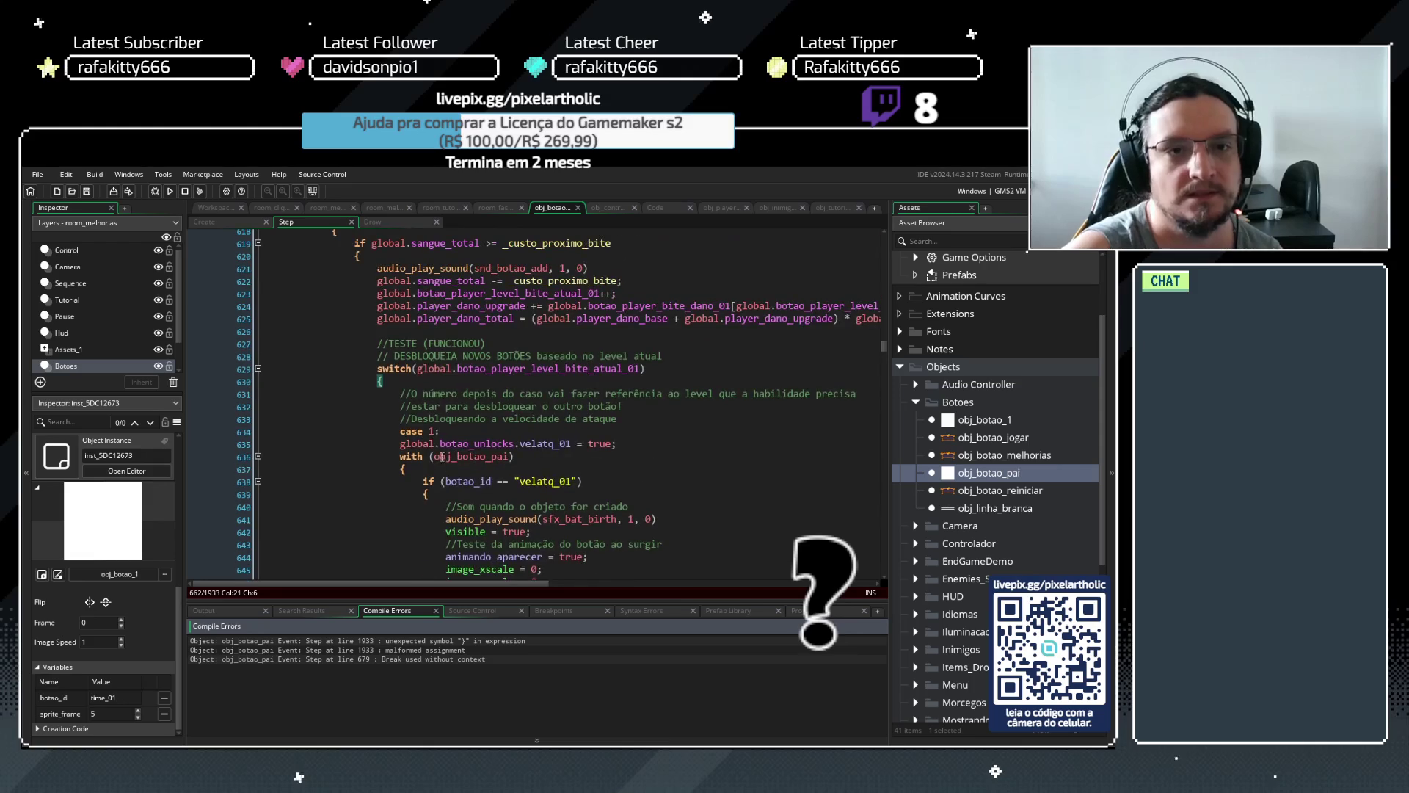
{"action": "scroll", "coordinate": [392, 305], "scroll_direction": "up", "scroll_amount": 1}
{"action": "left_click", "coordinate": [429, 443]}
{"action": "scroll", "coordinate": [415, 379], "scroll_direction": "down", "scroll_amount": 4}
{"action": "left_click", "coordinate": [408, 331]}
{"action": "scroll", "coordinate": [418, 379], "scroll_direction": "down", "scroll_amount": 4}
{"action": "left_click", "coordinate": [418, 376]}
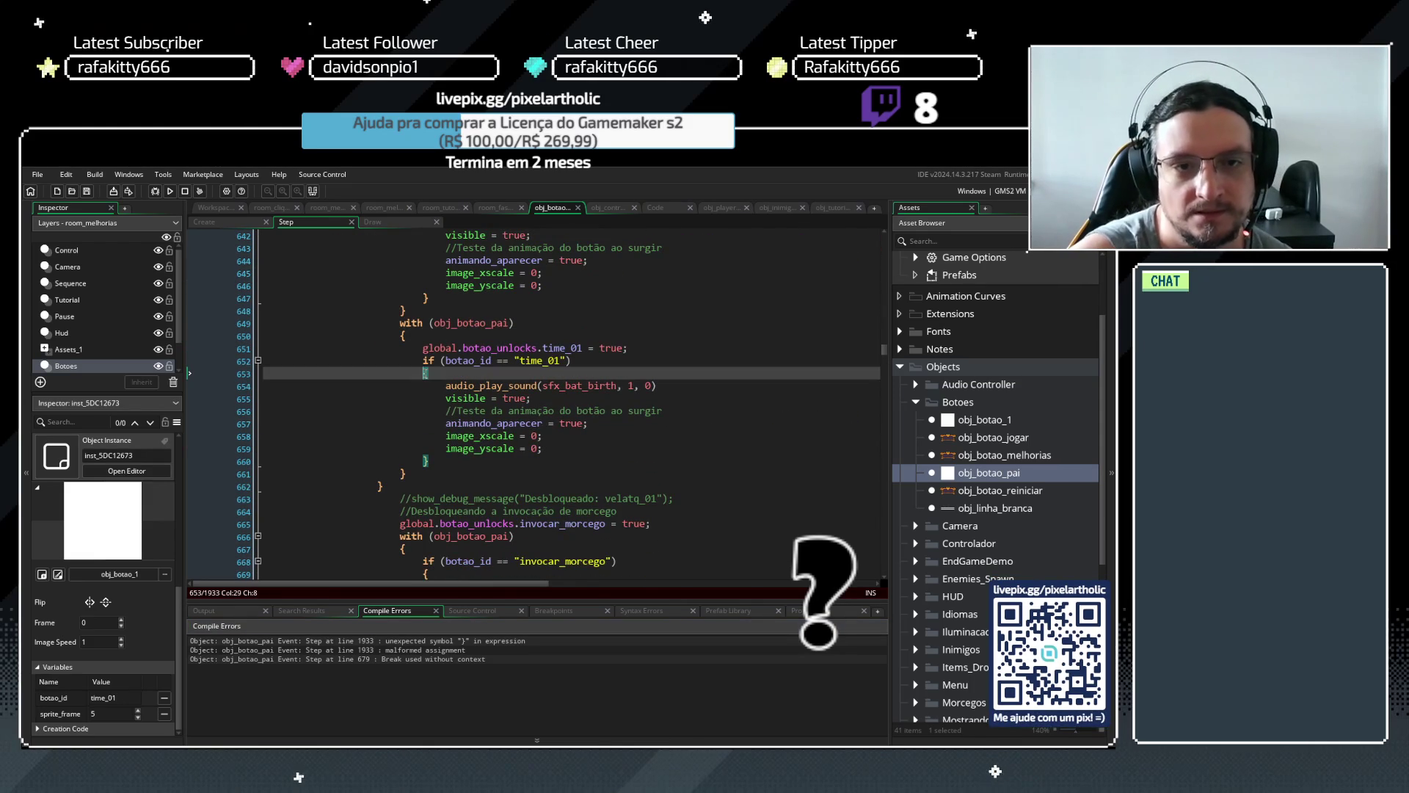
{"action": "left_click", "coordinate": [402, 335]}
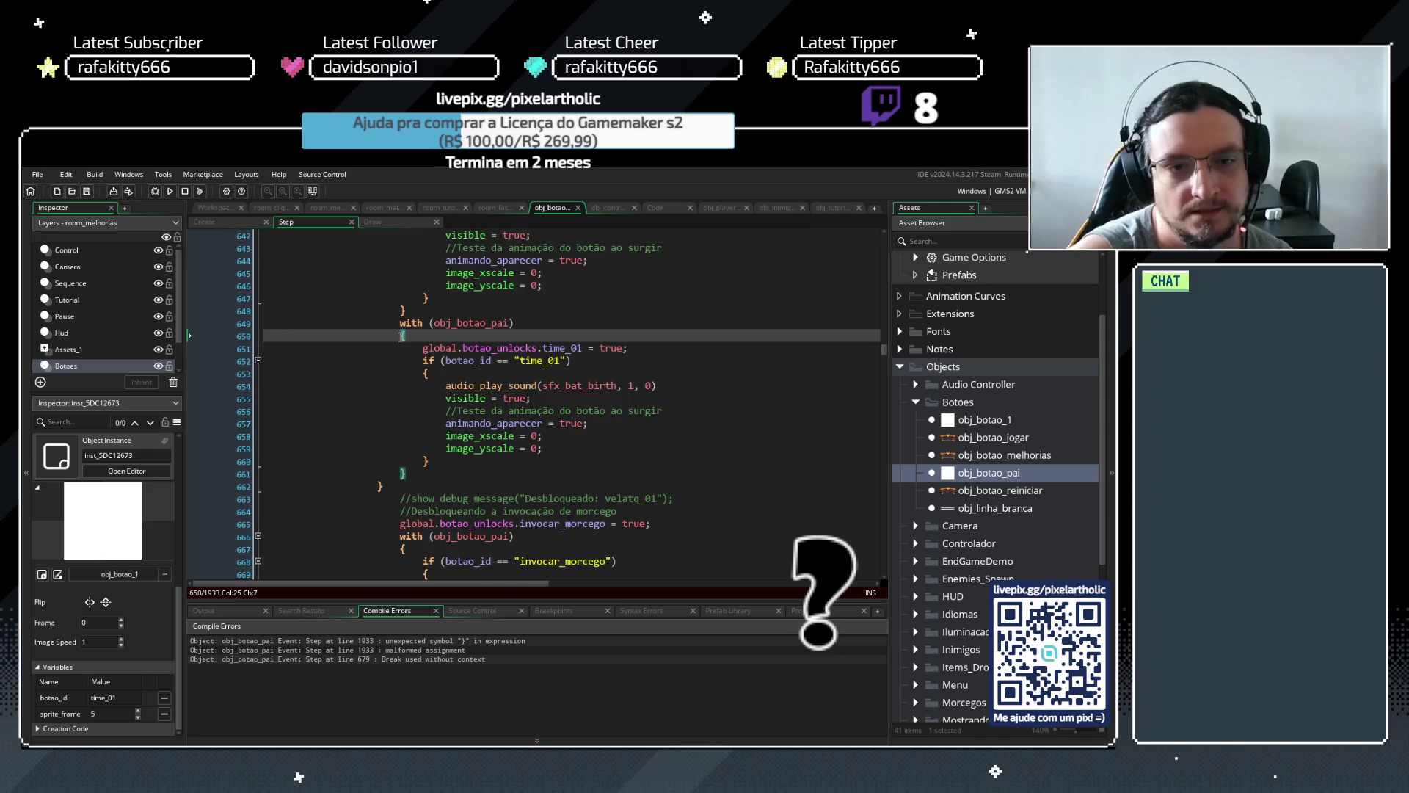
Check the switch, sangue_total if, and switch-closing braces, then adjust spacing before line 618's brace
{"action": "scroll", "coordinate": [384, 363], "scroll_direction": "up", "scroll_amount": 7}
{"action": "left_click", "coordinate": [384, 358]}
{"action": "scroll", "coordinate": [384, 363], "scroll_direction": "down", "scroll_amount": 5}
{"action": "scroll", "coordinate": [384, 364], "scroll_direction": "up", "scroll_amount": 8}
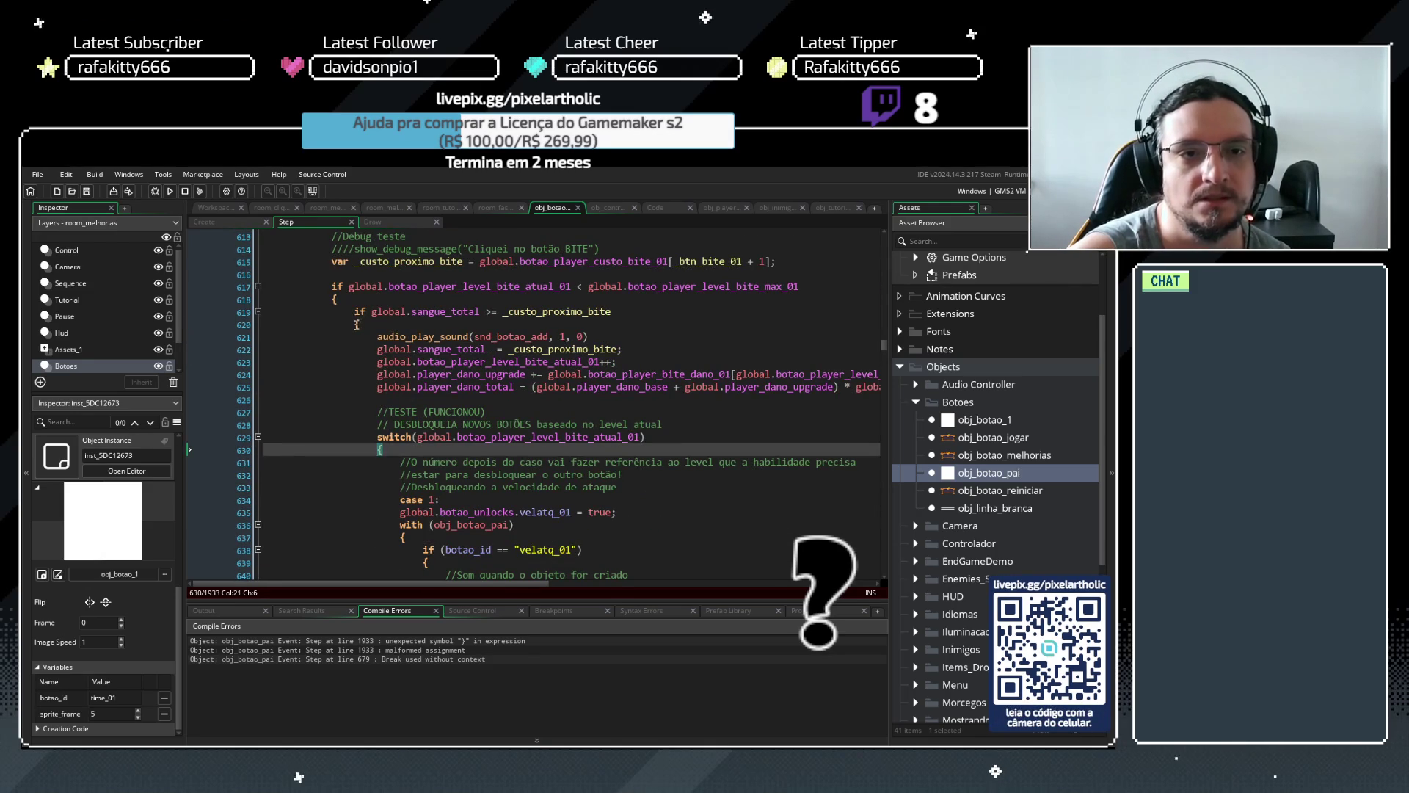
{"action": "left_click", "coordinate": [359, 325]}
{"action": "scroll", "coordinate": [360, 334], "scroll_direction": "down", "scroll_amount": 13}
{"action": "scroll", "coordinate": [360, 336], "scroll_direction": "down", "scroll_amount": 1}
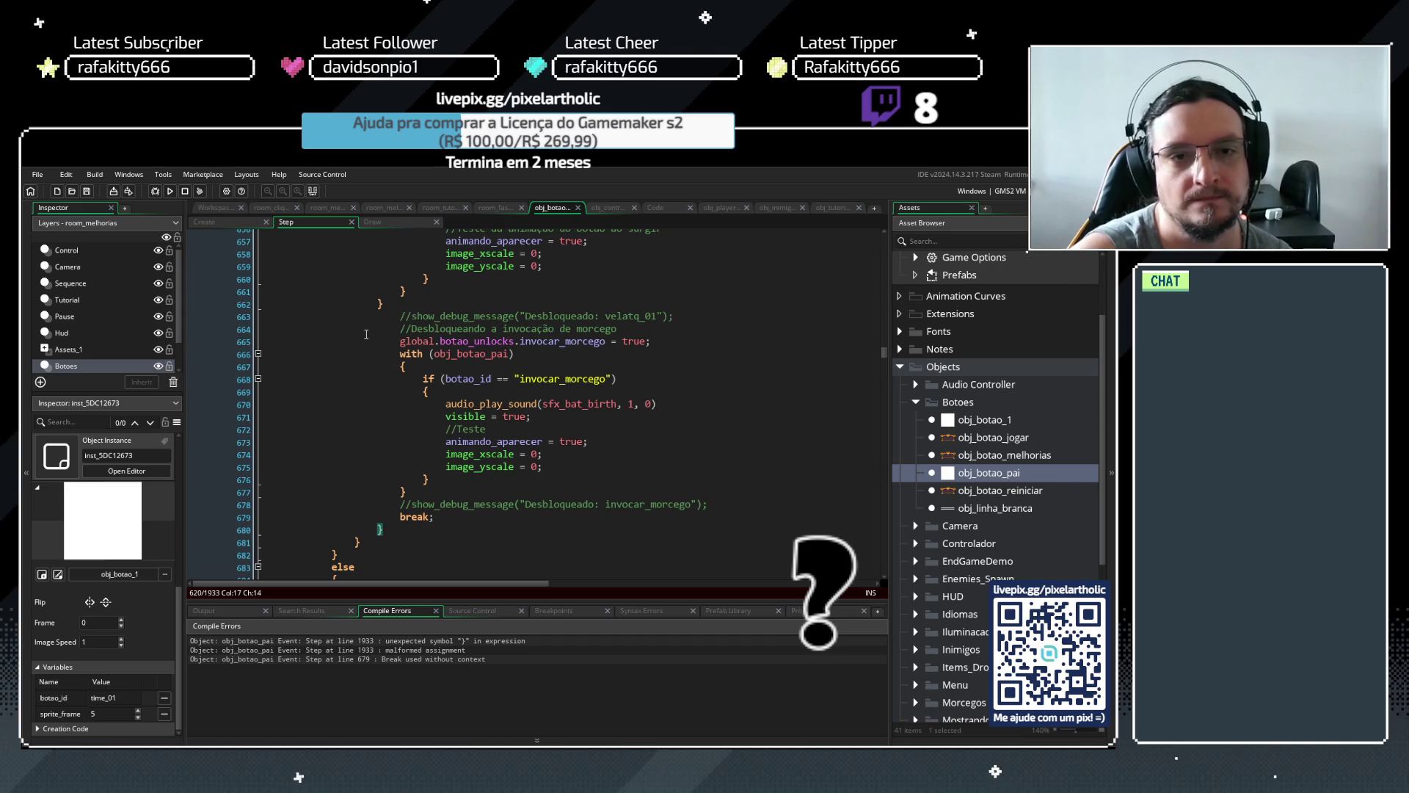
{"action": "scroll", "coordinate": [372, 332], "scroll_direction": "up", "scroll_amount": 13}
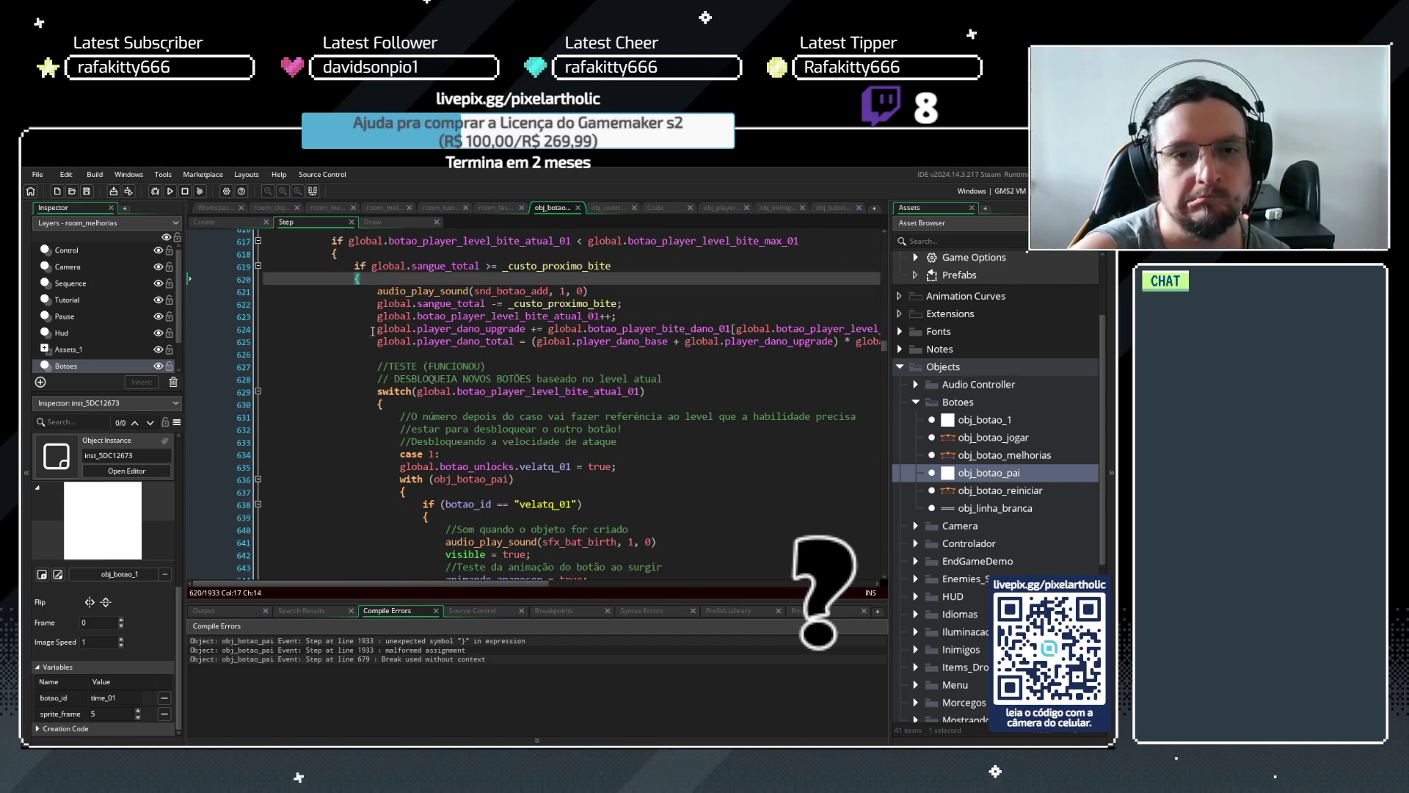
{"action": "scroll", "coordinate": [372, 332], "scroll_direction": "down", "scroll_amount": 13}
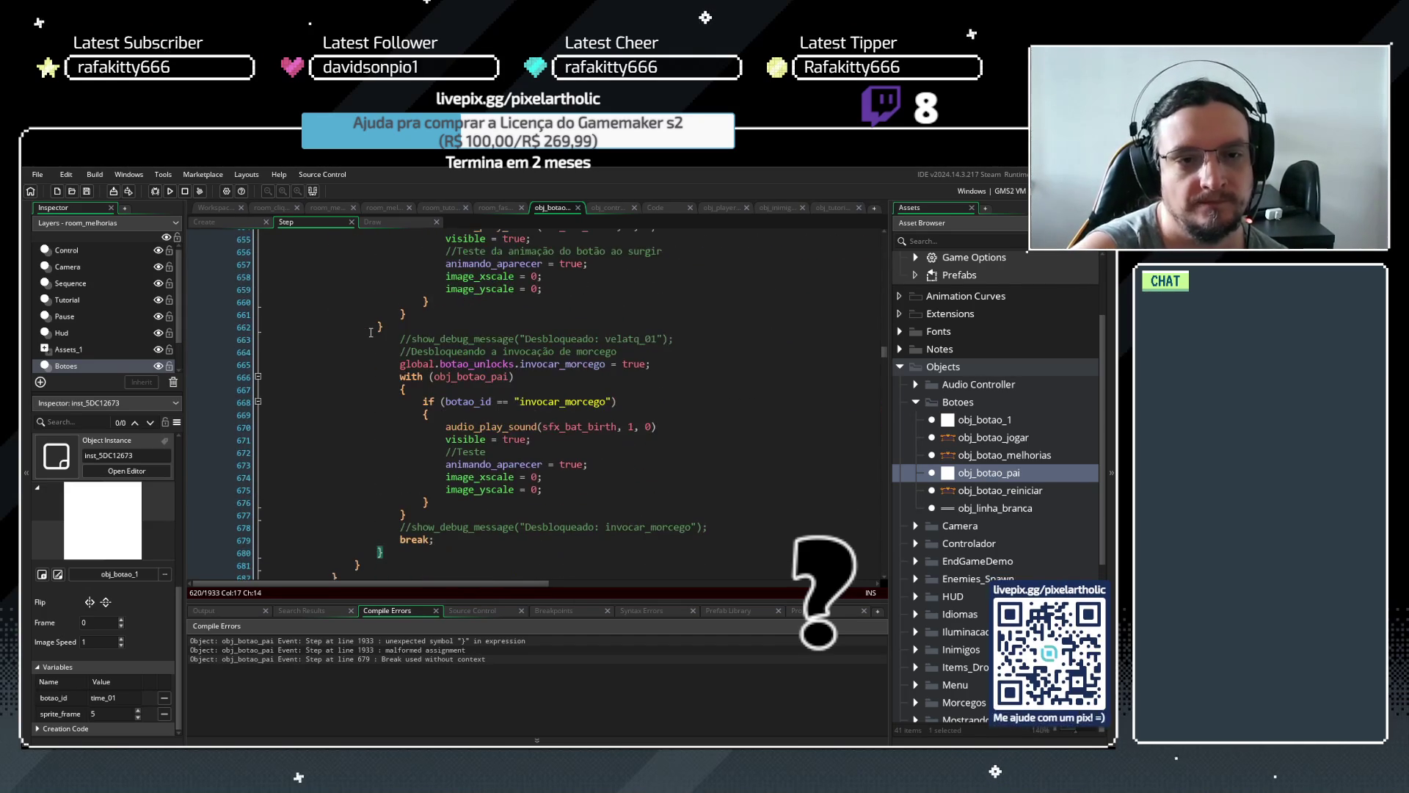
{"action": "scroll", "coordinate": [352, 530], "scroll_direction": "up", "scroll_amount": 15}
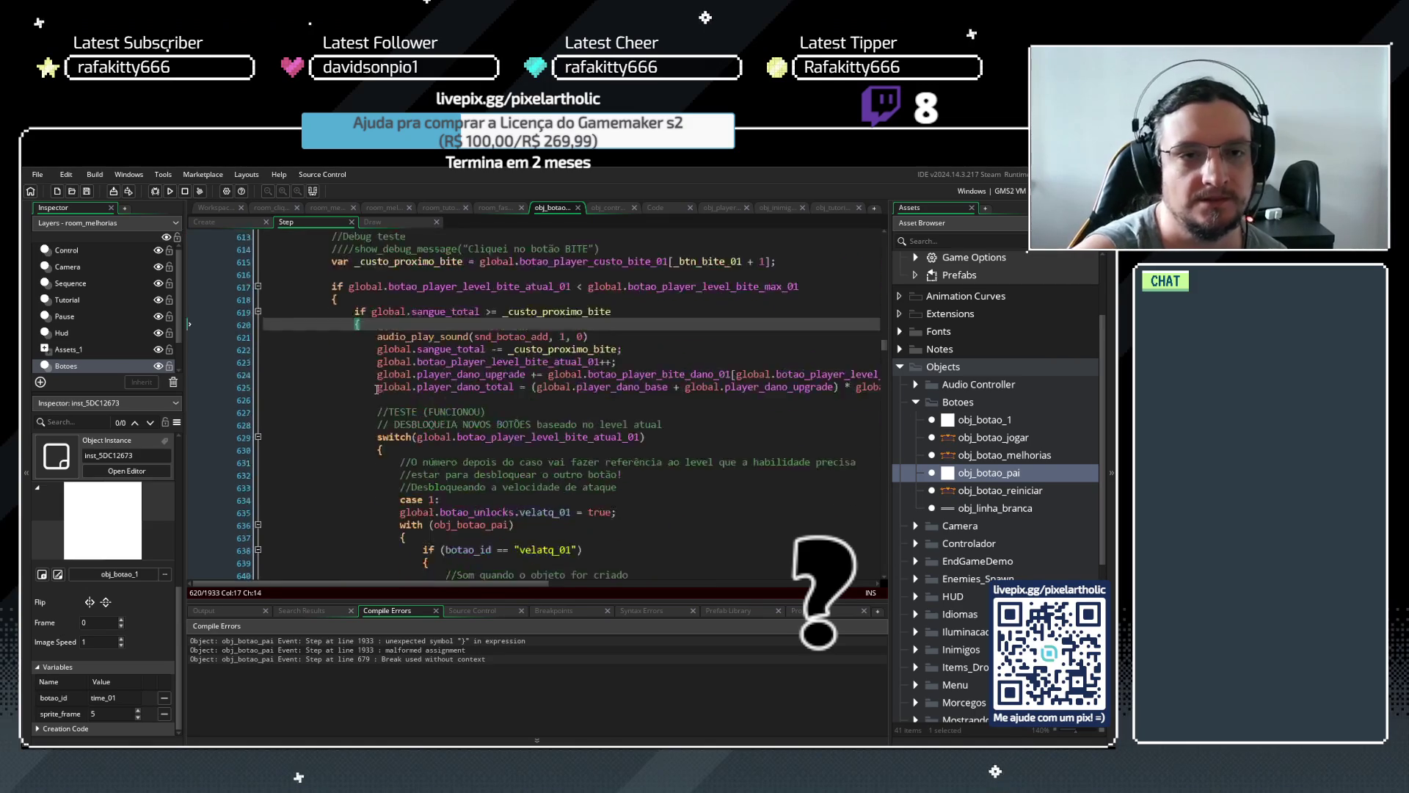
{"action": "scroll", "coordinate": [348, 352], "scroll_direction": "down", "scroll_amount": 20}
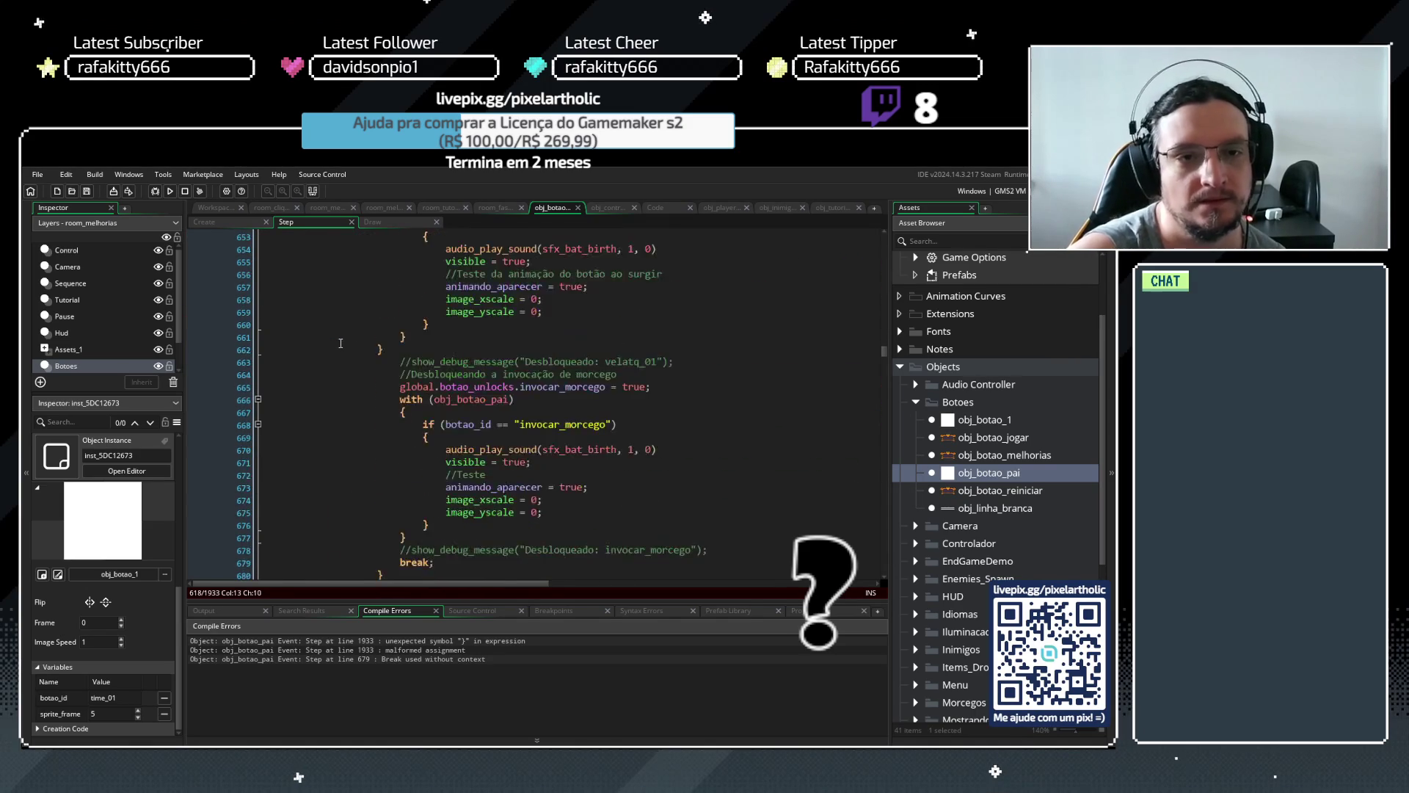
{"action": "left_click", "coordinate": [348, 351]}
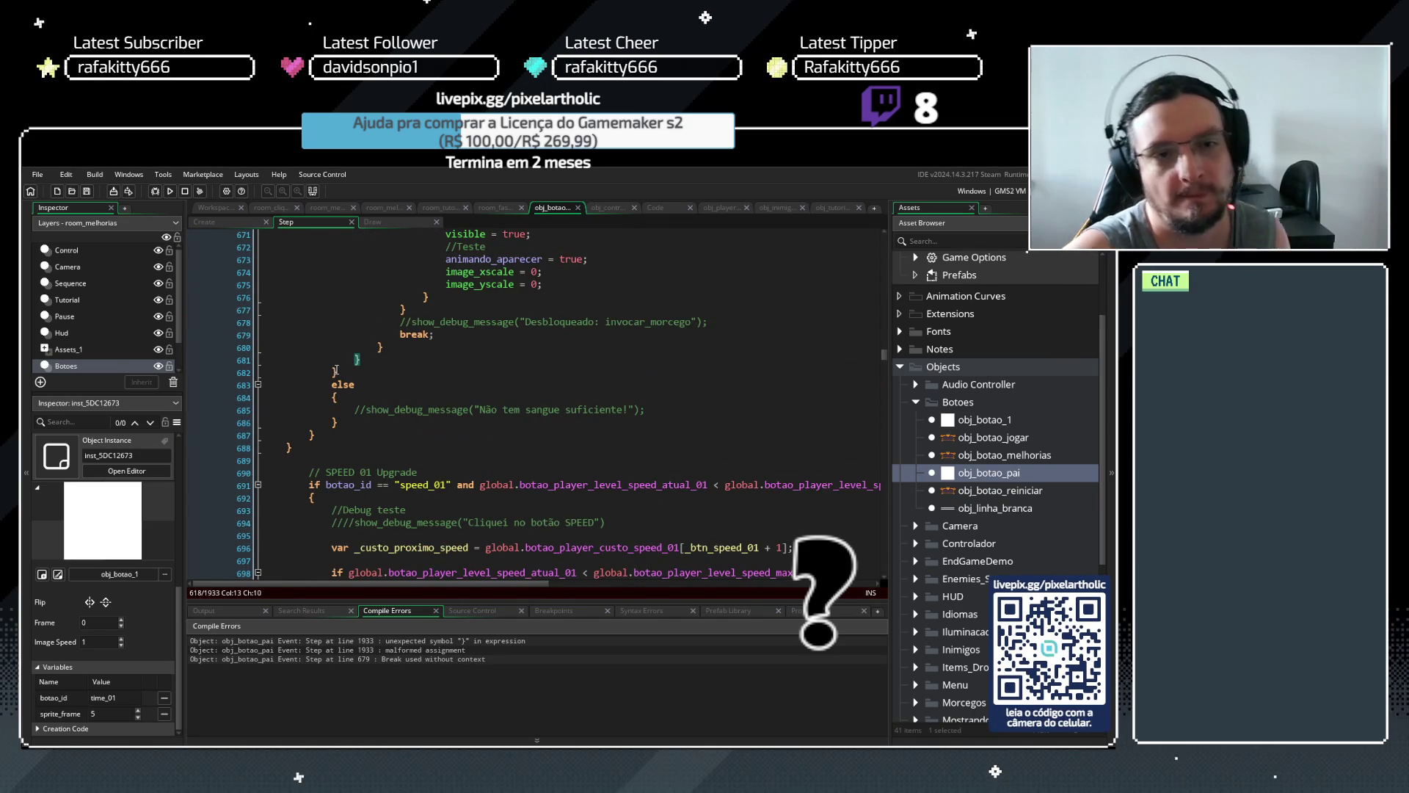
{"action": "scroll", "coordinate": [336, 371], "scroll_direction": "up", "scroll_amount": 18}
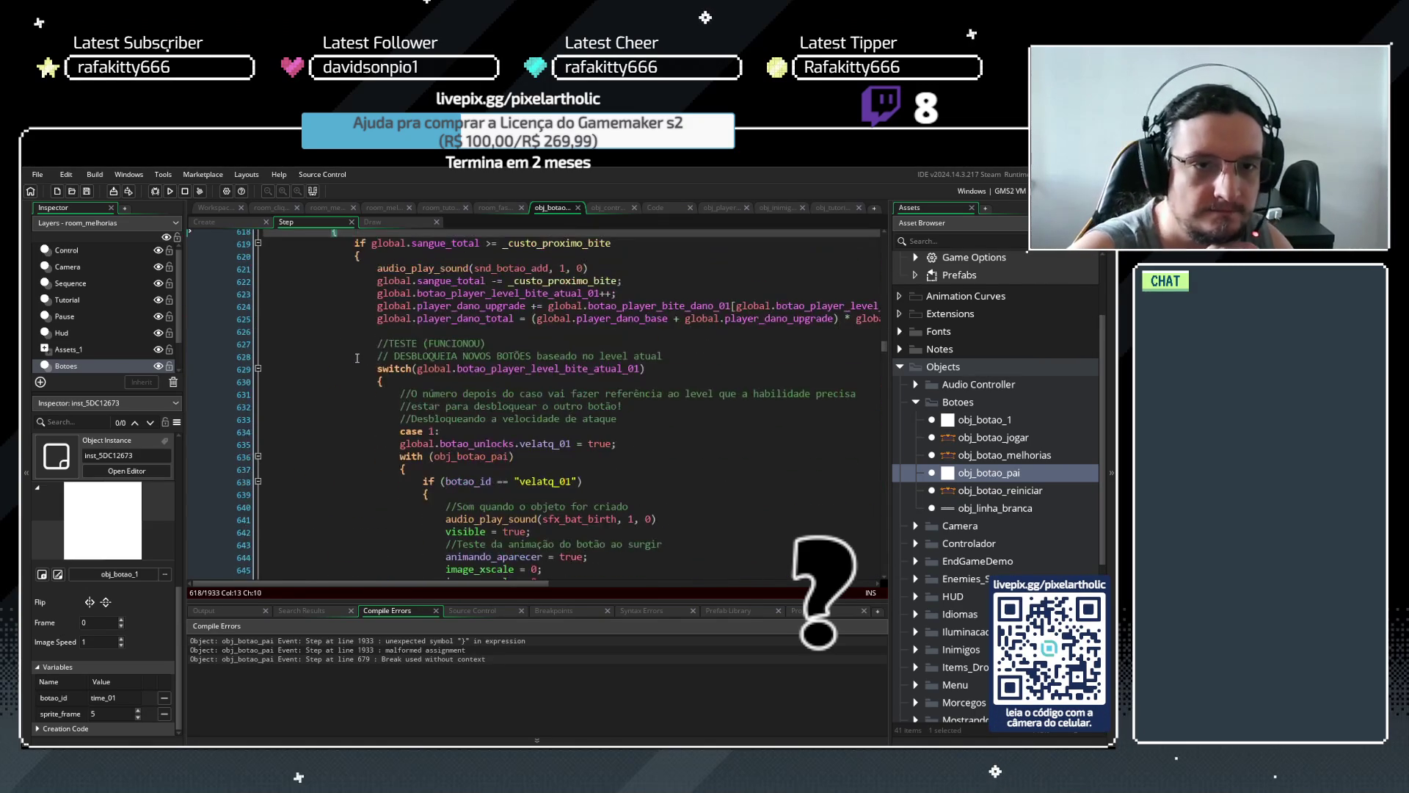
{"action": "scroll", "coordinate": [356, 358], "scroll_direction": "down", "scroll_amount": 15}
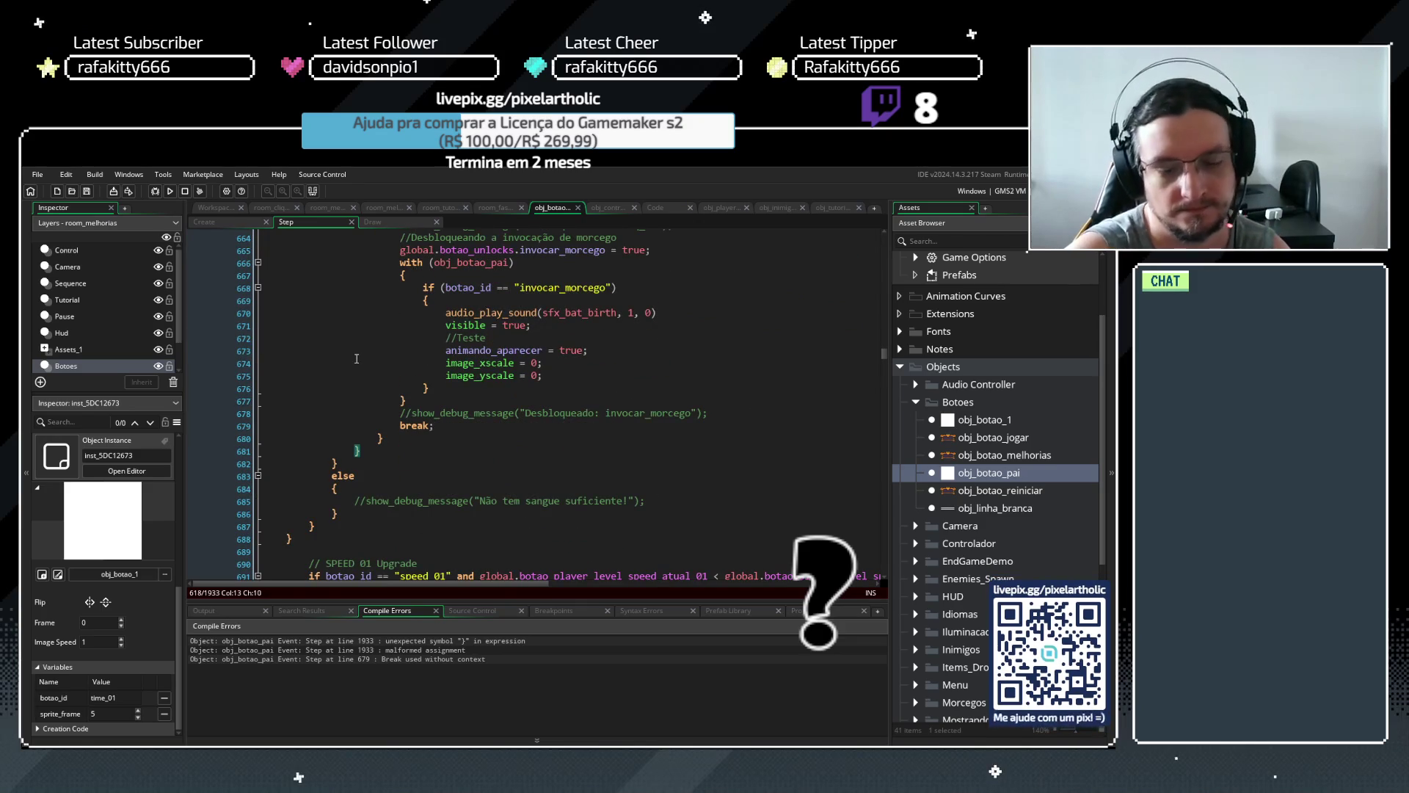
{"action": "key", "text": "BackSpace"}
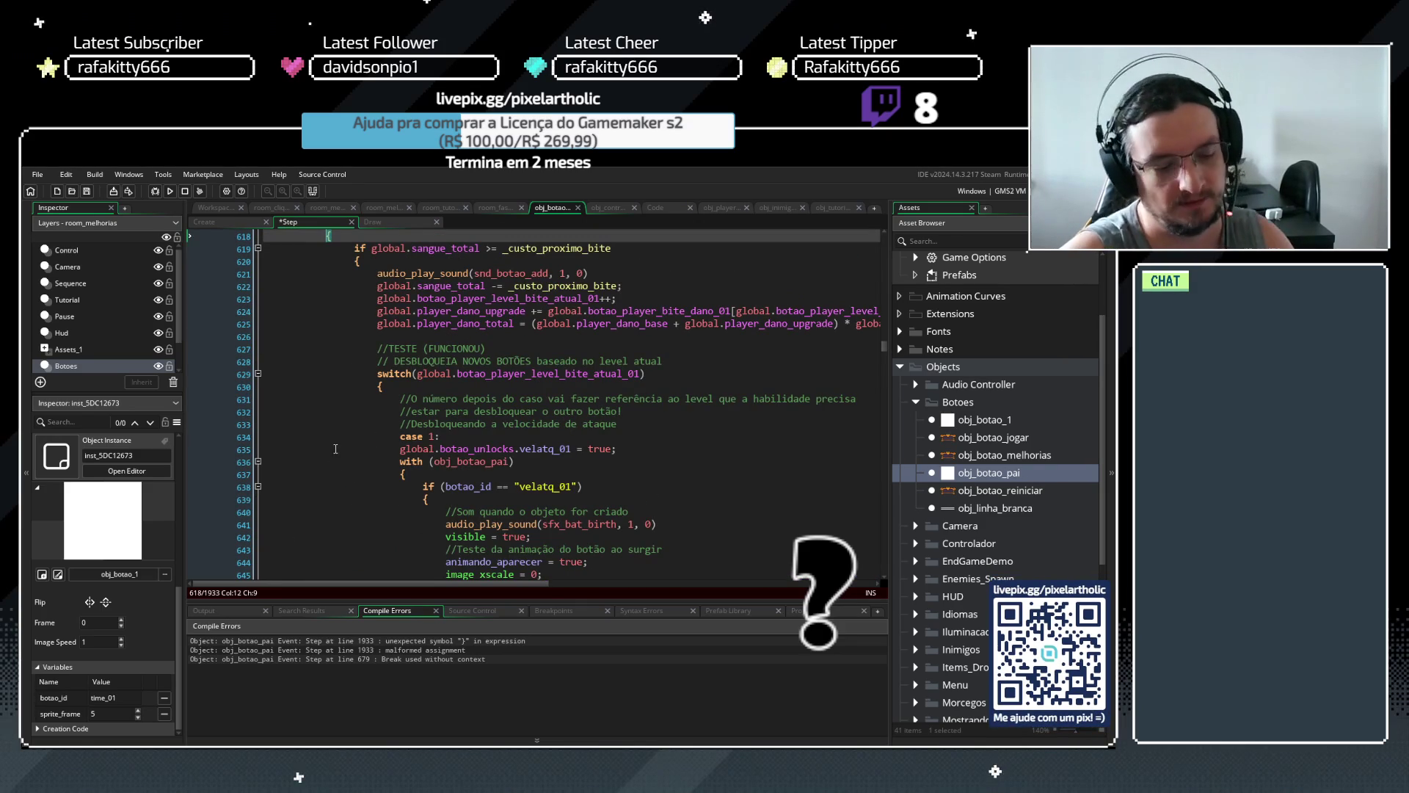
{"action": "scroll", "coordinate": [334, 447], "scroll_direction": "up", "scroll_amount": 4}
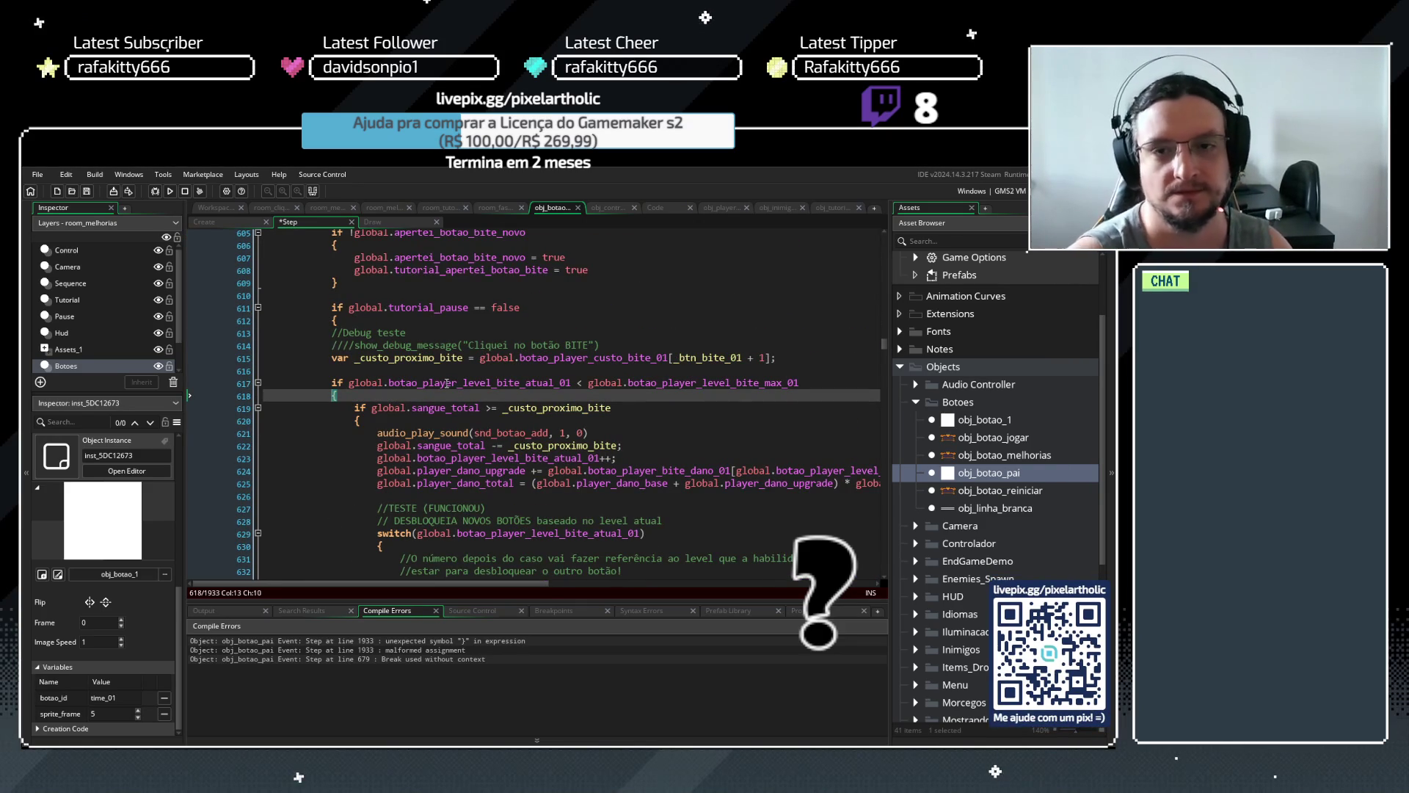
{"action": "left_click", "coordinate": [466, 420]}
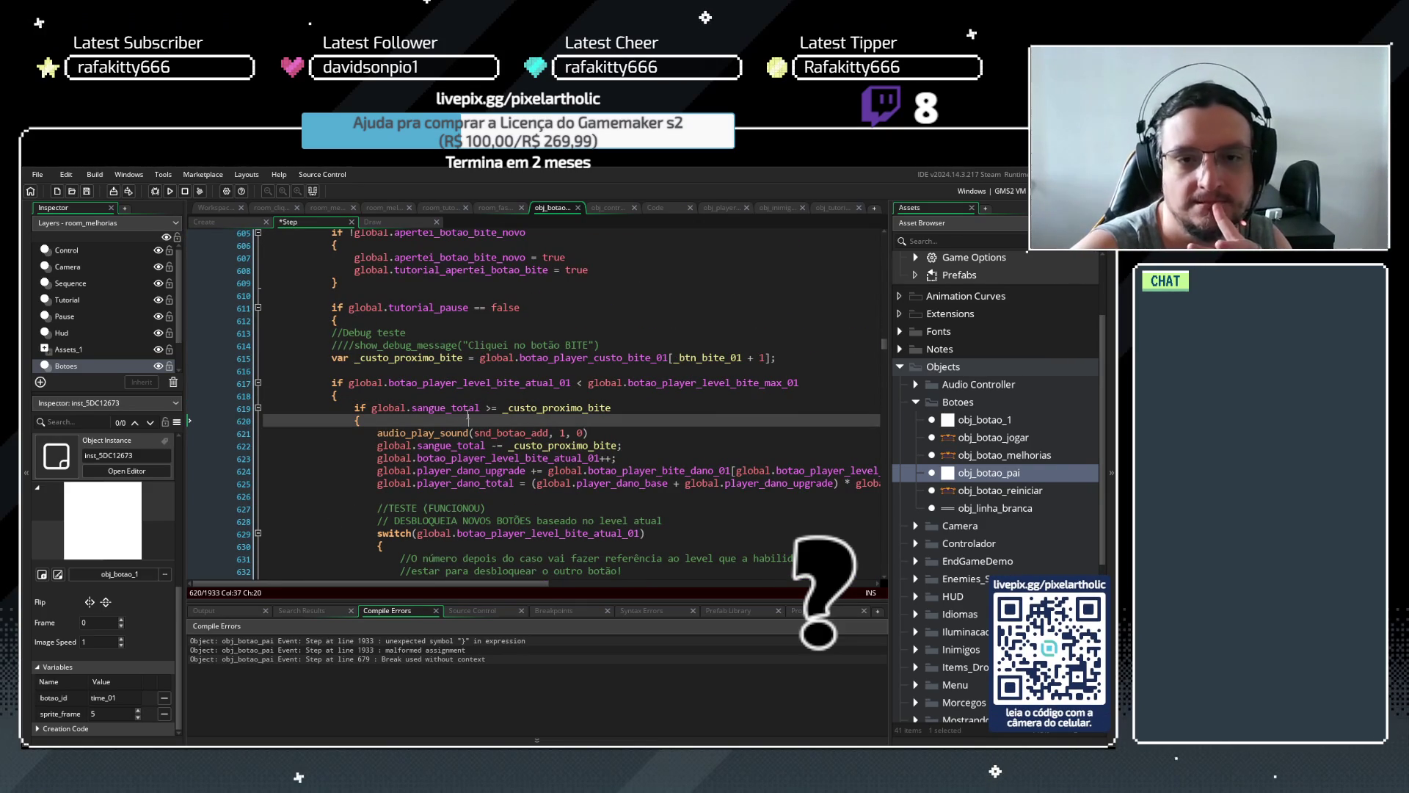
{"action": "scroll", "coordinate": [467, 417], "scroll_direction": "down", "scroll_amount": 5}
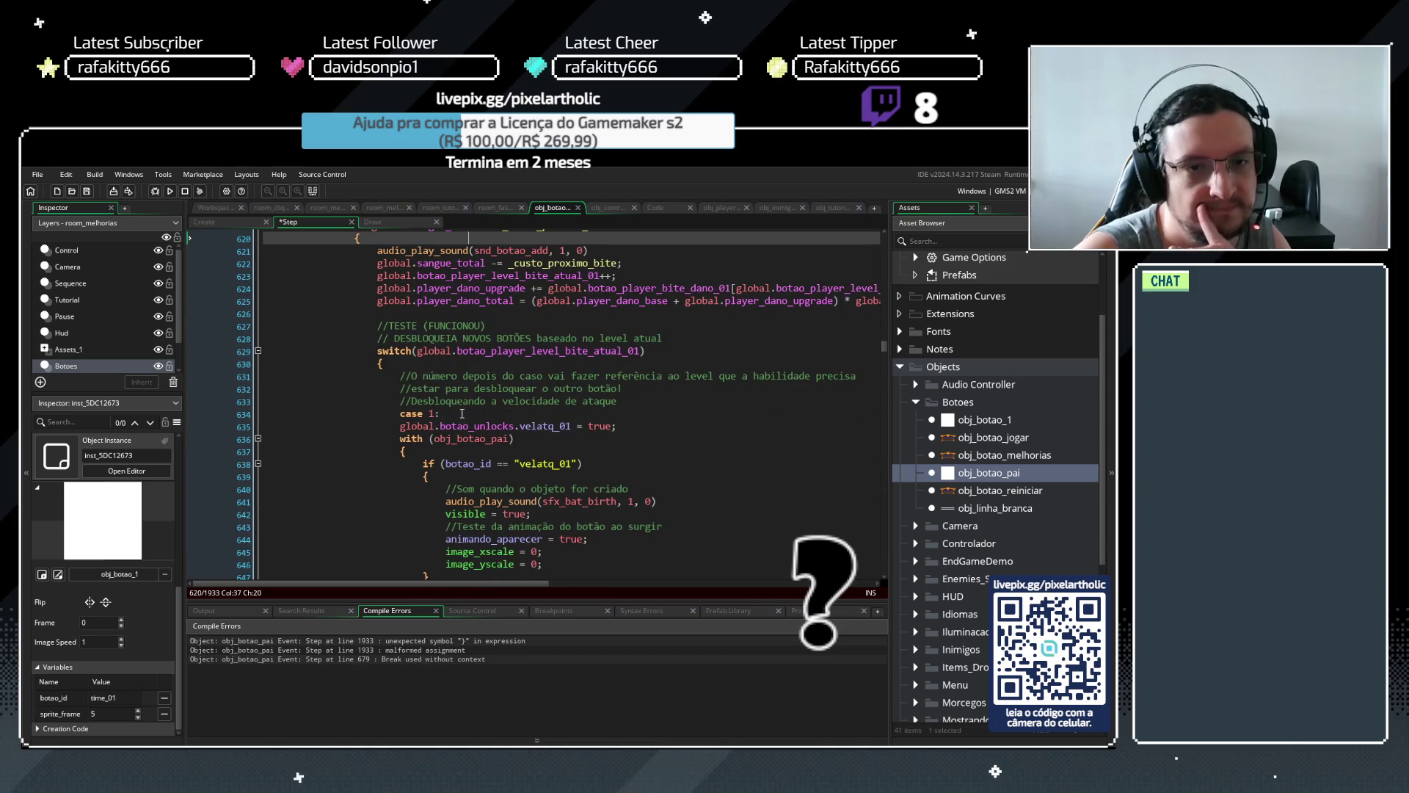
{"action": "left_click", "coordinate": [382, 365]}
{"action": "scroll", "coordinate": [391, 366], "scroll_direction": "down", "scroll_amount": 5}
{"action": "scroll", "coordinate": [393, 365], "scroll_direction": "down", "scroll_amount": 4}
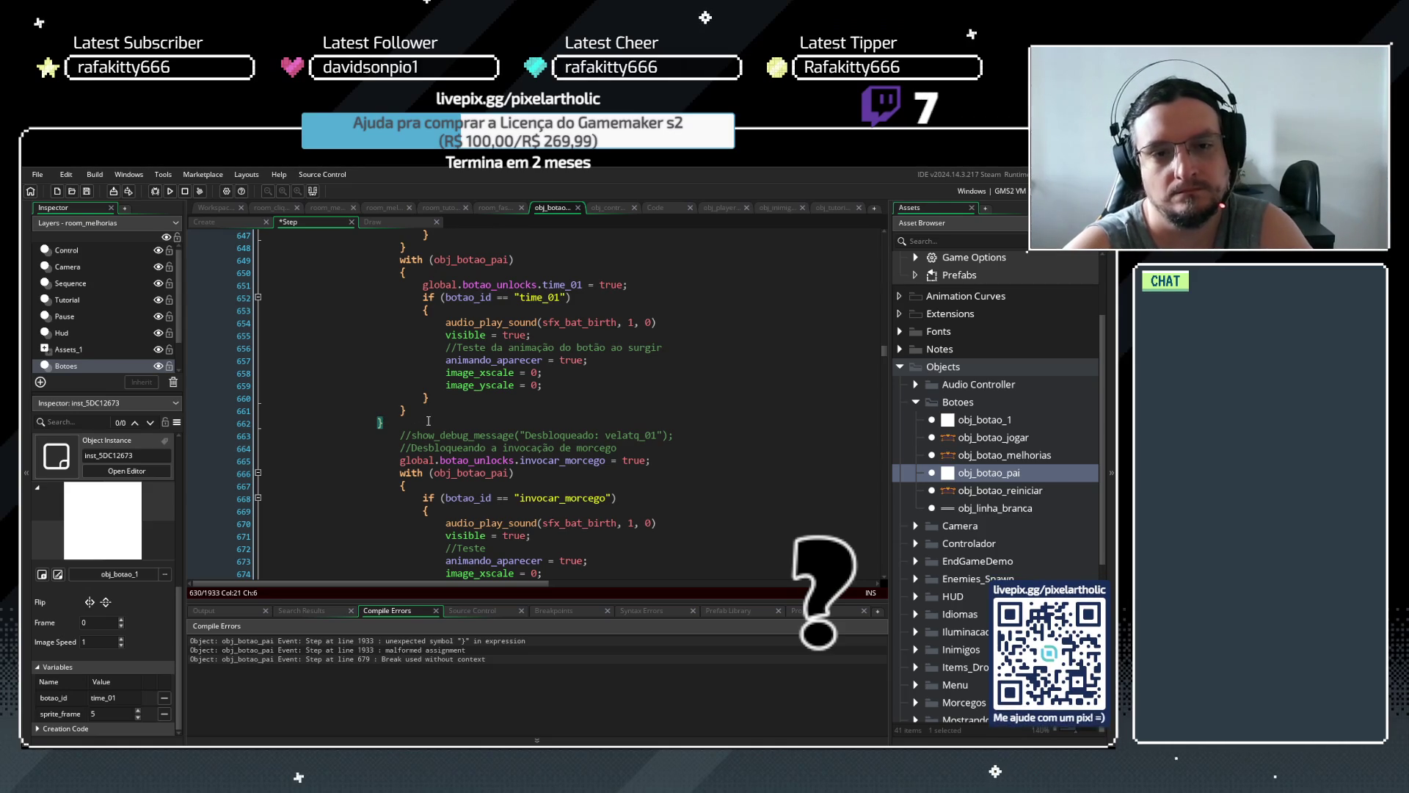
{"action": "scroll", "coordinate": [428, 420], "scroll_direction": "up", "scroll_amount": 5}
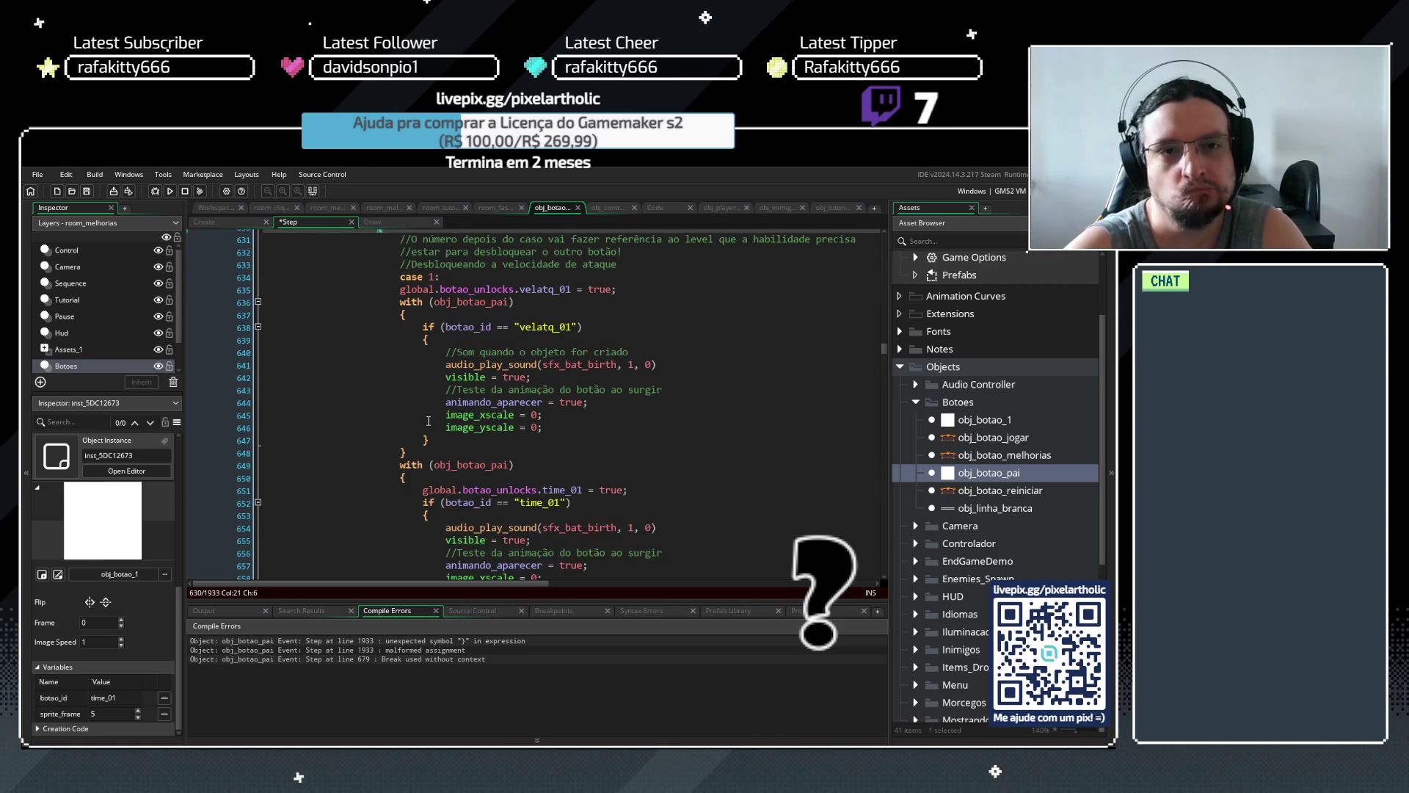
{"action": "scroll", "coordinate": [428, 421], "scroll_direction": "up", "scroll_amount": 1}
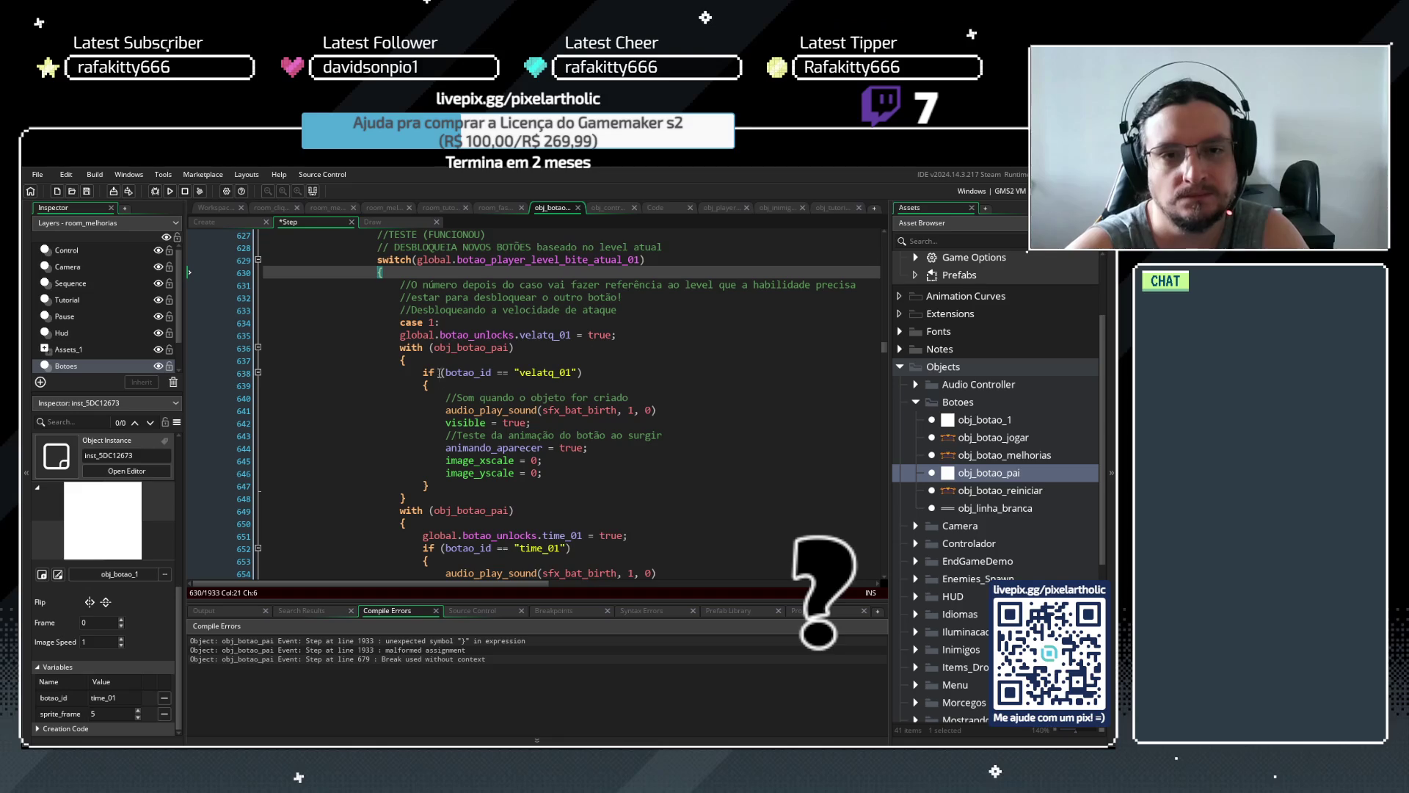
{"action": "scroll", "coordinate": [450, 359], "scroll_direction": "down", "scroll_amount": 4}
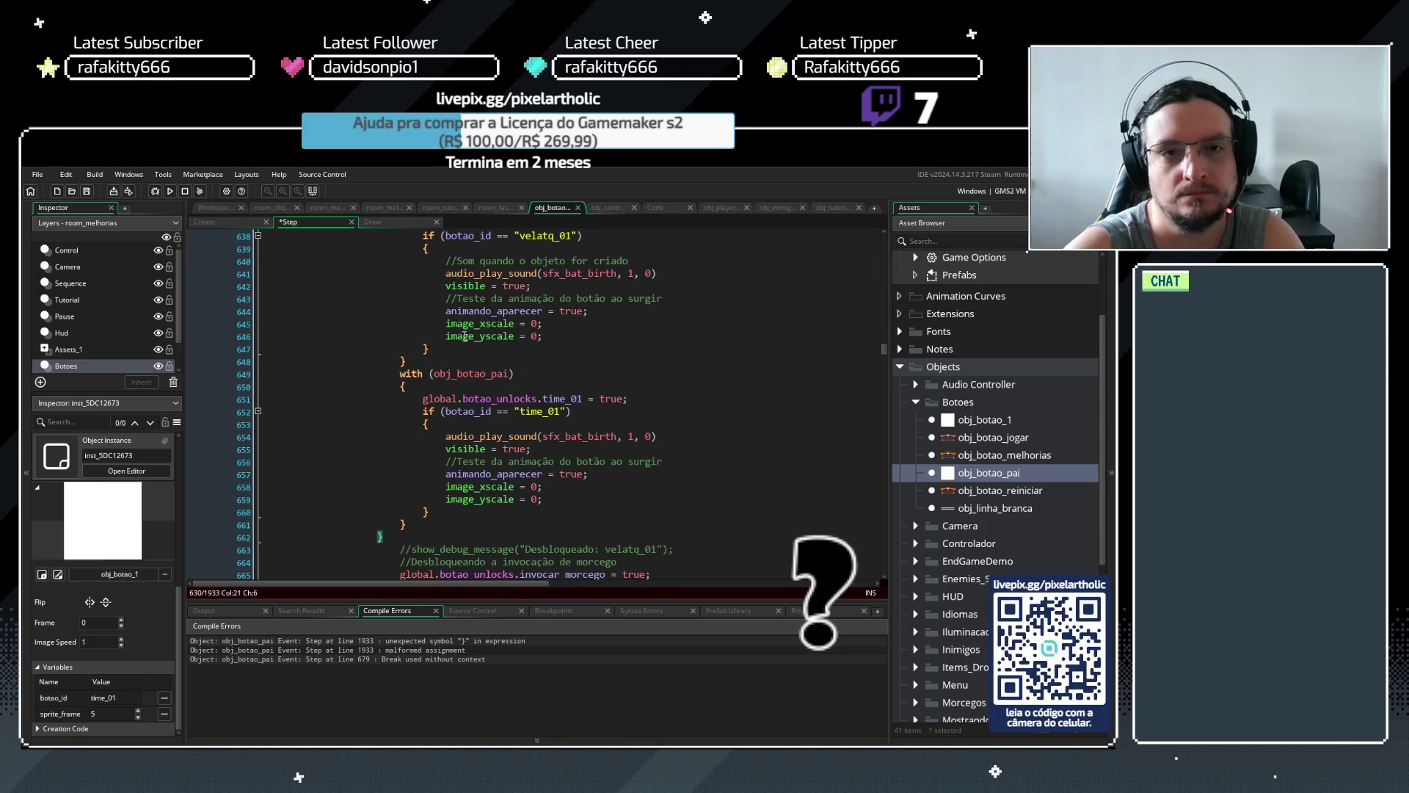
{"action": "scroll", "coordinate": [464, 336], "scroll_direction": "up", "scroll_amount": 2}
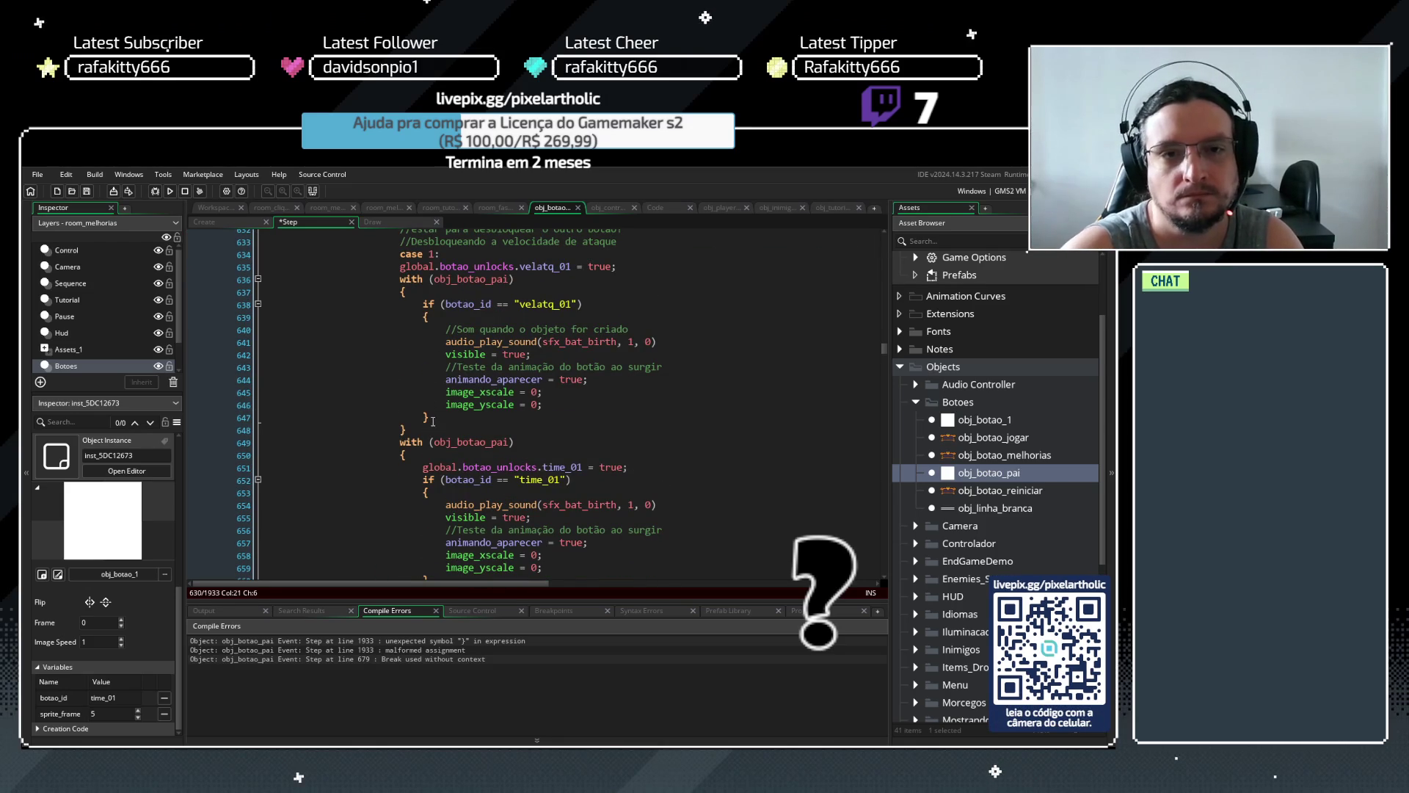
{"action": "scroll", "coordinate": [430, 435], "scroll_direction": "down", "scroll_amount": 11}
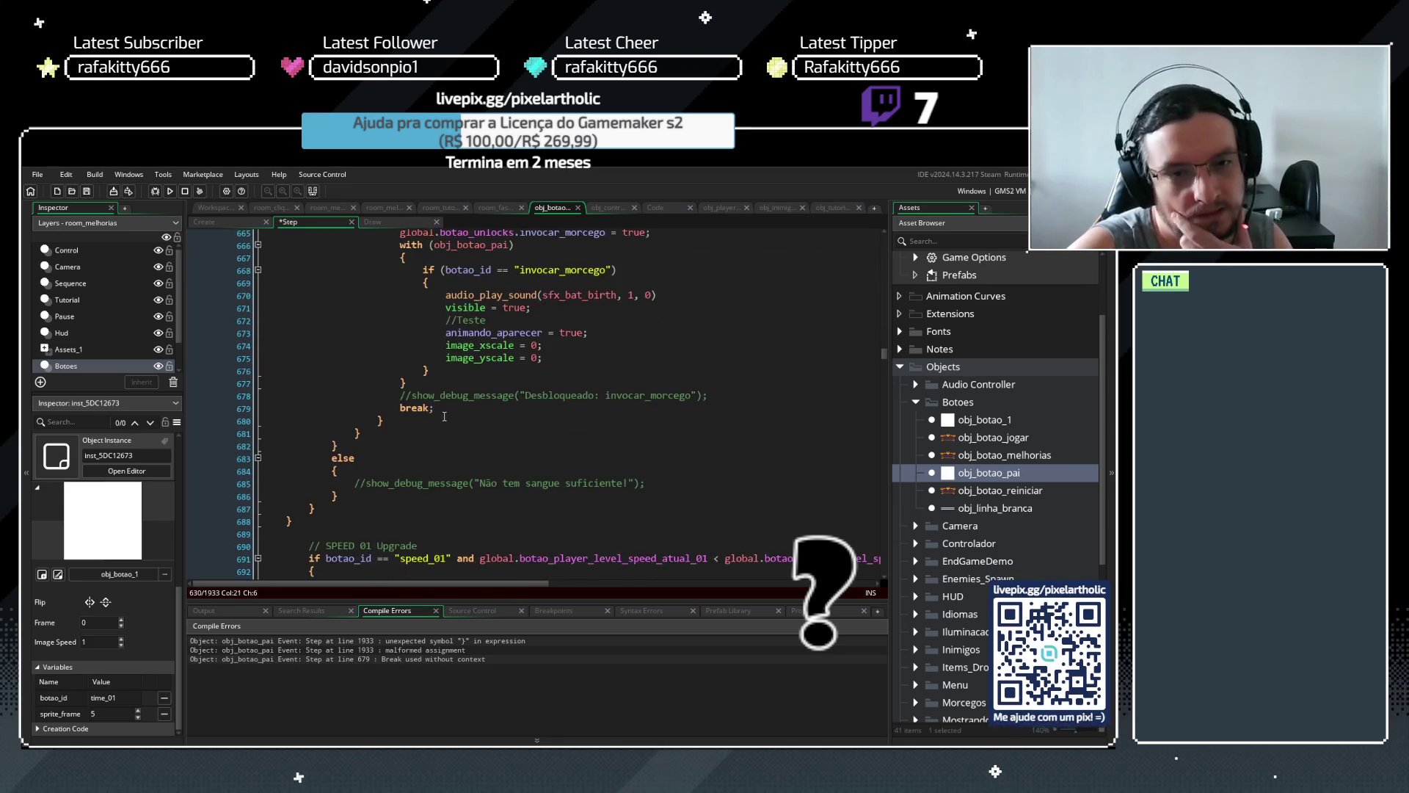
{"action": "scroll", "coordinate": [429, 427], "scroll_direction": "down", "scroll_amount": 4}
{"action": "scroll", "coordinate": [433, 426], "scroll_direction": "up", "scroll_amount": 5}
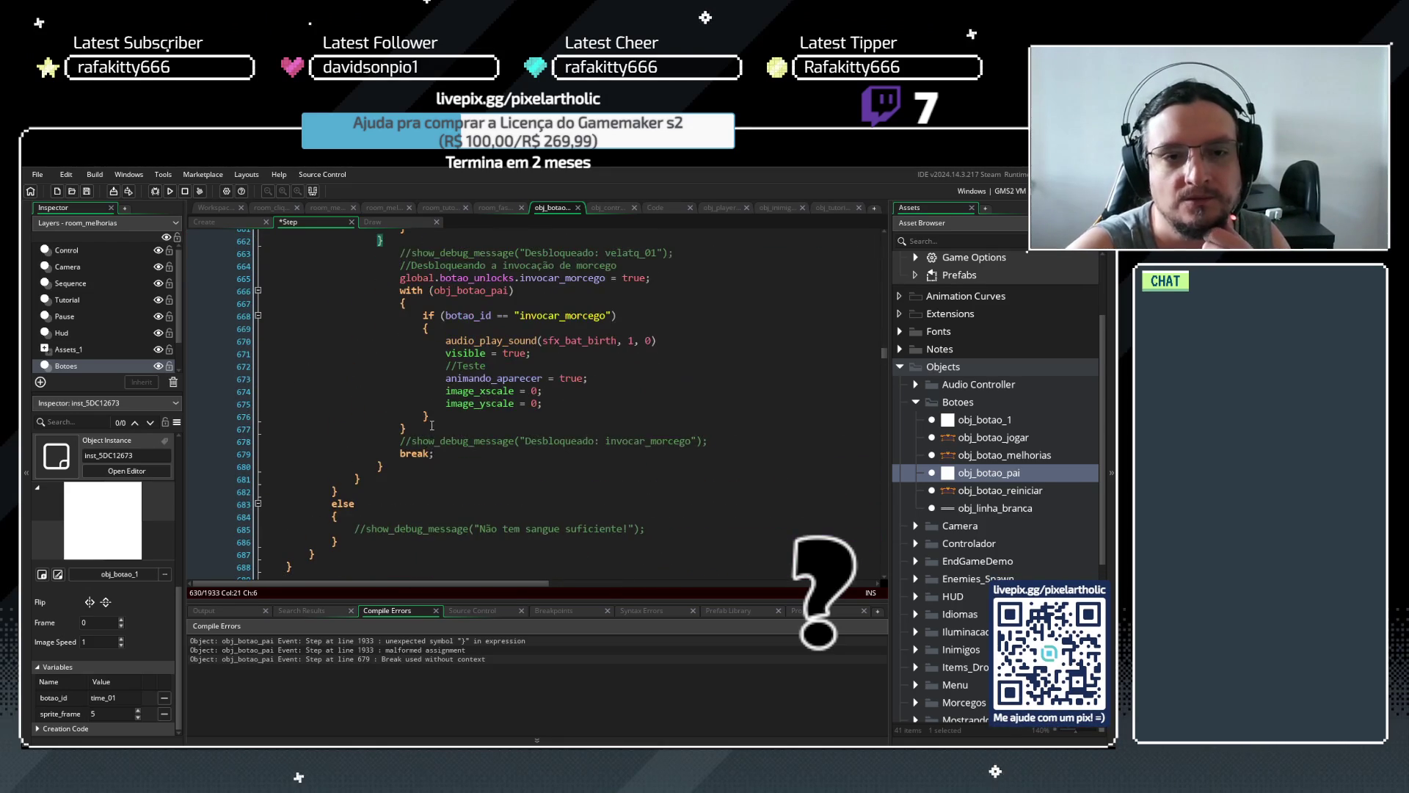
{"action": "left_click_drag", "start_coordinate": [439, 456], "coordinate": [404, 461]}
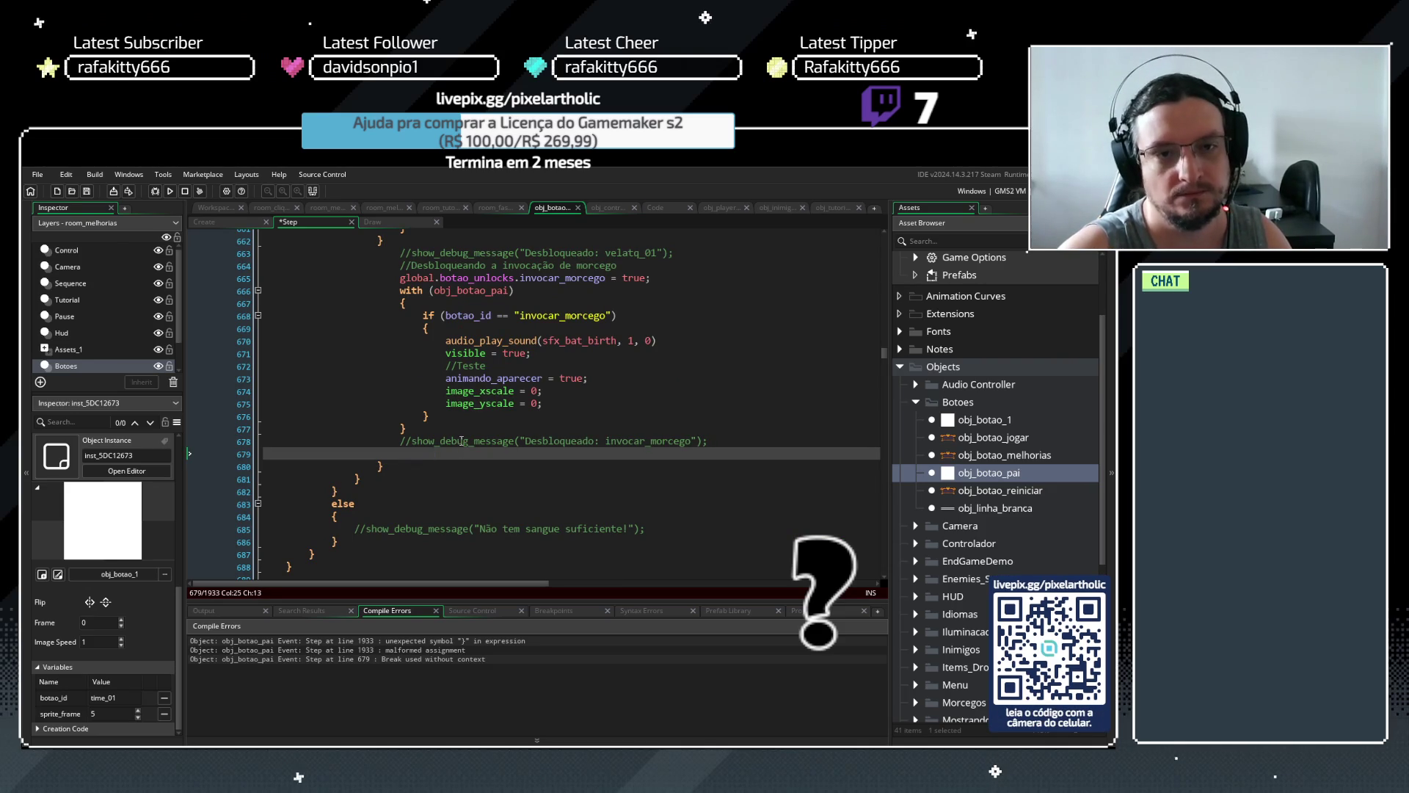
Add a break; line right after the time_01 block's closing brace on line 661
{"action": "scroll", "coordinate": [436, 409], "scroll_direction": "up", "scroll_amount": 5}
{"action": "left_click", "coordinate": [402, 422]}
{"action": "scroll", "coordinate": [397, 367], "scroll_direction": "up", "scroll_amount": 7}
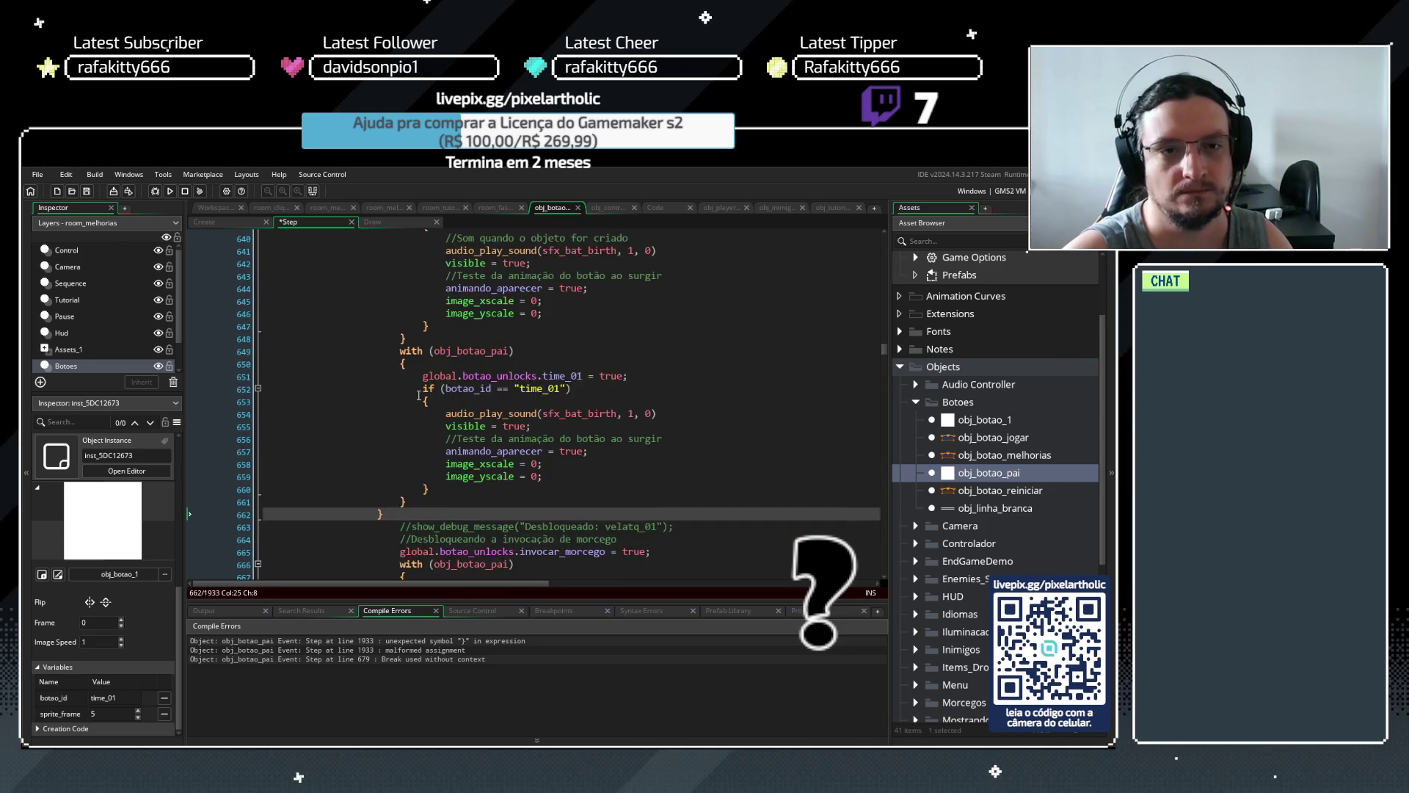
{"action": "scroll", "coordinate": [379, 272], "scroll_direction": "down", "scroll_amount": 5}
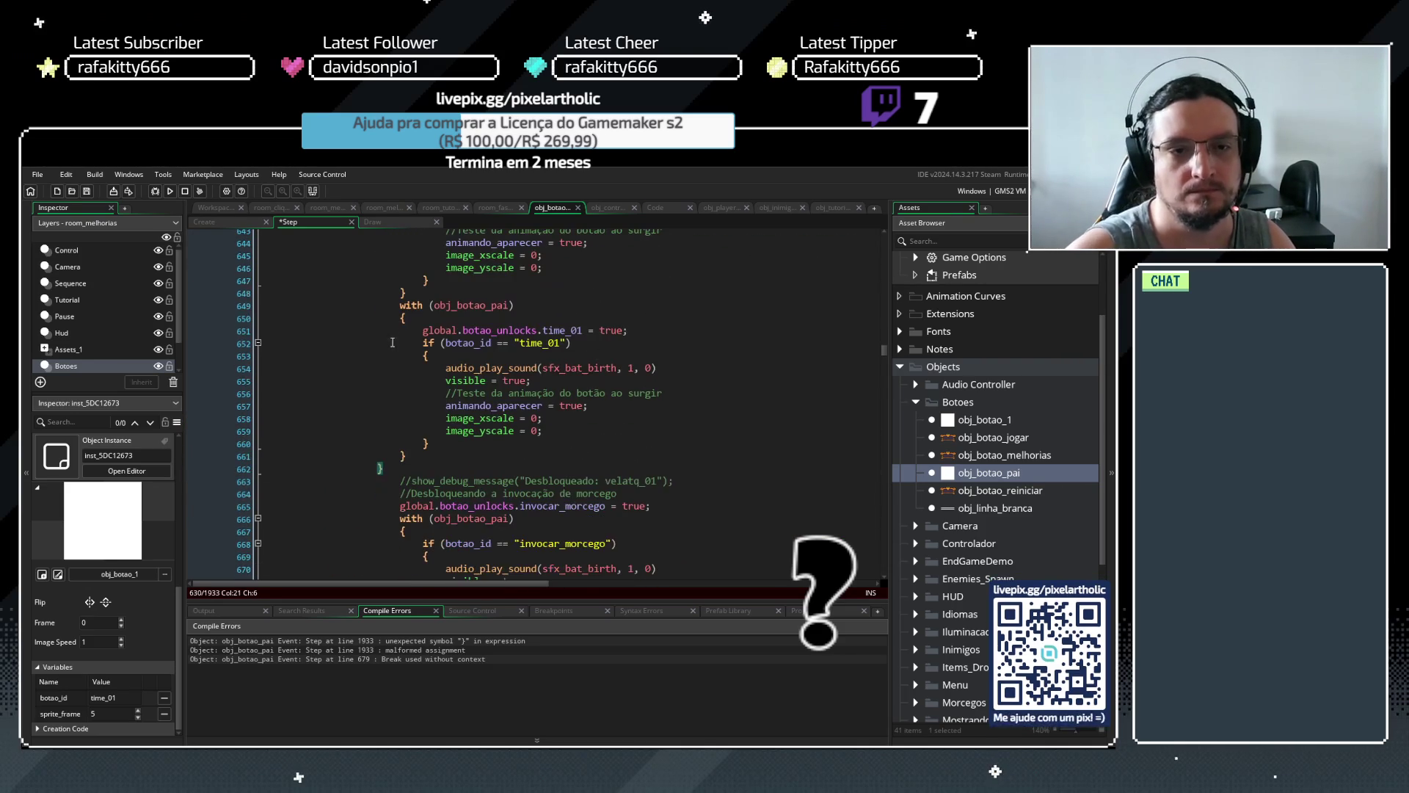
{"action": "left_click", "coordinate": [412, 455]}
{"action": "key", "text": "Return"}
{"action": "type", "text": "break;"}
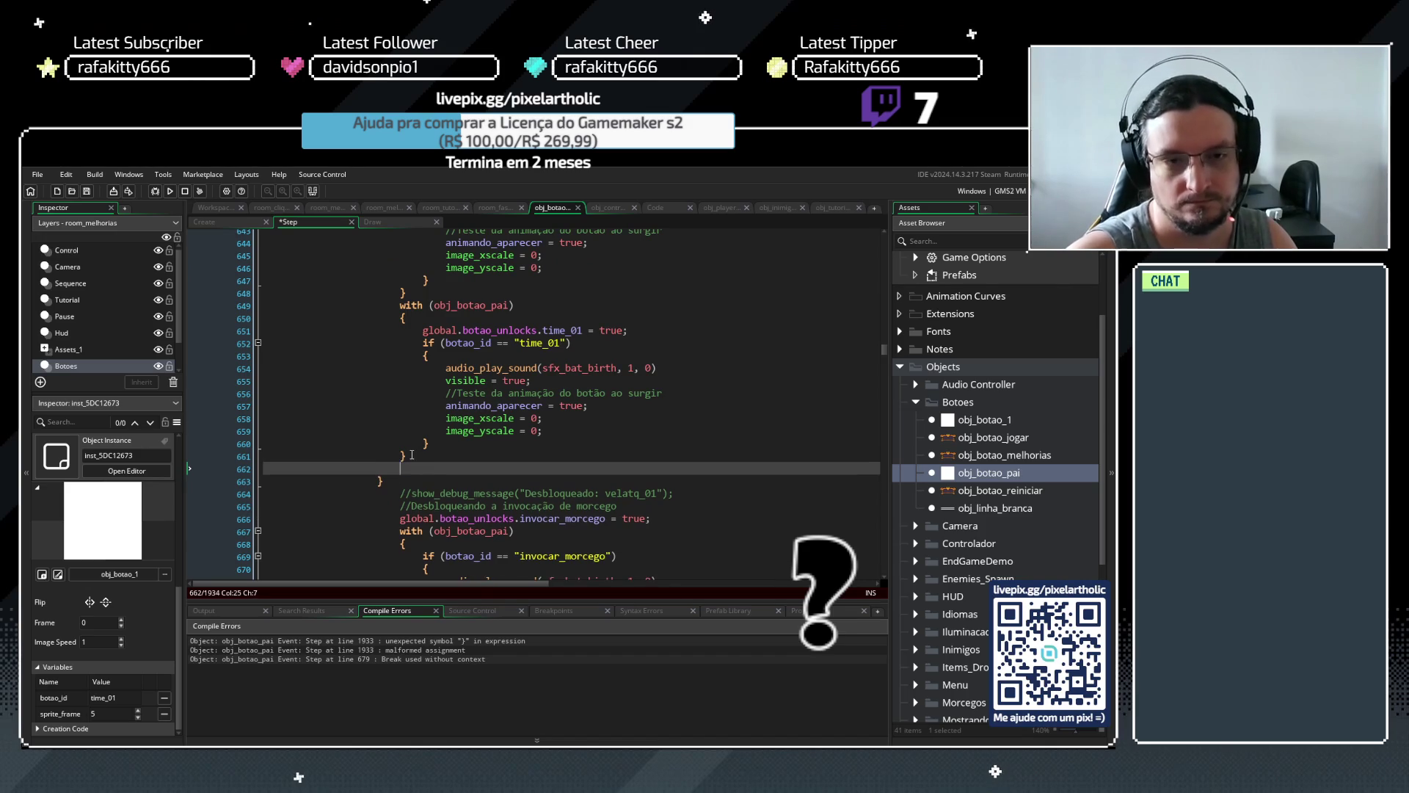
Remove the empty line below commented debug line 679 and build to check for errors
{"action": "scroll", "coordinate": [406, 473], "scroll_direction": "down", "scroll_amount": 4}
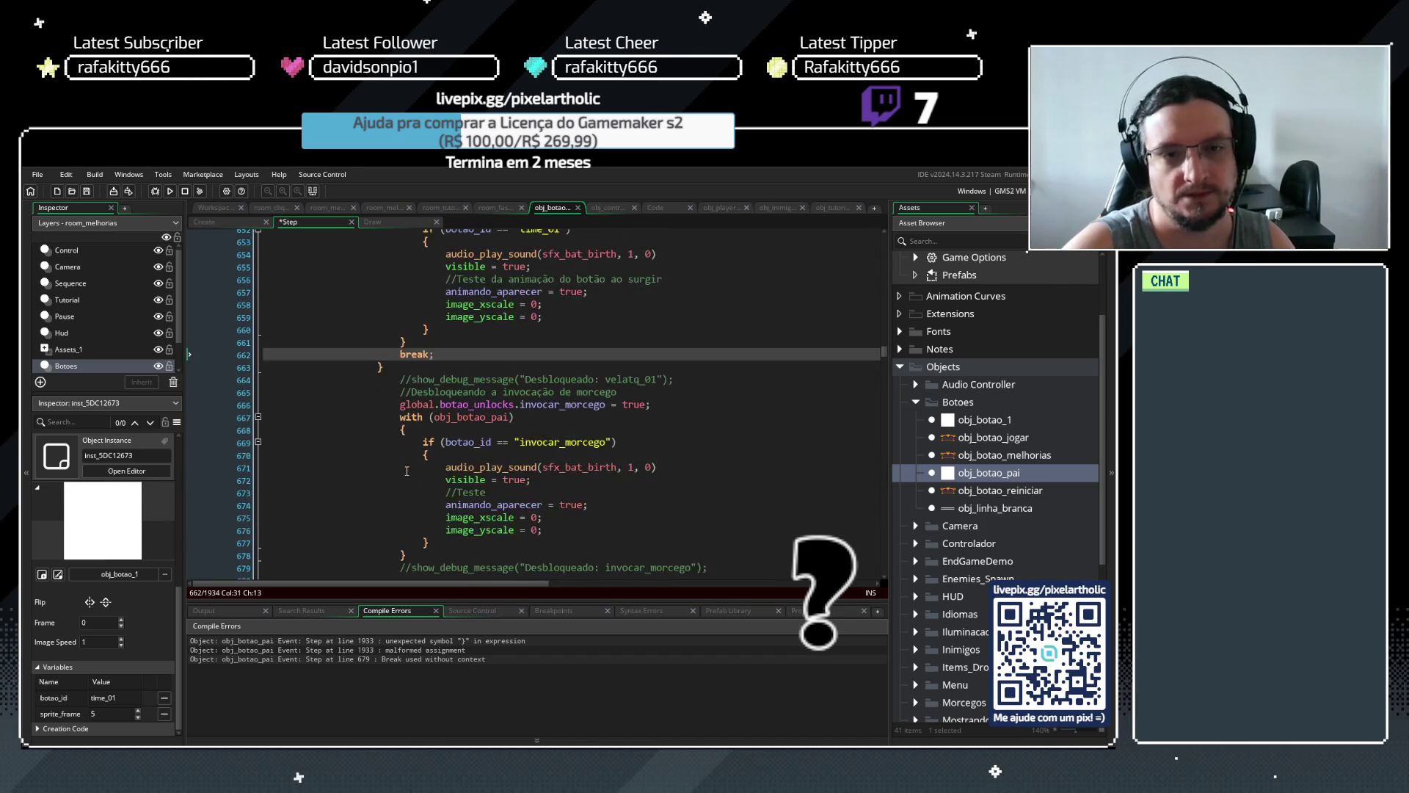
{"action": "scroll", "coordinate": [409, 499], "scroll_direction": "down", "scroll_amount": 3}
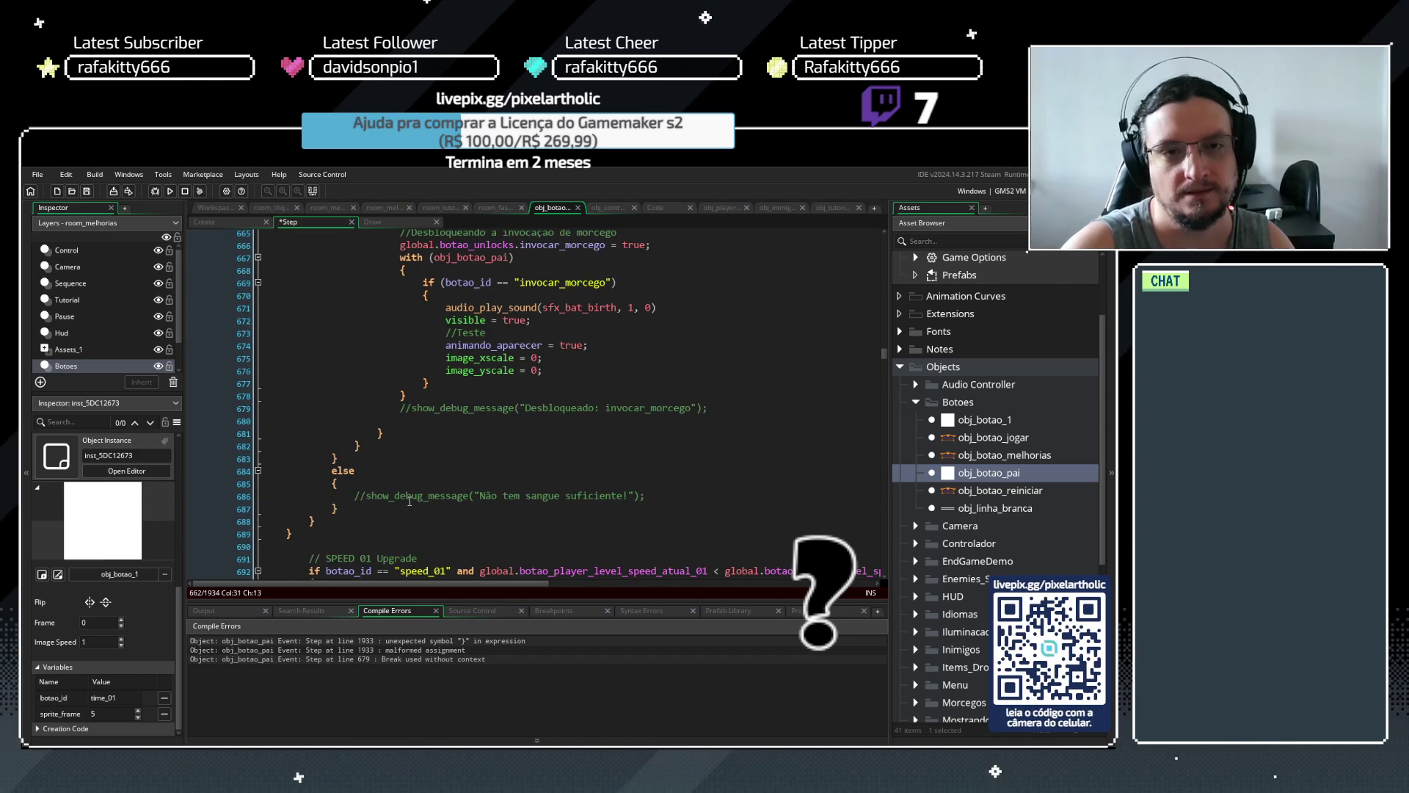
{"action": "scroll", "coordinate": [409, 501], "scroll_direction": "down", "scroll_amount": 2}
{"action": "scroll", "coordinate": [410, 501], "scroll_direction": "up", "scroll_amount": 5}
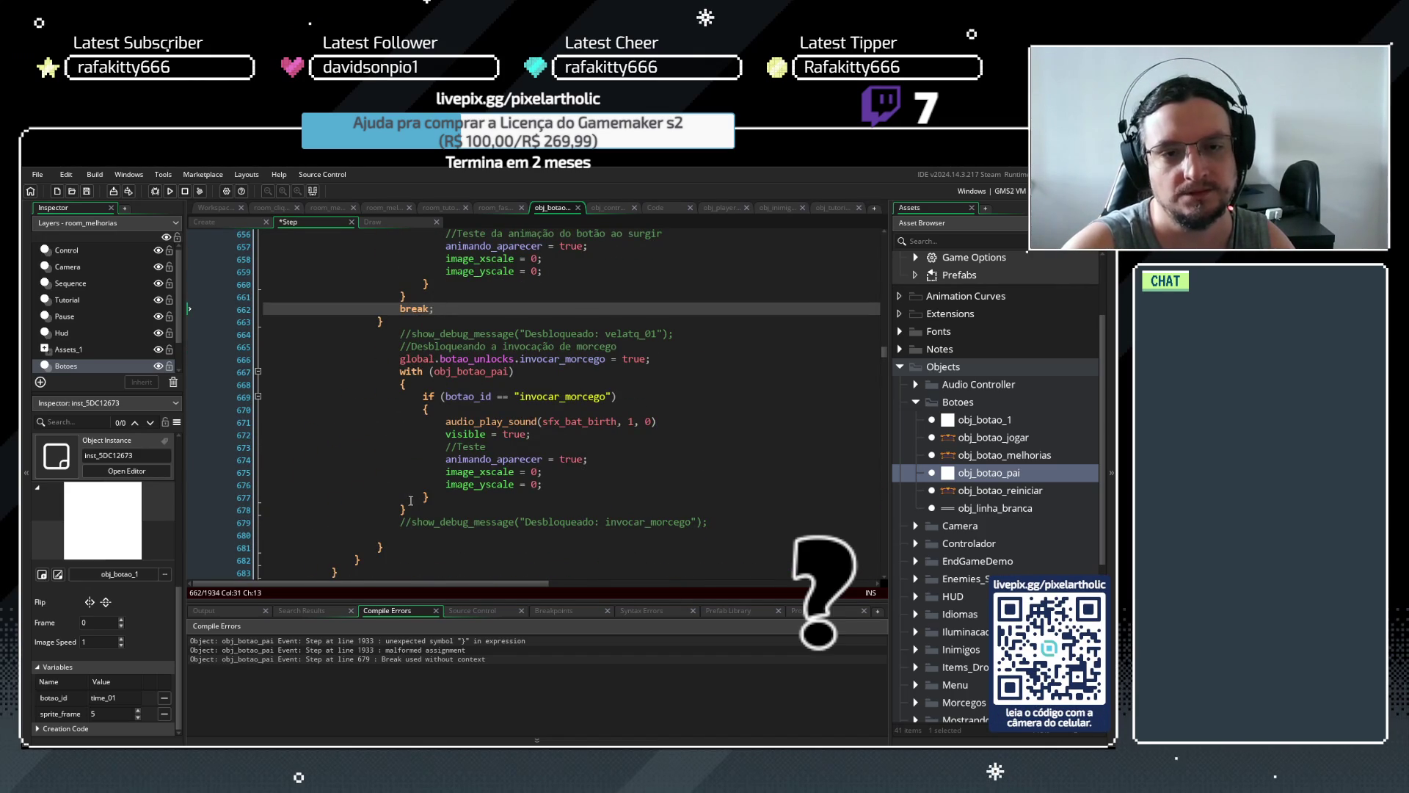
{"action": "left_click", "coordinate": [716, 522]}
{"action": "key", "text": "Delete"}
{"action": "key", "text": "F5"}
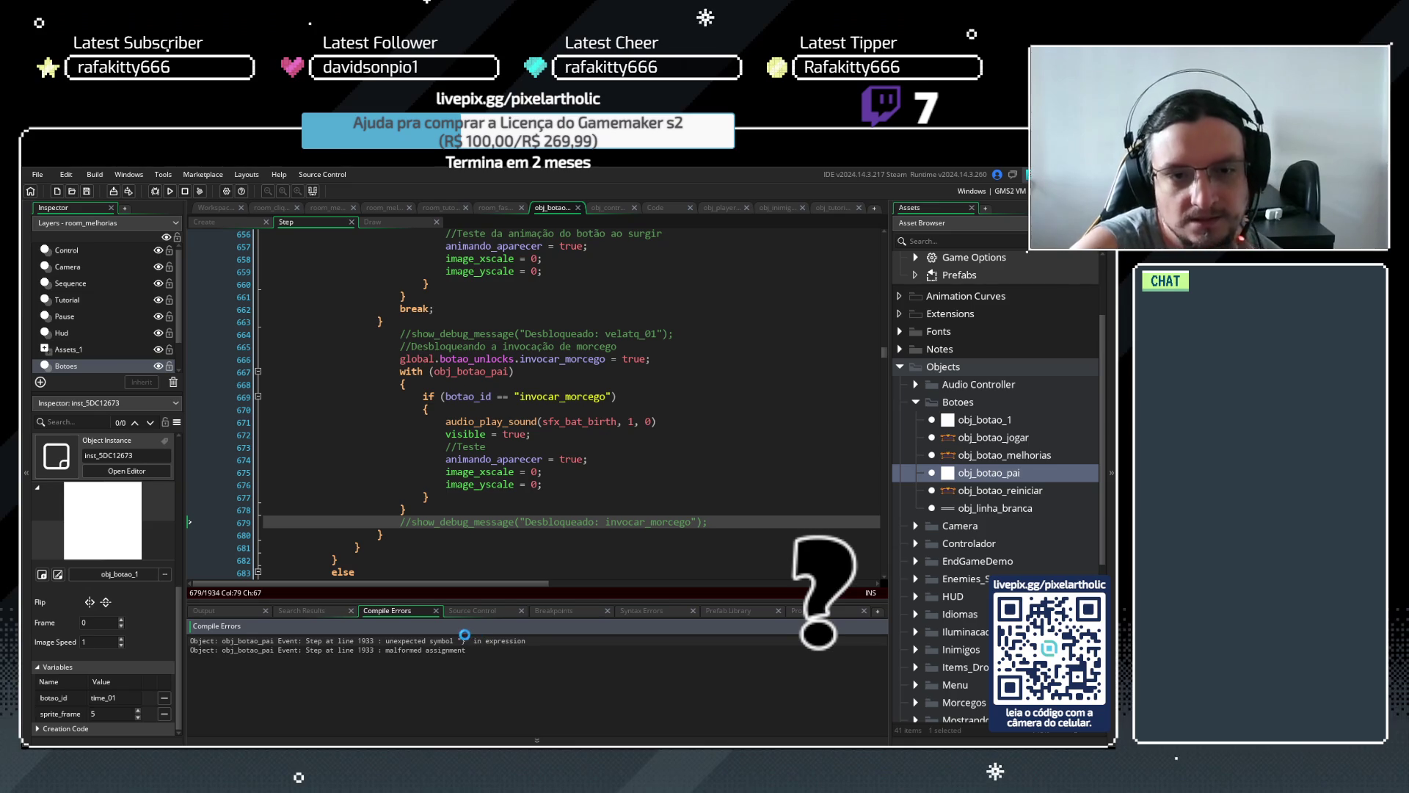
Delete the stray closing brace on line 663 and run the game again
{"action": "scroll", "coordinate": [404, 414], "scroll_direction": "up", "scroll_amount": 10}
{"action": "scroll", "coordinate": [404, 414], "scroll_direction": "down", "scroll_amount": 10}
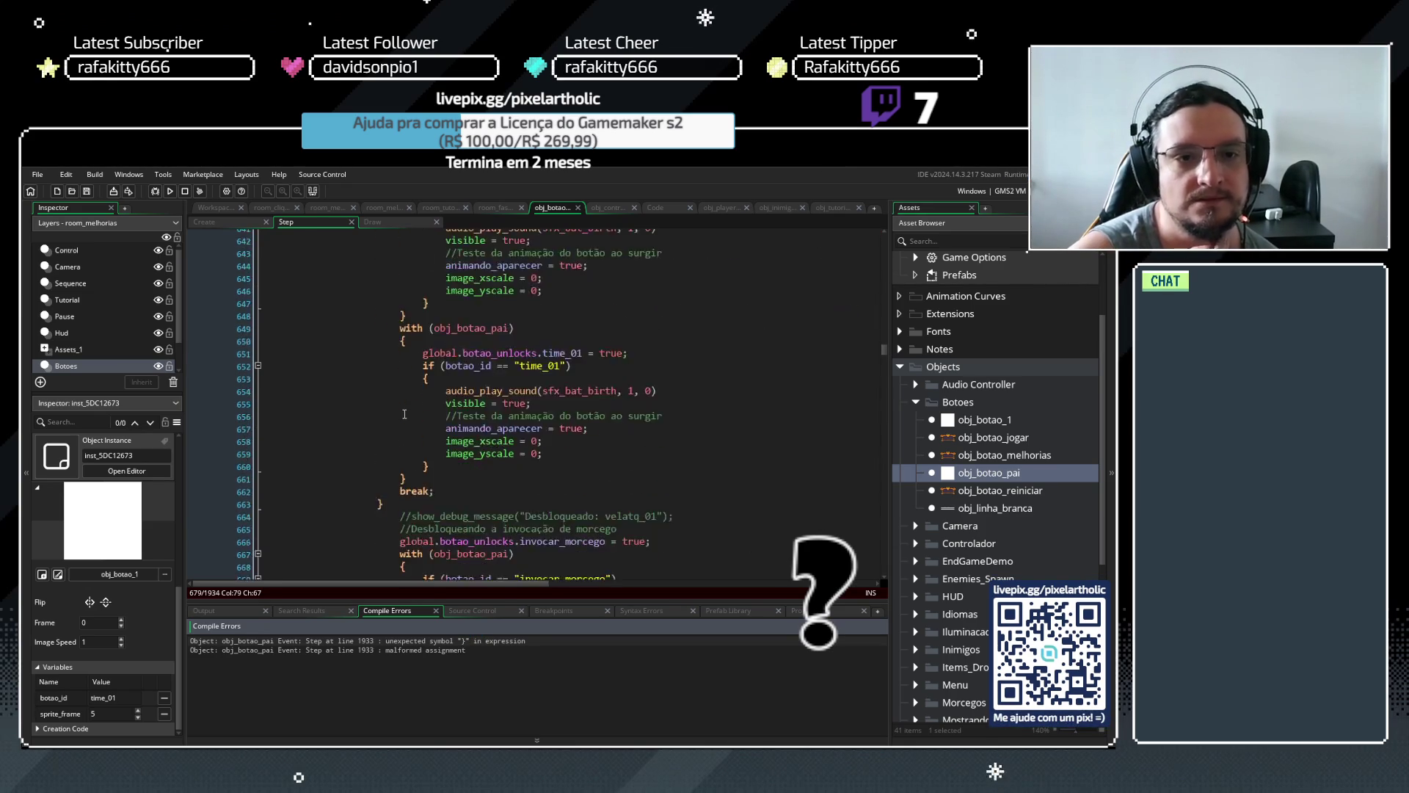
{"action": "left_click", "coordinate": [381, 321]}
{"action": "key", "text": "BackSpace"}
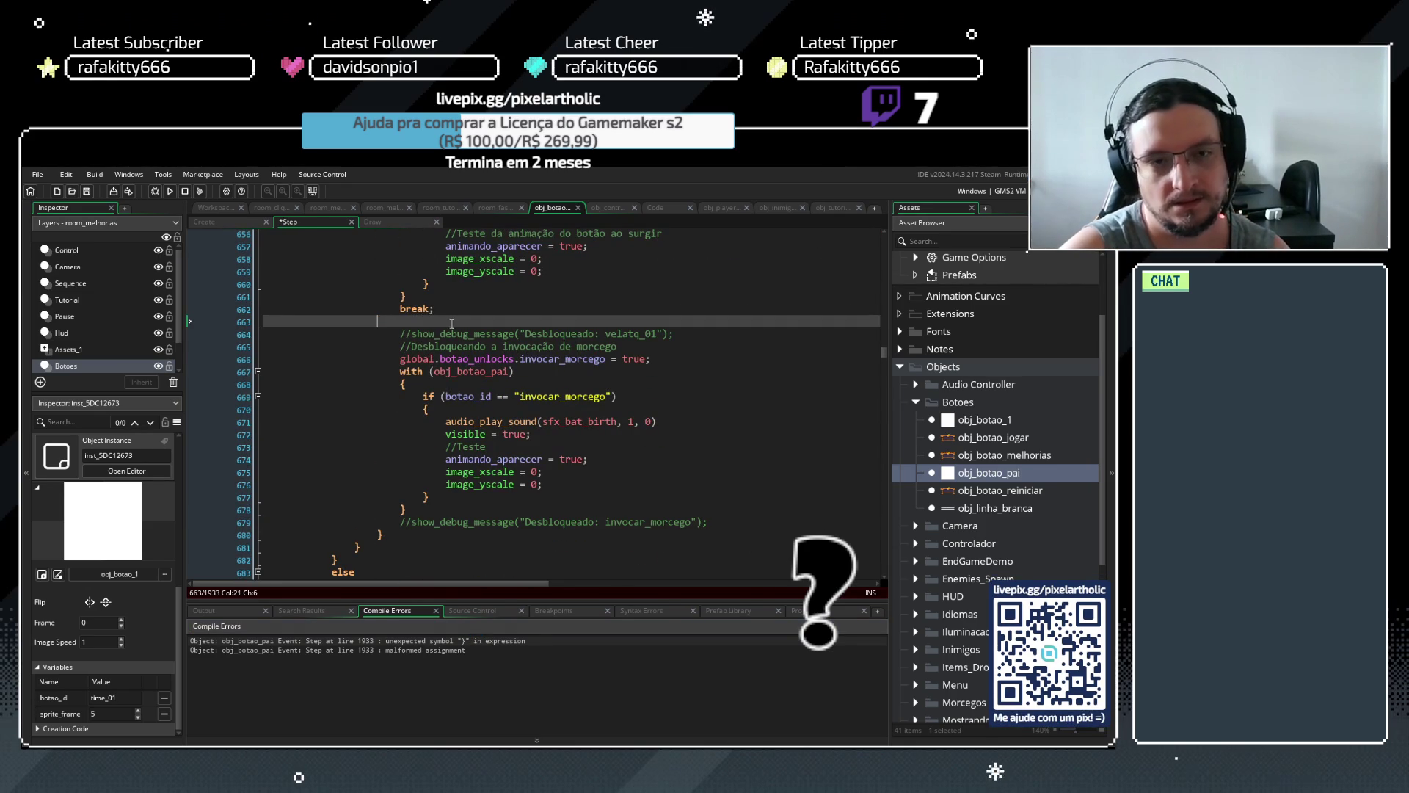
{"action": "left_click", "coordinate": [442, 309]}
{"action": "key", "text": "F5"}
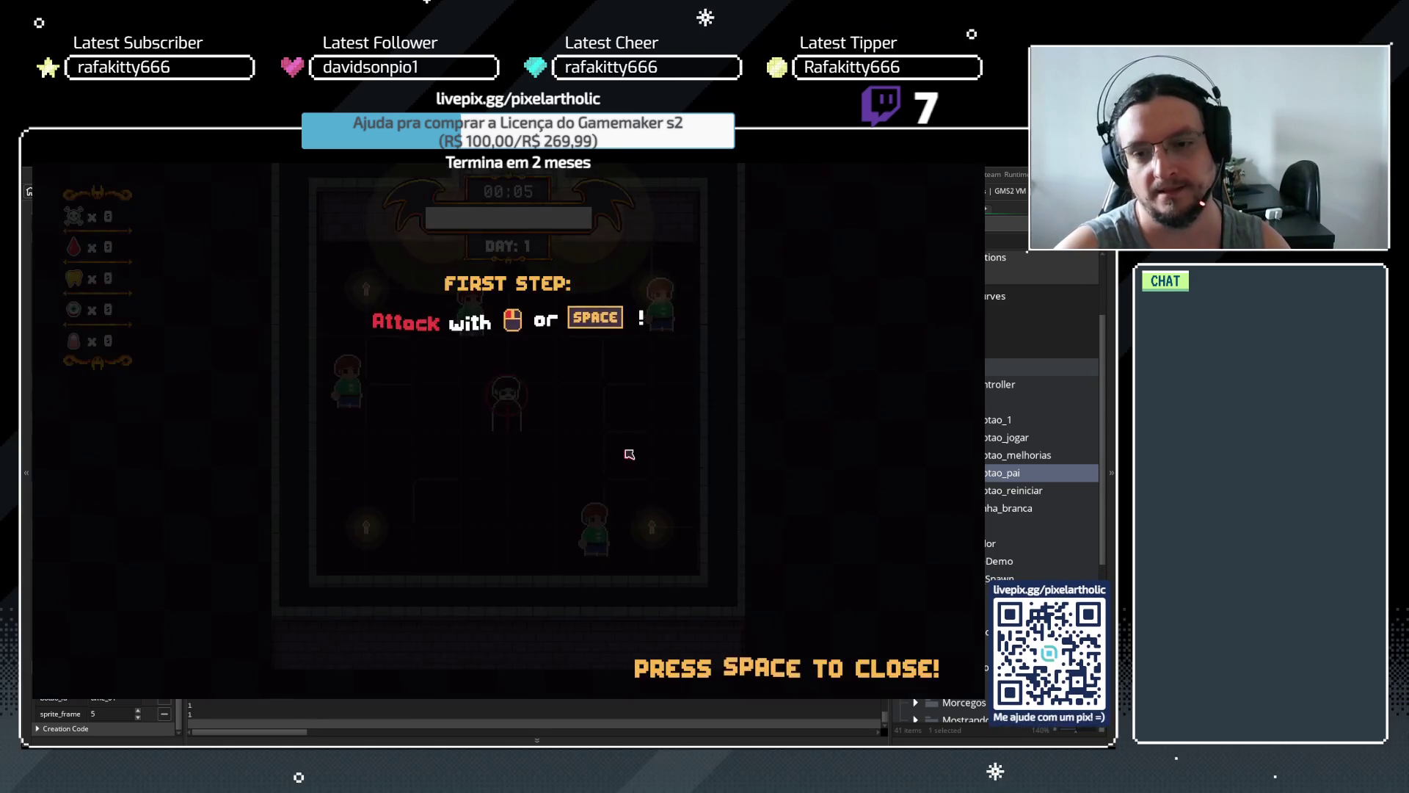
Skip the tutorial prompts, kill a villager, play a night and the upgrade screen, then close the game
{"action": "key", "text": "space"}
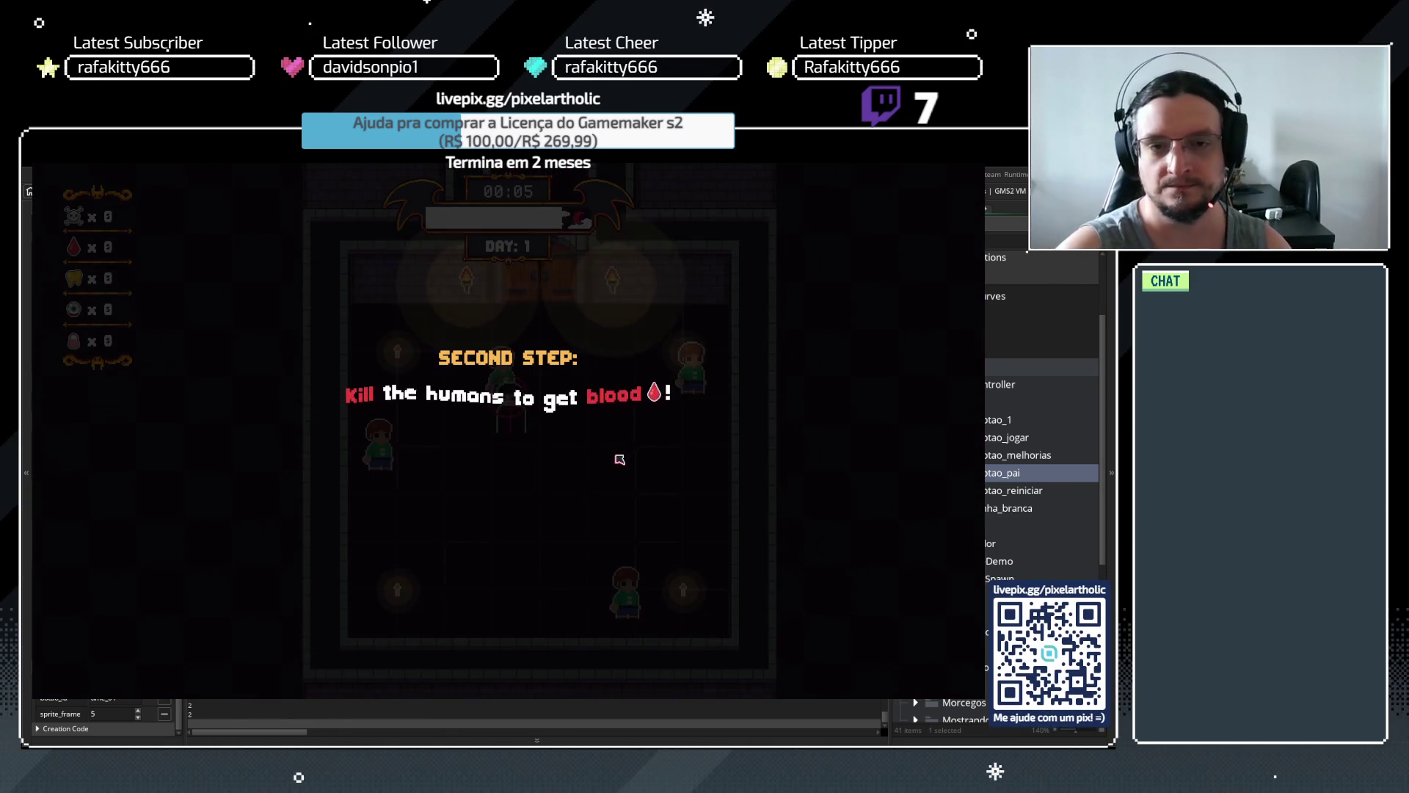
{"action": "key", "text": "space"}
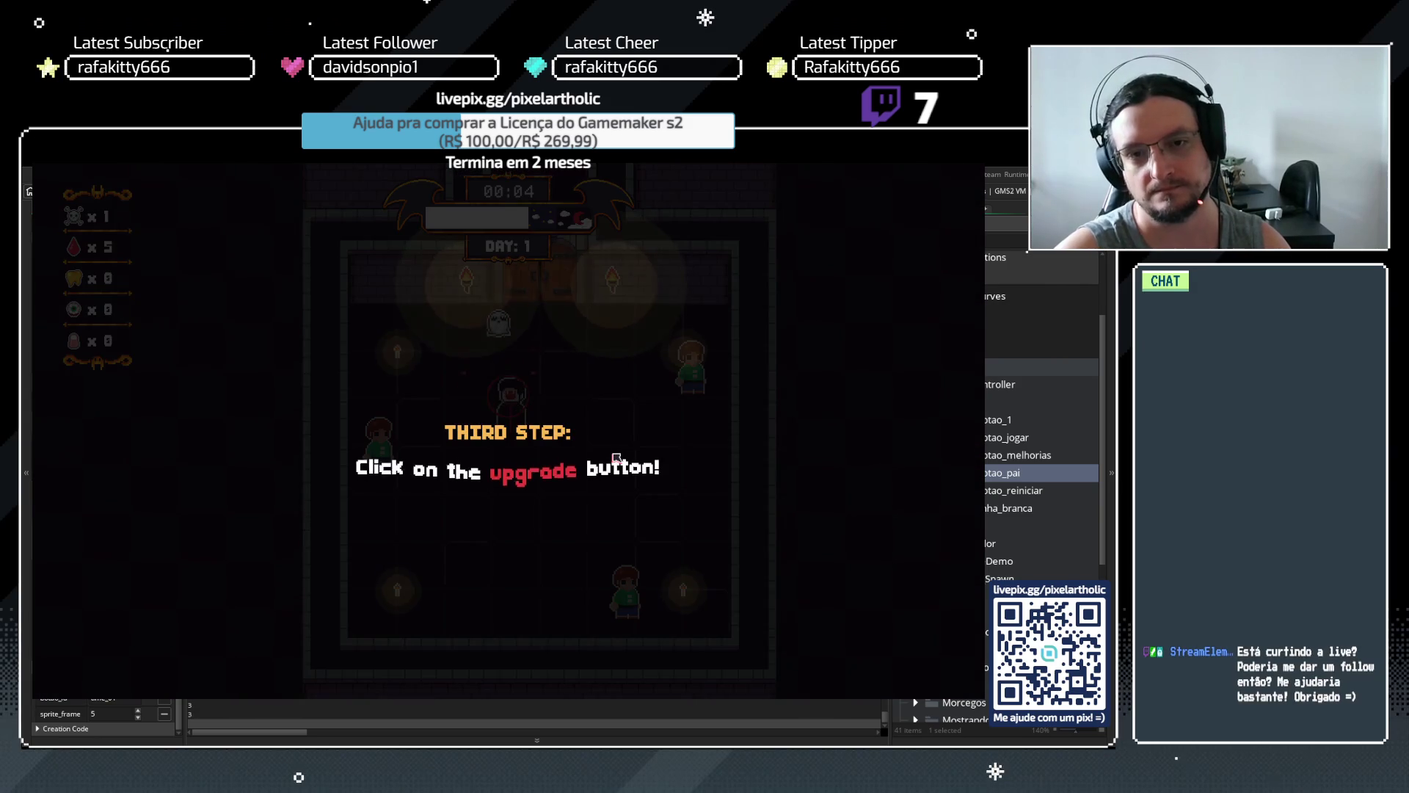
{"action": "key", "text": "space"}
{"action": "key", "text": "a"}
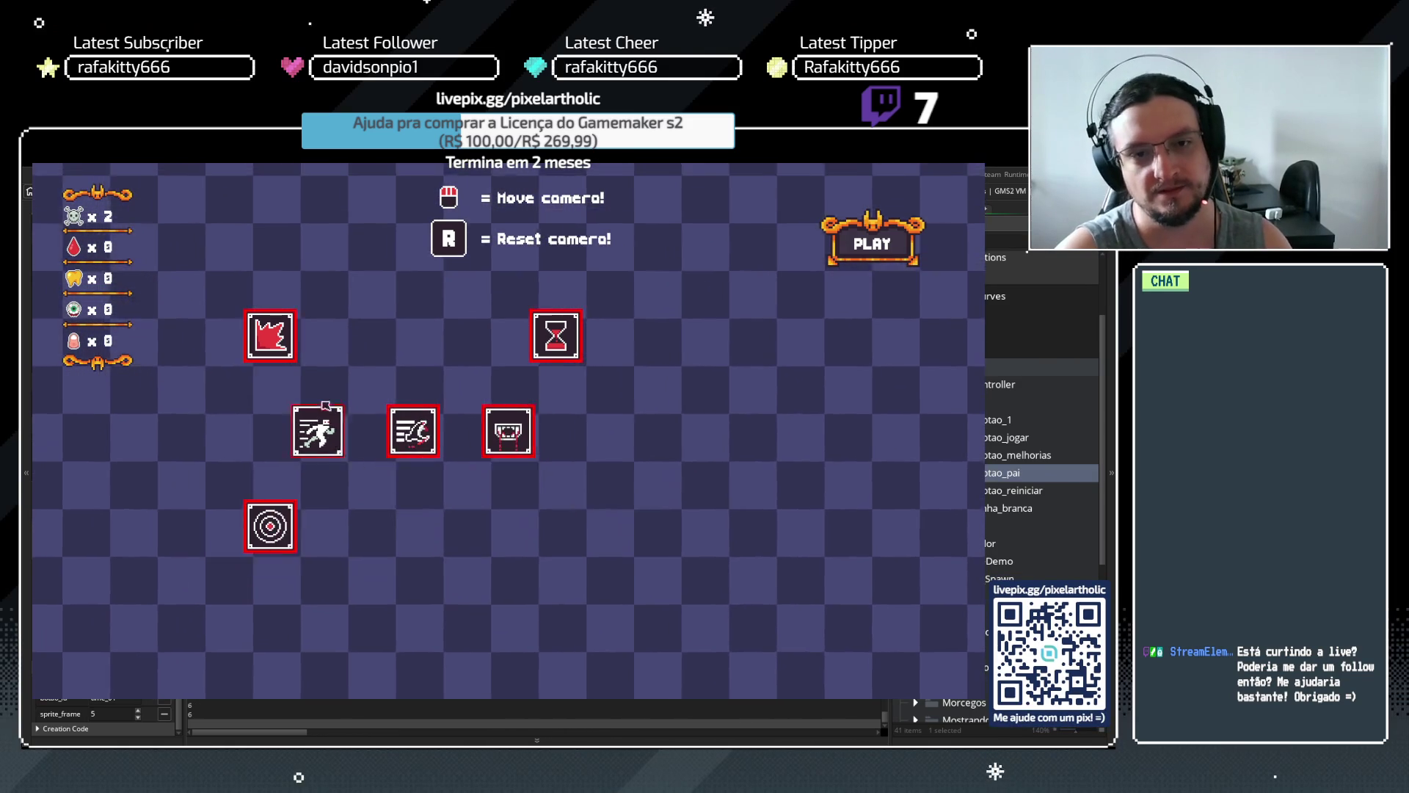
{"action": "left_click", "coordinate": [872, 244]}
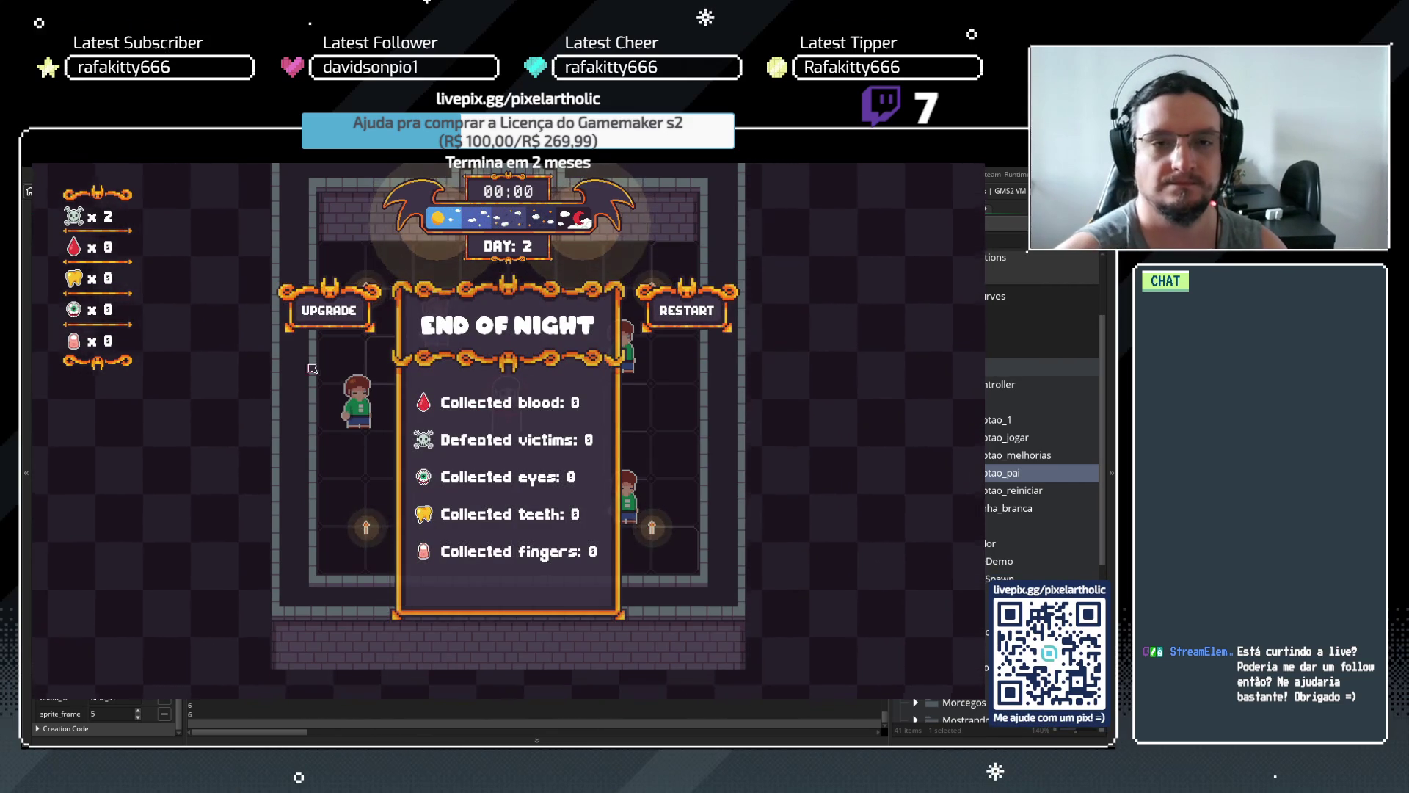
{"action": "left_click", "coordinate": [320, 307]}
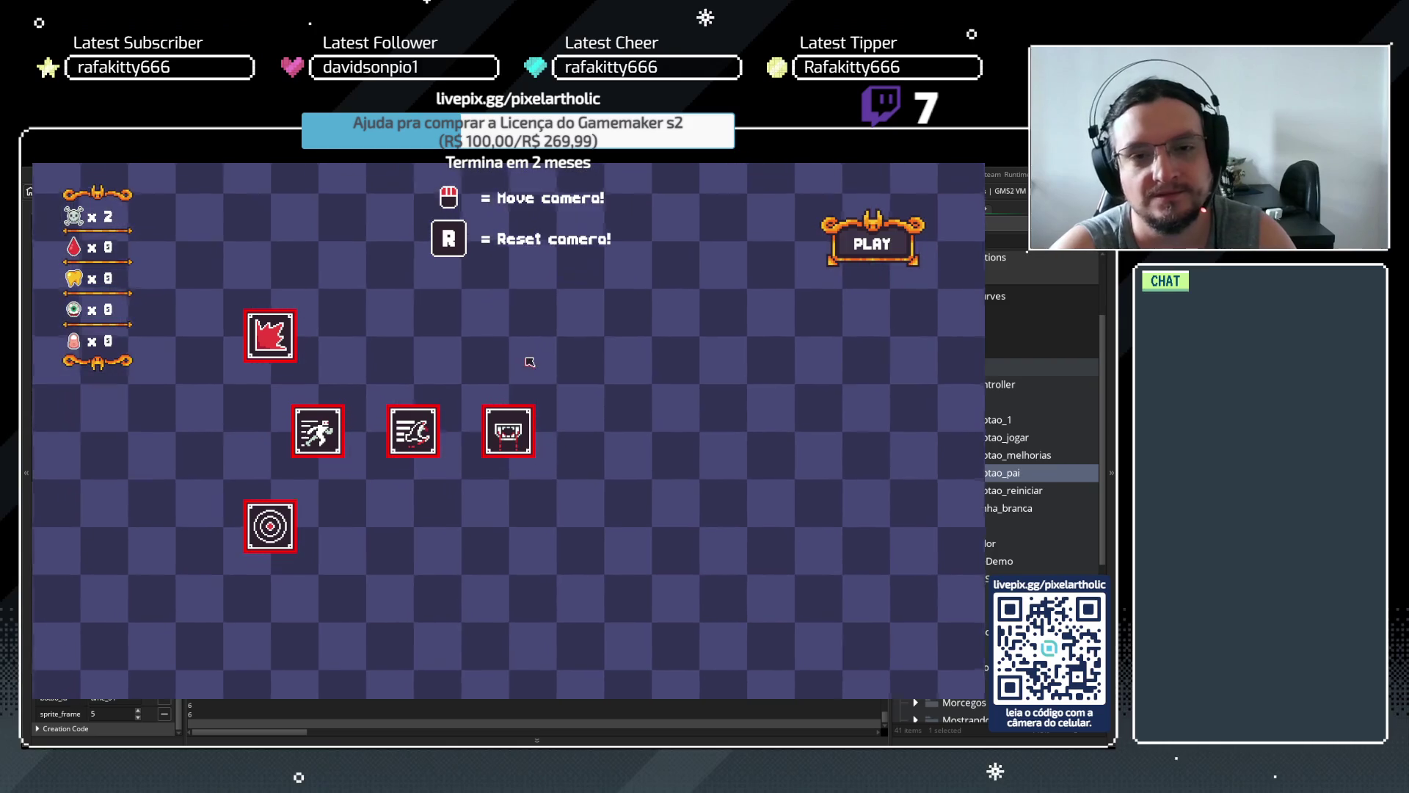
{"action": "left_click", "coordinate": [981, 168]}
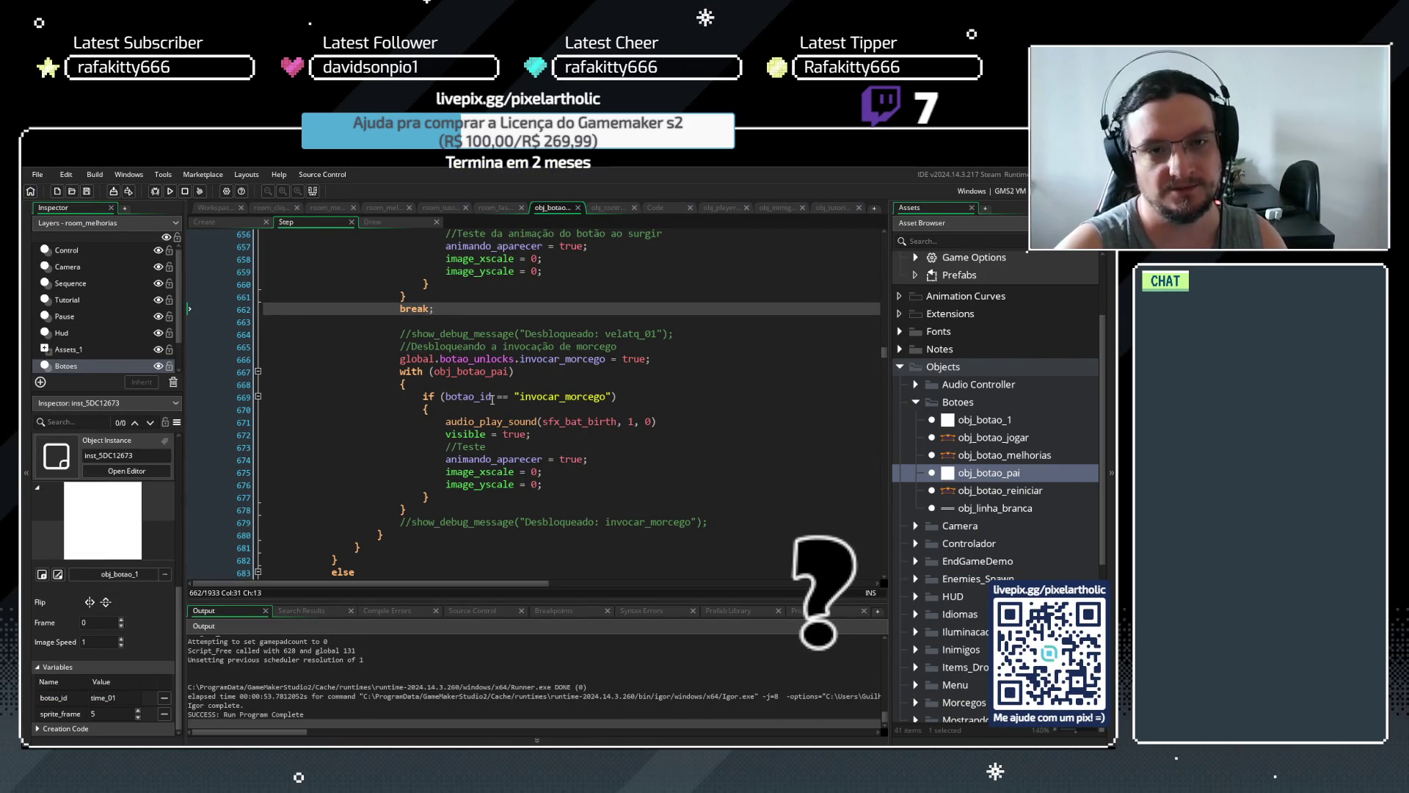
Try adding a brace below break; and deleting a blank line, undoing both edits
{"action": "key", "text": "Down"}
{"action": "type", "text": "}"}
{"action": "key", "text": "ctrl+z"}
{"action": "key", "text": "ctrl+z"}
{"action": "key", "text": "ctrl+z"}
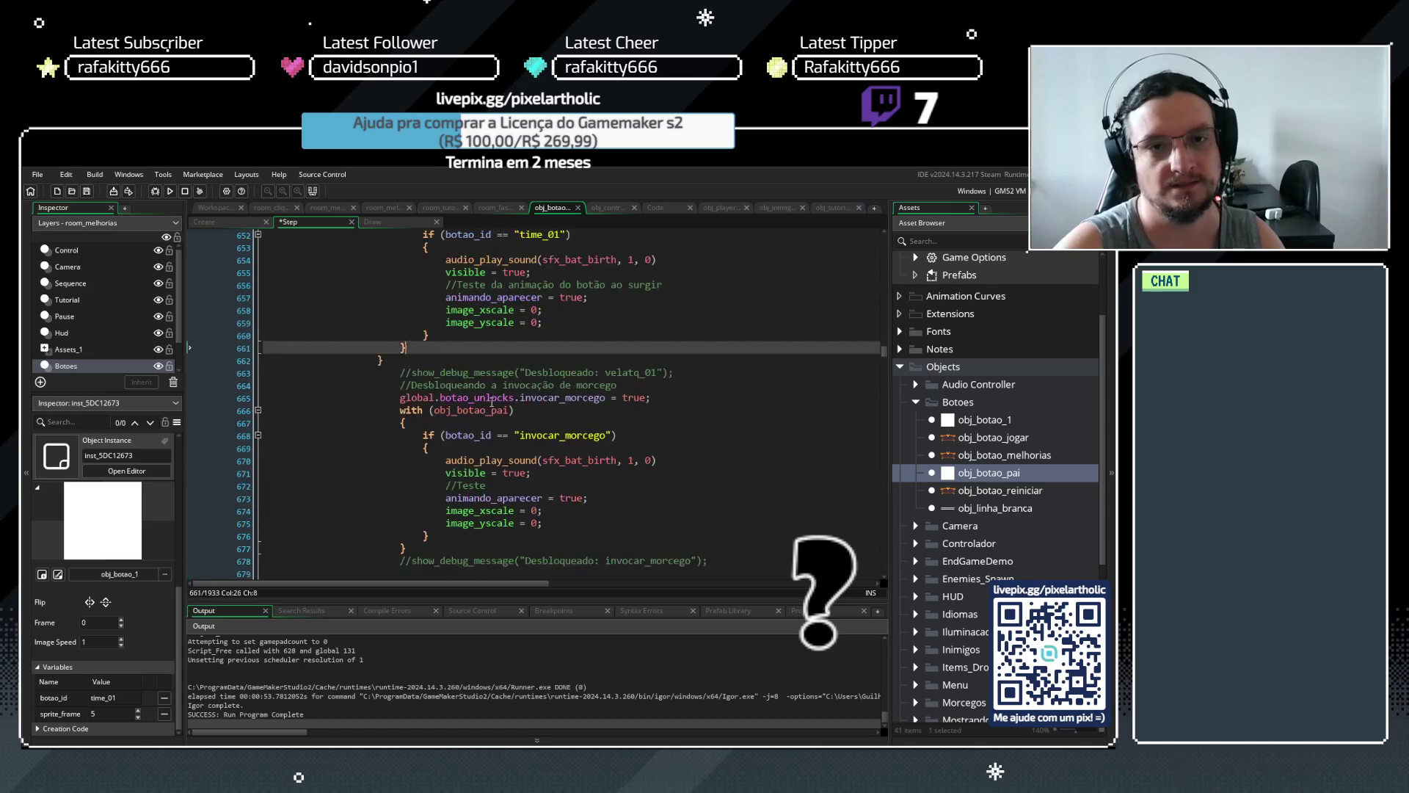
{"action": "scroll", "coordinate": [492, 402], "scroll_direction": "up", "scroll_amount": 7}
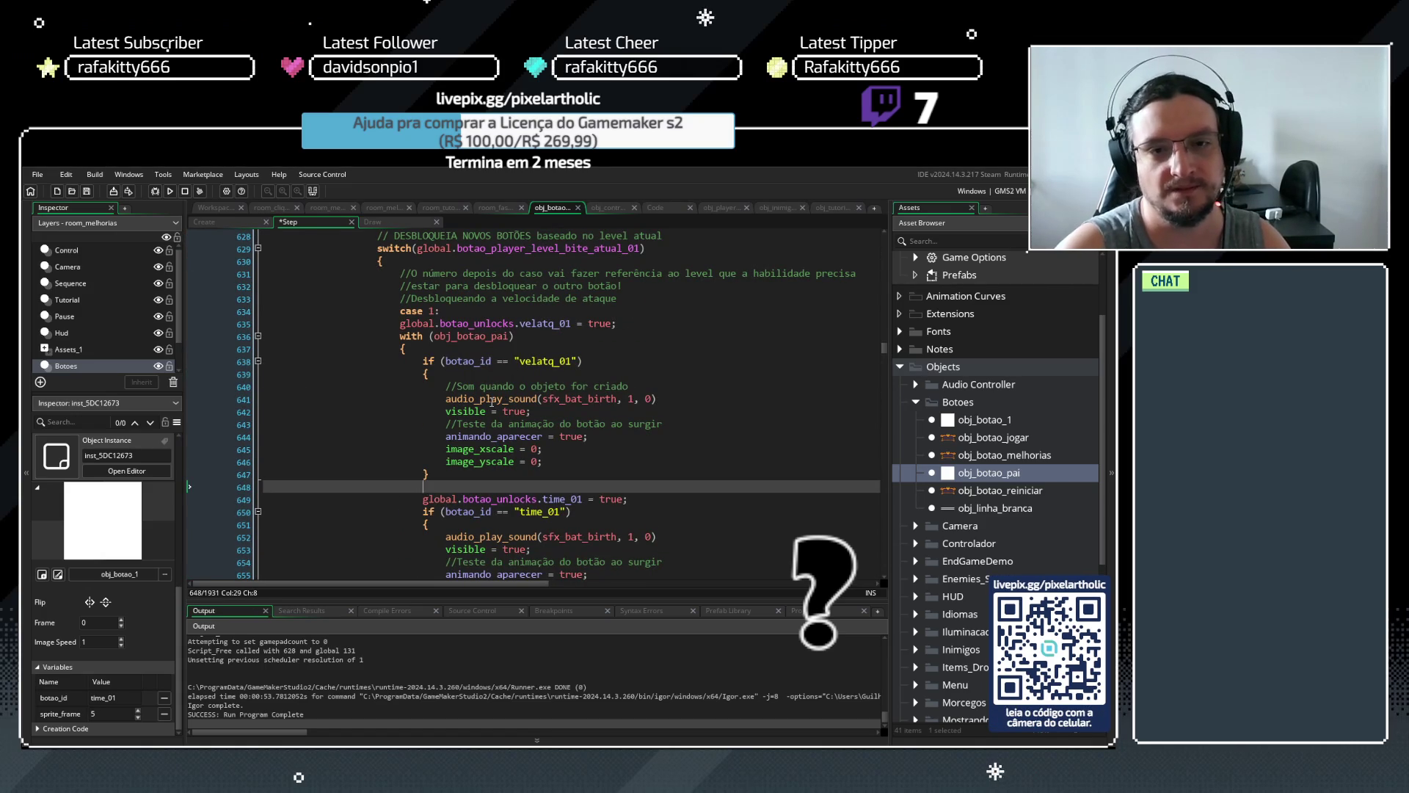
{"action": "scroll", "coordinate": [492, 402], "scroll_direction": "down", "scroll_amount": 1}
{"action": "key", "text": "BackSpace"}
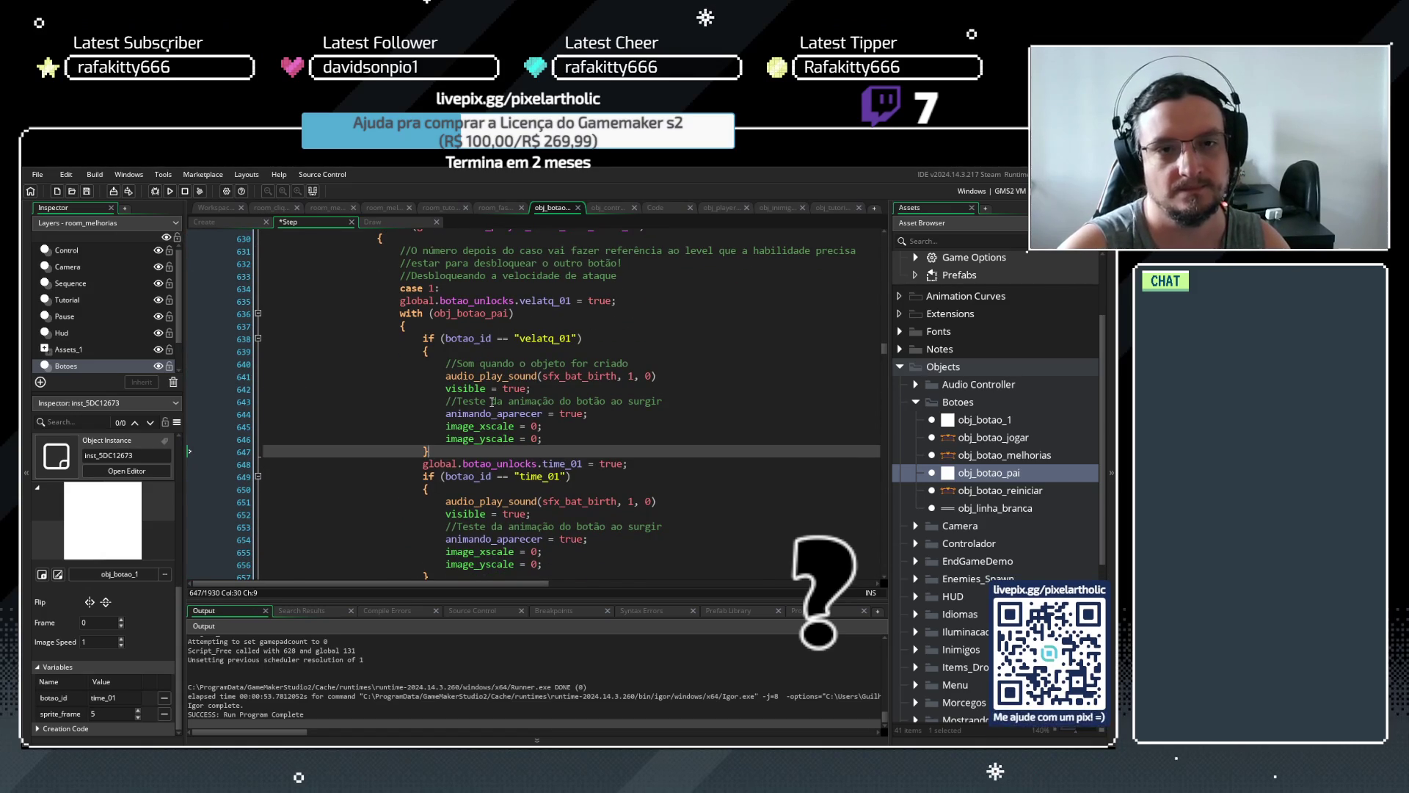
{"action": "key", "text": "ctrl+z"}
Restore then re-remove the esta_max and pode_comprar reset lines, and save the Step event
{"action": "scroll", "coordinate": [478, 453], "scroll_direction": "up", "scroll_amount": 2}
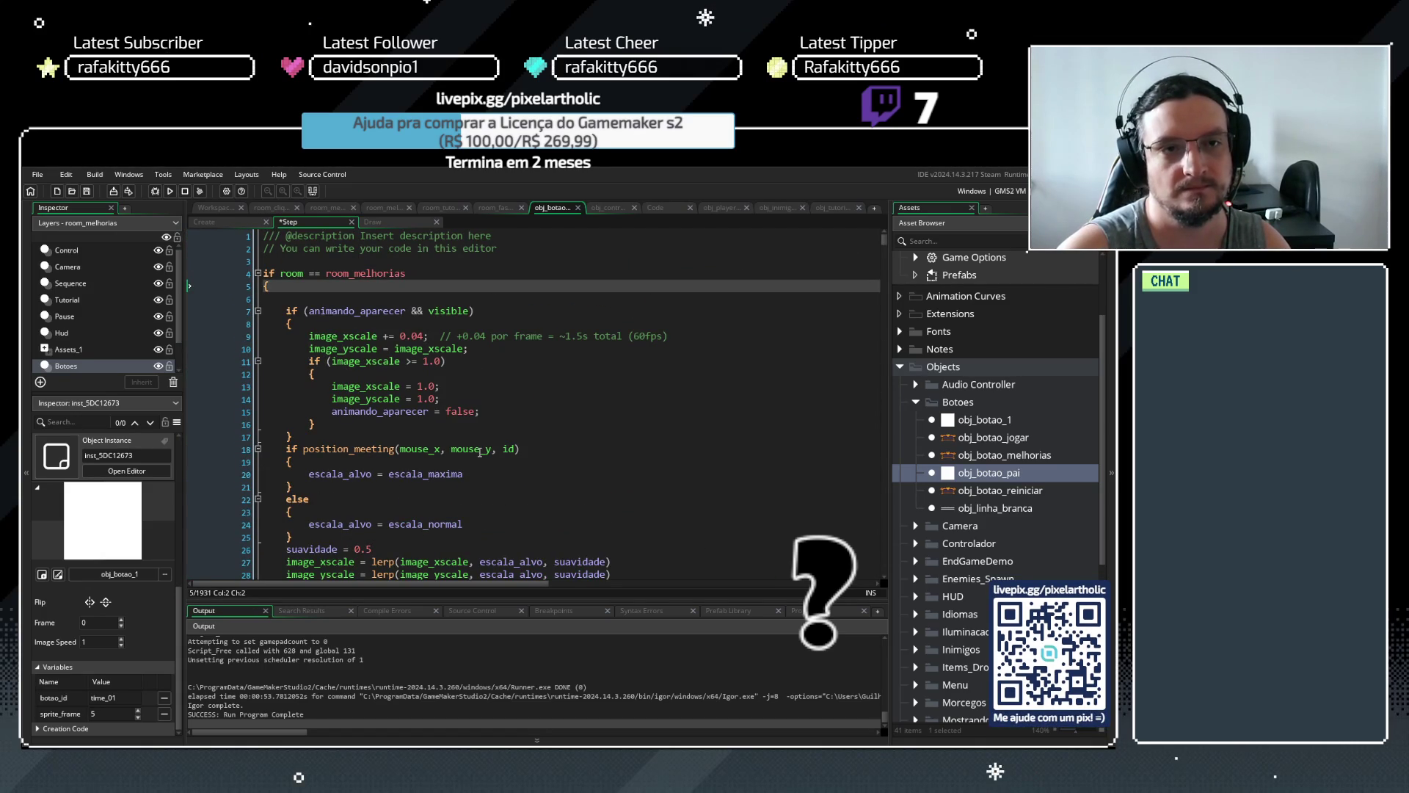
{"action": "key", "text": "ctrl+z"}
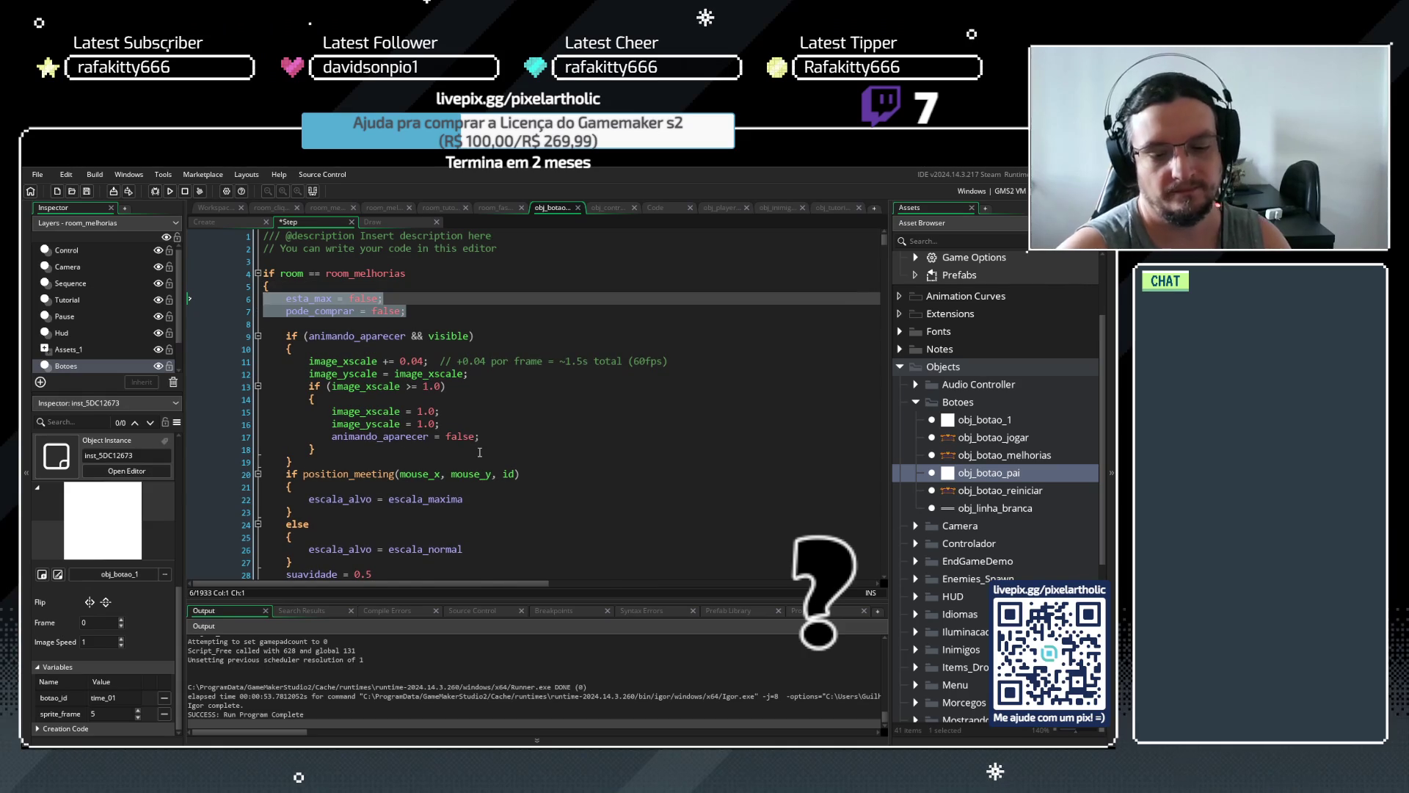
{"action": "key", "text": "ctrl+y"}
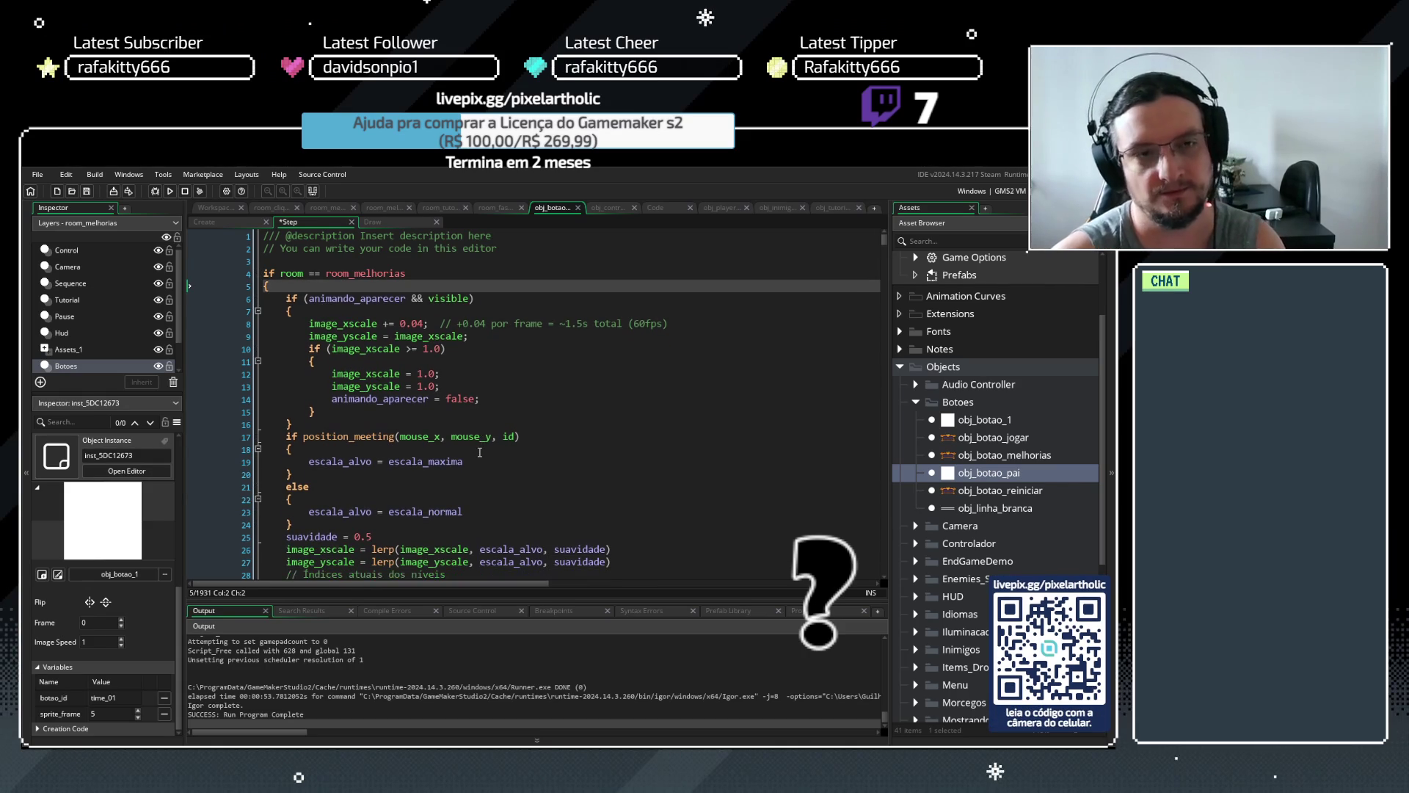
{"action": "scroll", "coordinate": [470, 455], "scroll_direction": "down", "scroll_amount": 15}
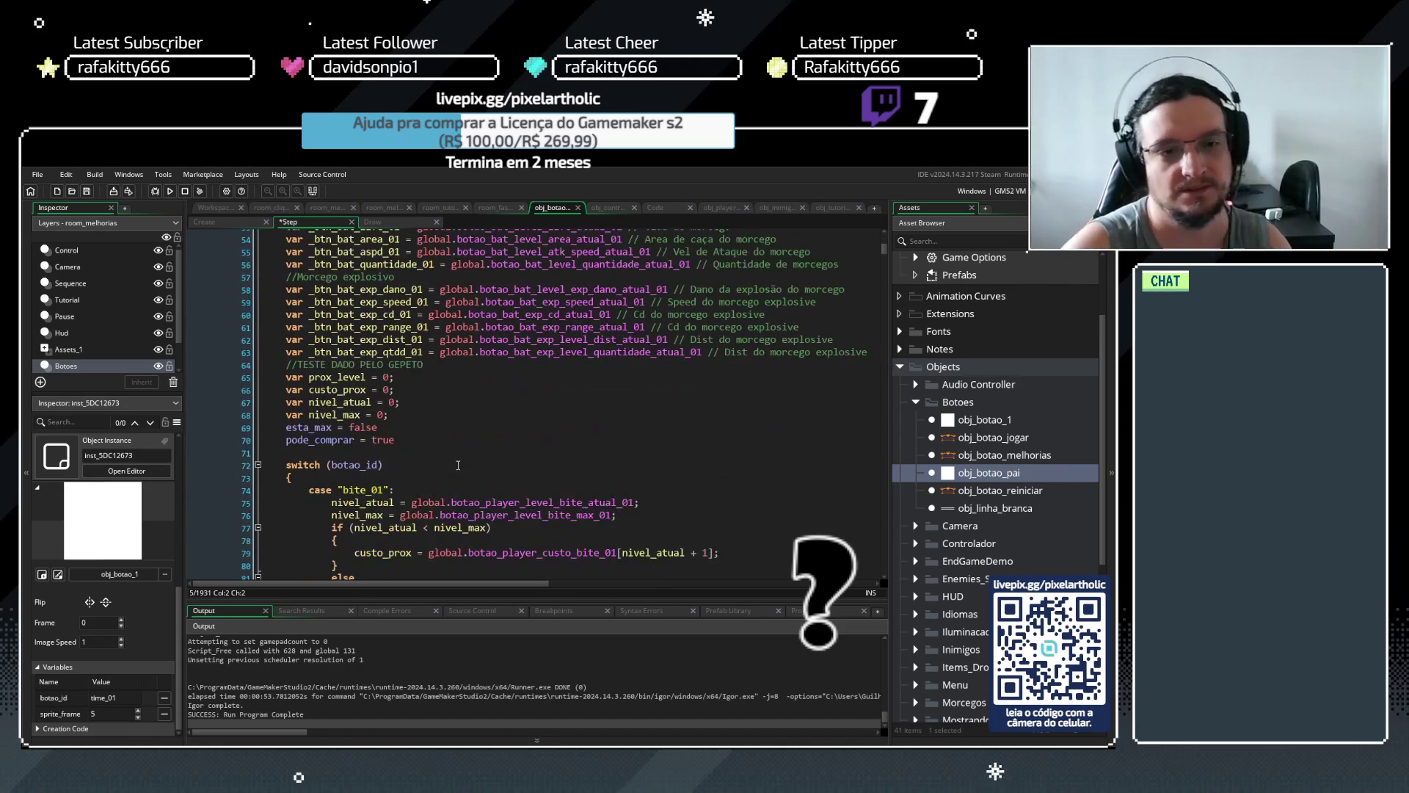
{"action": "key", "text": "ctrl+s"}
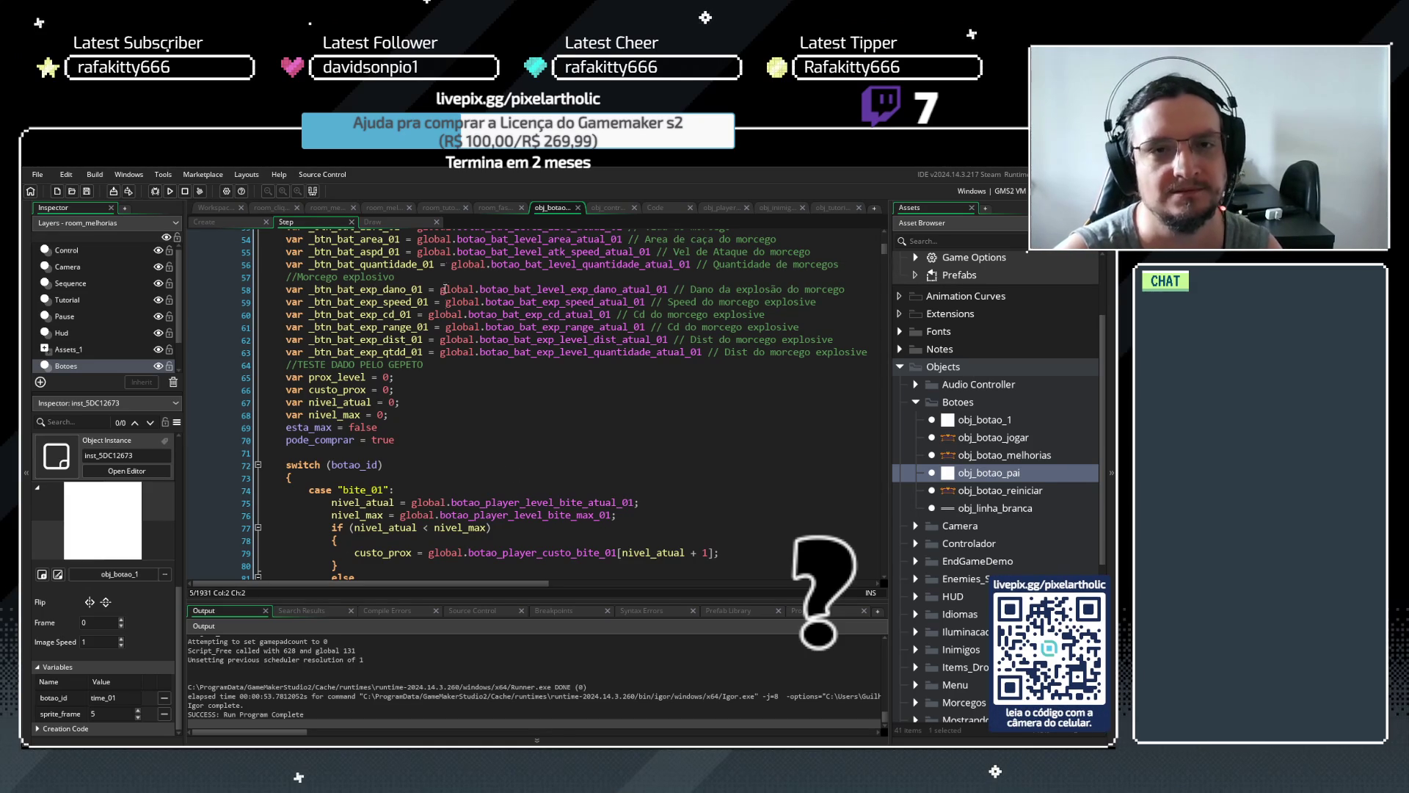
Collapse the switch (botao_id) block at line 72, review the code below, and put the caret on the time_01 check
{"action": "scroll", "coordinate": [554, 375], "scroll_direction": "down", "scroll_amount": 5}
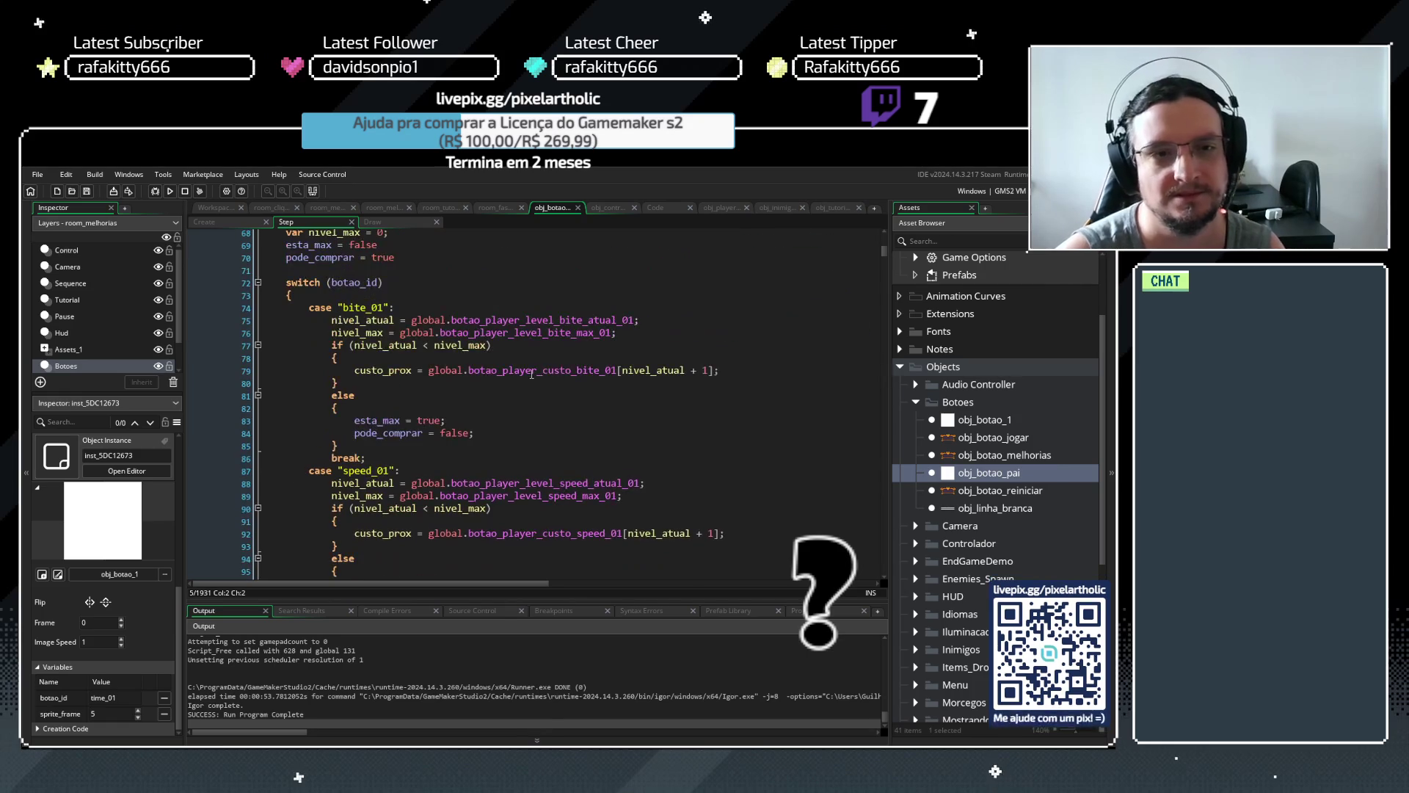
{"action": "left_click", "coordinate": [258, 283]}
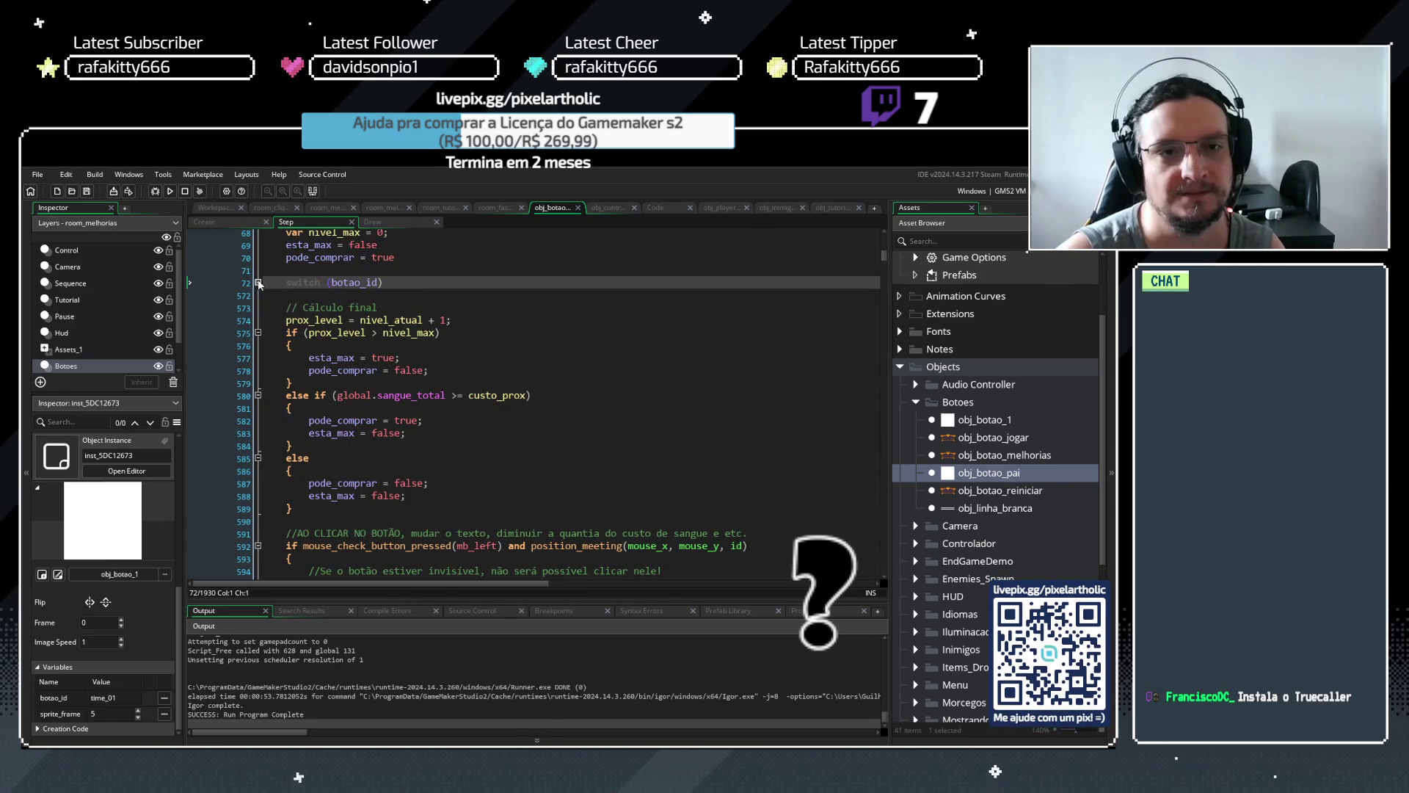
{"action": "scroll", "coordinate": [341, 417], "scroll_direction": "down", "scroll_amount": 5}
{"action": "scroll", "coordinate": [341, 417], "scroll_direction": "down", "scroll_amount": 20}
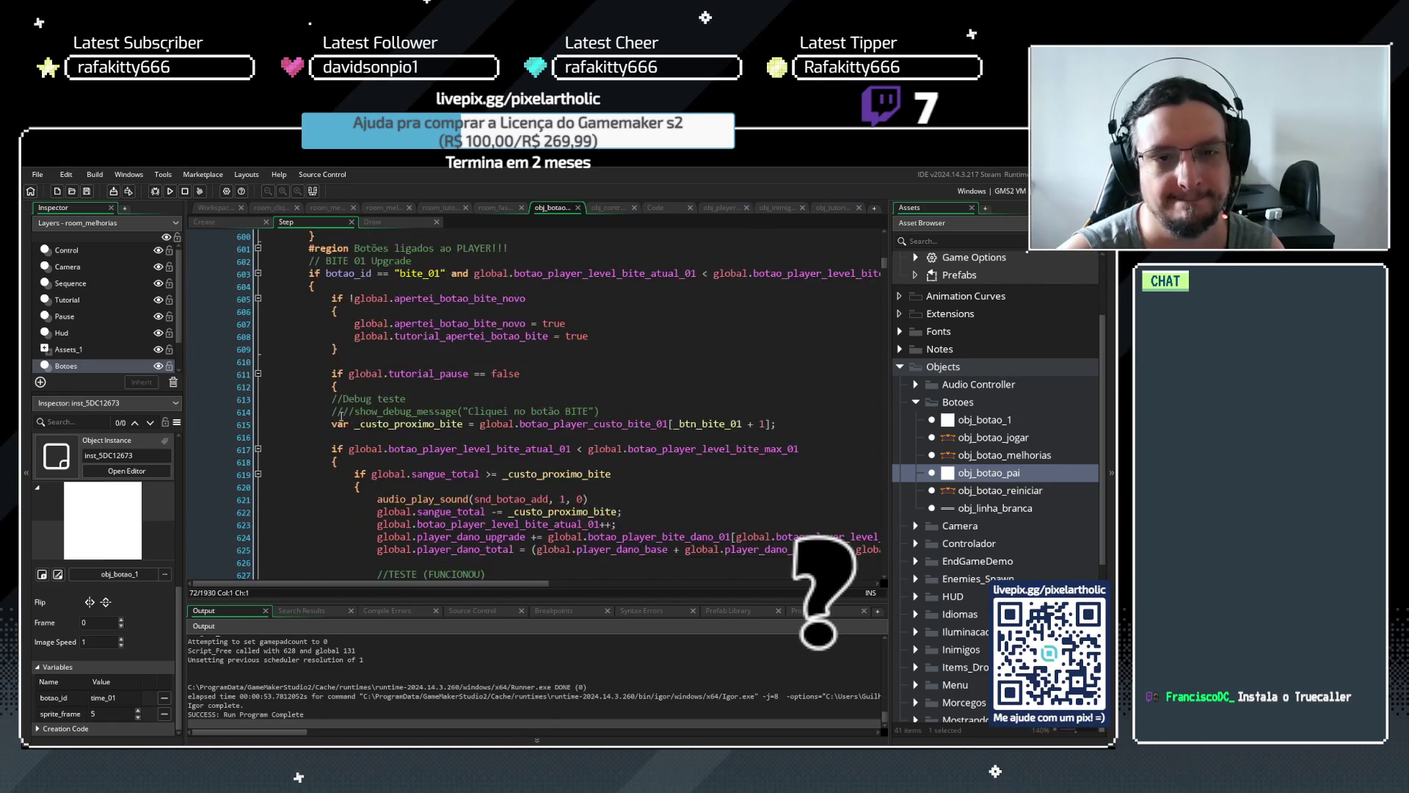
{"action": "scroll", "coordinate": [340, 413], "scroll_direction": "down", "scroll_amount": 10}
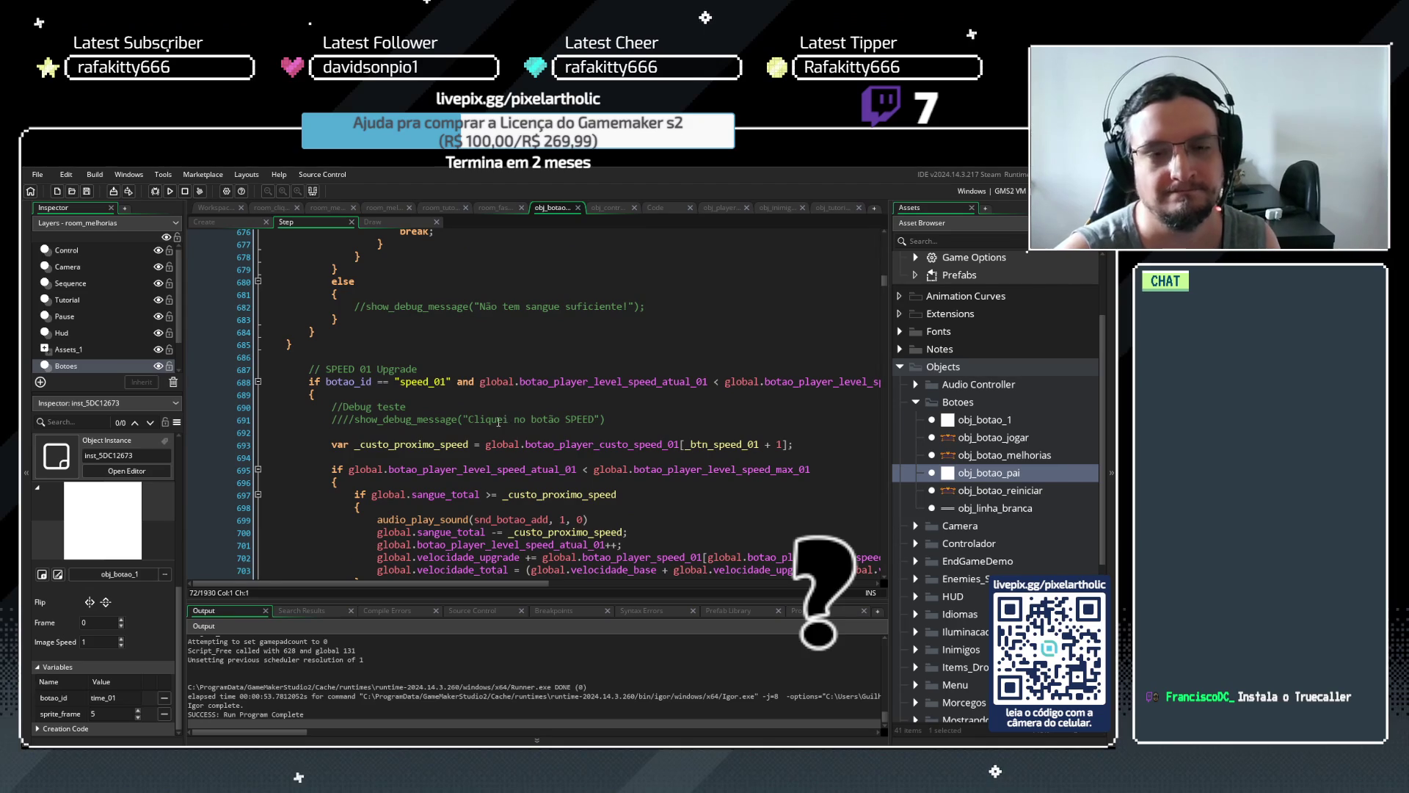
{"action": "scroll", "coordinate": [499, 421], "scroll_direction": "down", "scroll_amount": 12}
{"action": "scroll", "coordinate": [496, 417], "scroll_direction": "down", "scroll_amount": 20}
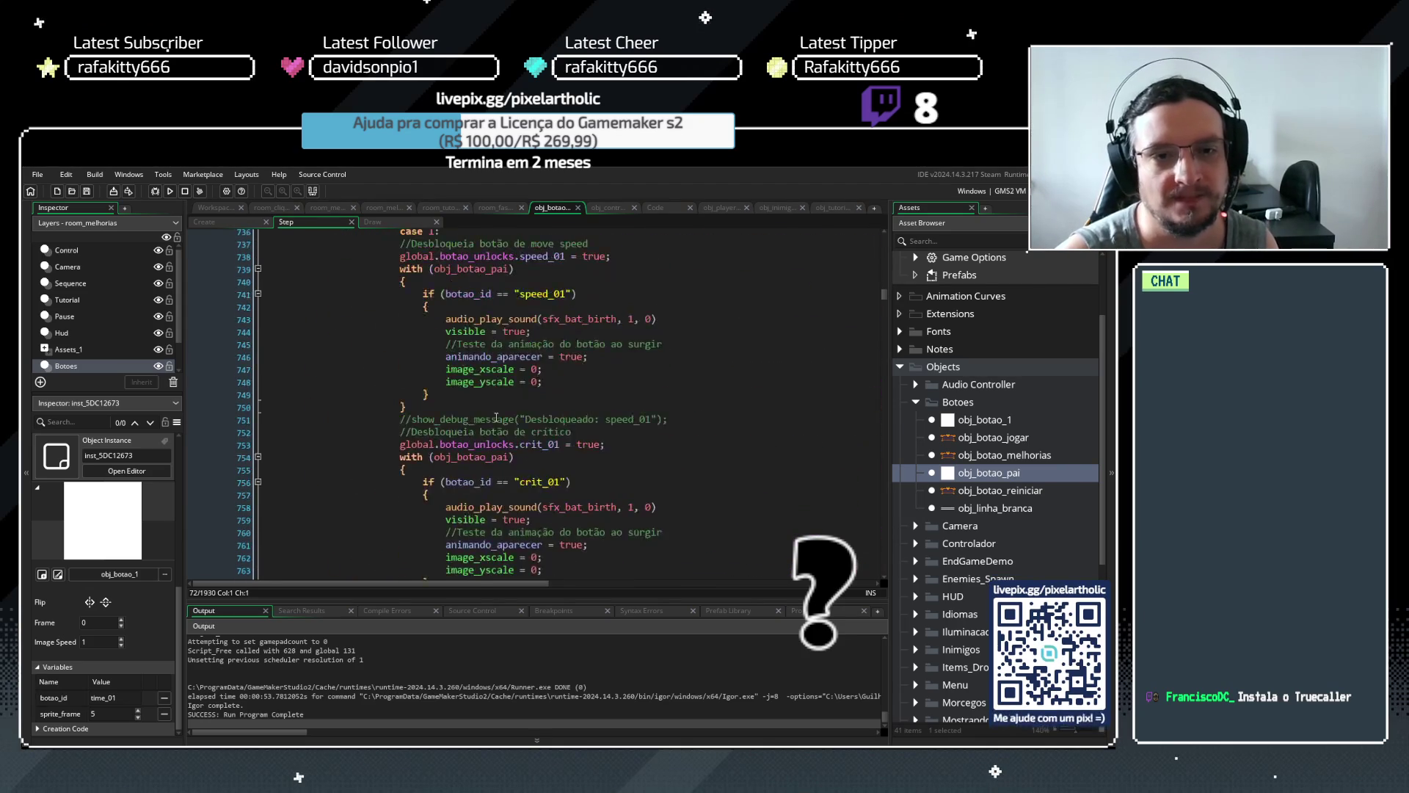
{"action": "scroll", "coordinate": [496, 416], "scroll_direction": "down", "scroll_amount": 16}
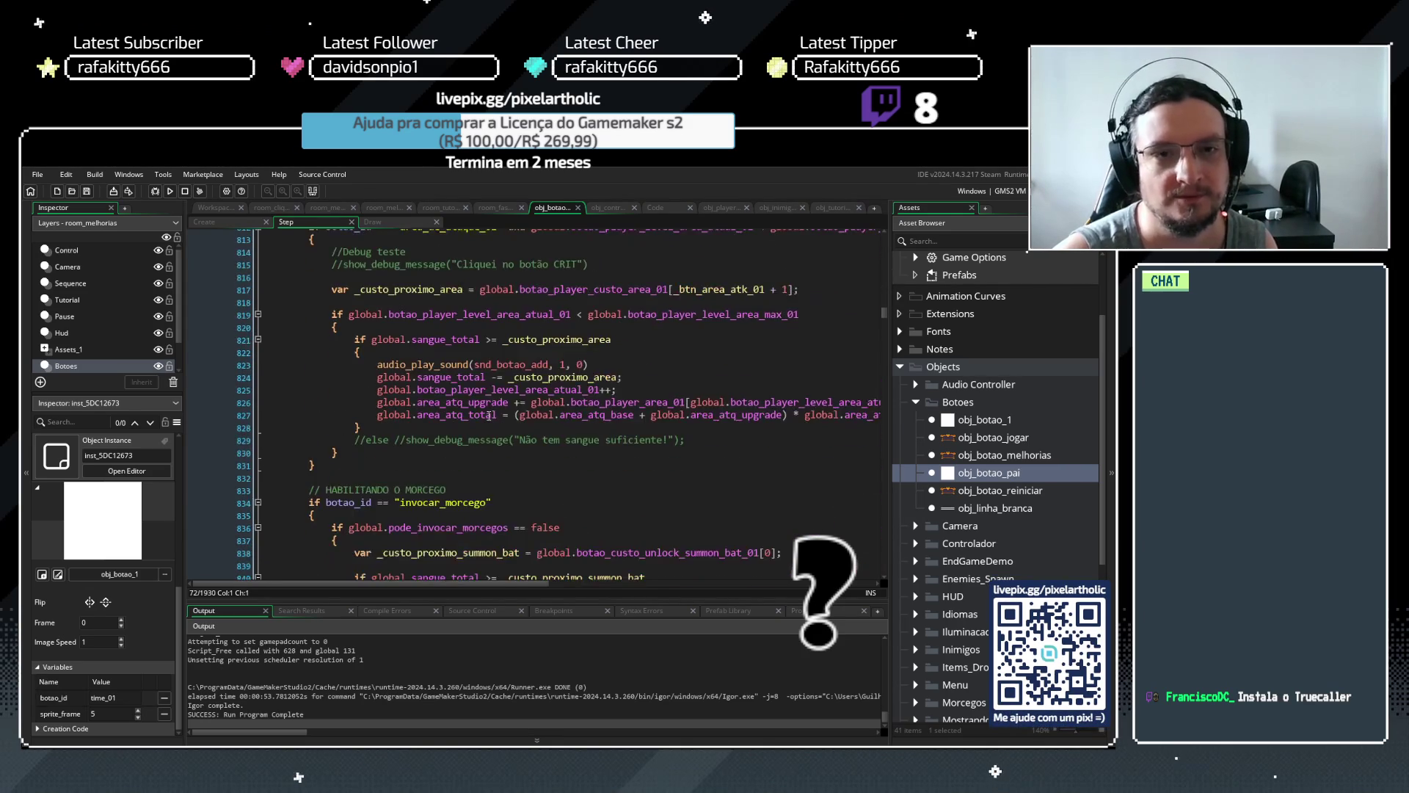
{"action": "scroll", "coordinate": [489, 415], "scroll_direction": "down", "scroll_amount": 20}
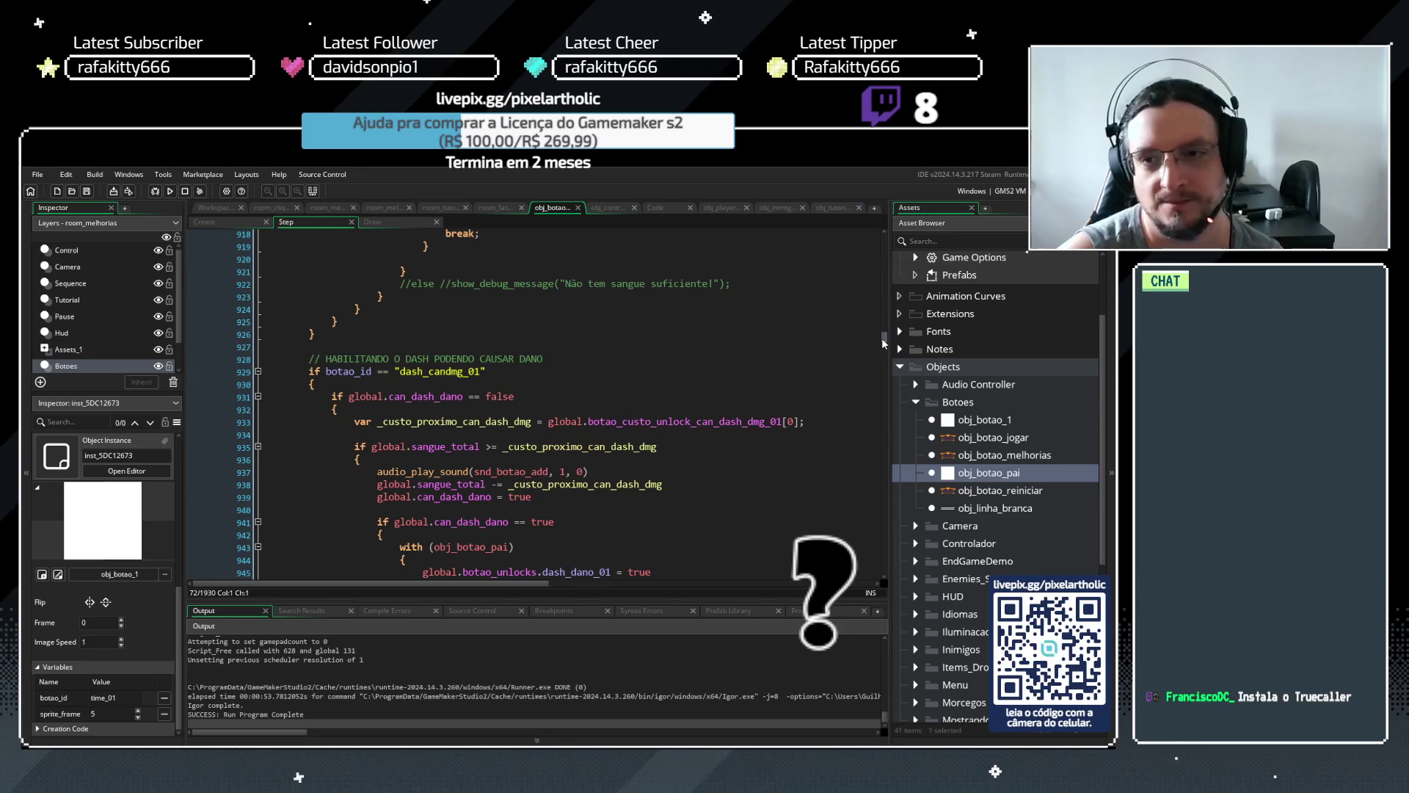
{"action": "mouse_move", "coordinate": [884, 344]}
{"action": "left_mouse_down"}
{"action": "mouse_move", "coordinate": [879, 249]}
{"action": "mouse_move", "coordinate": [873, 270]}
{"action": "left_mouse_up"}
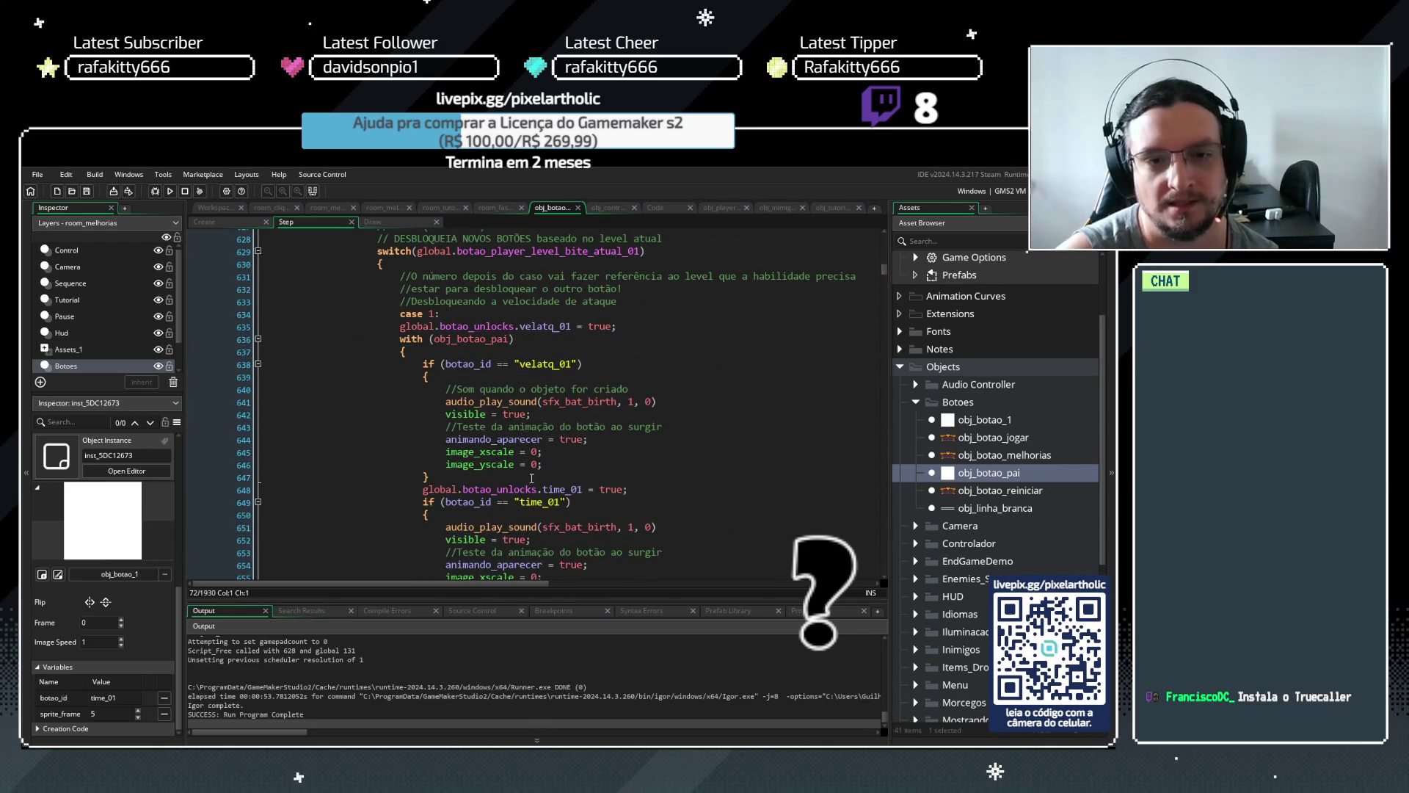
{"action": "scroll", "coordinate": [532, 478], "scroll_direction": "down", "scroll_amount": 2}
{"action": "left_click", "coordinate": [572, 411]}
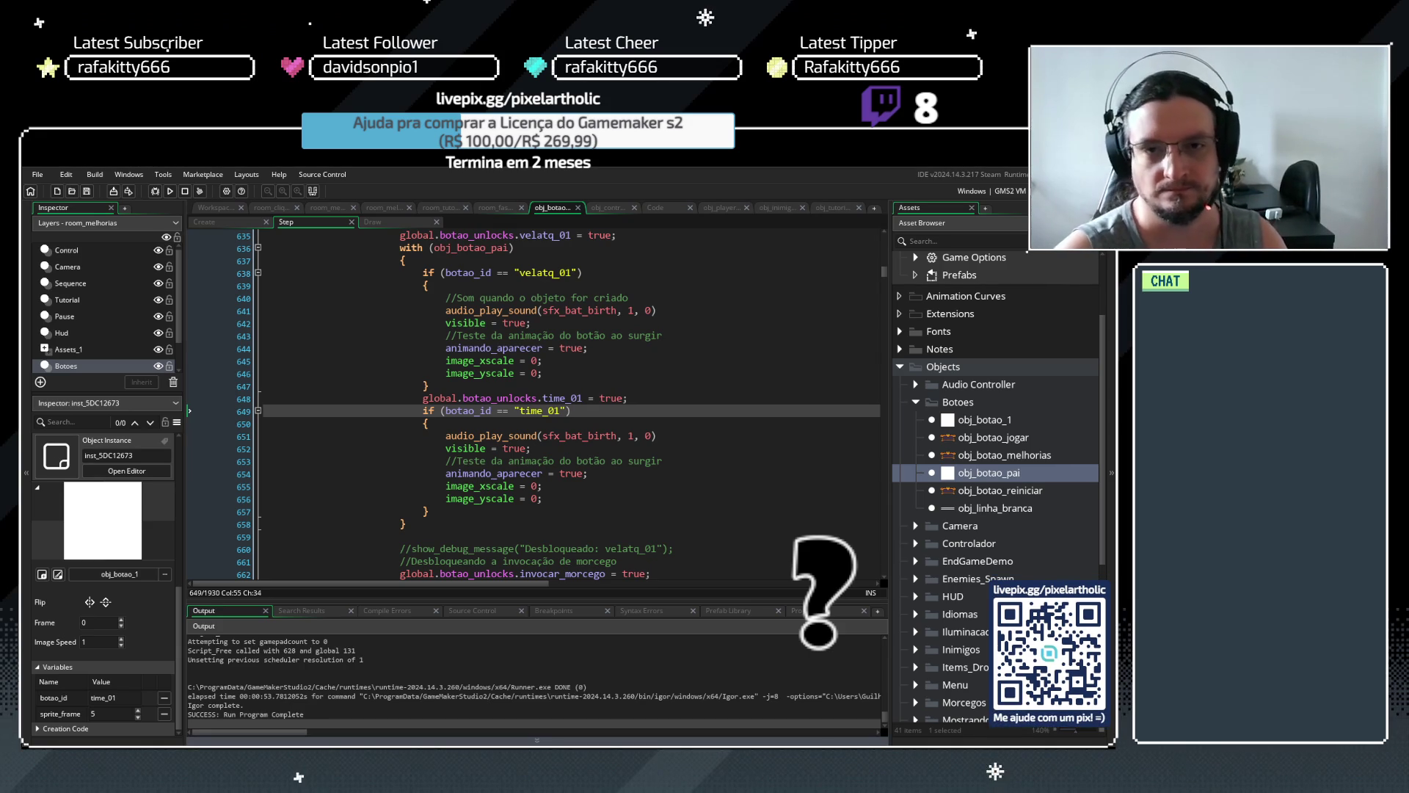
Make the obj_botao_1 object Persistent in its properties
{"action": "double_click", "coordinate": [984, 419]}
{"action": "left_click", "coordinate": [211, 434]}
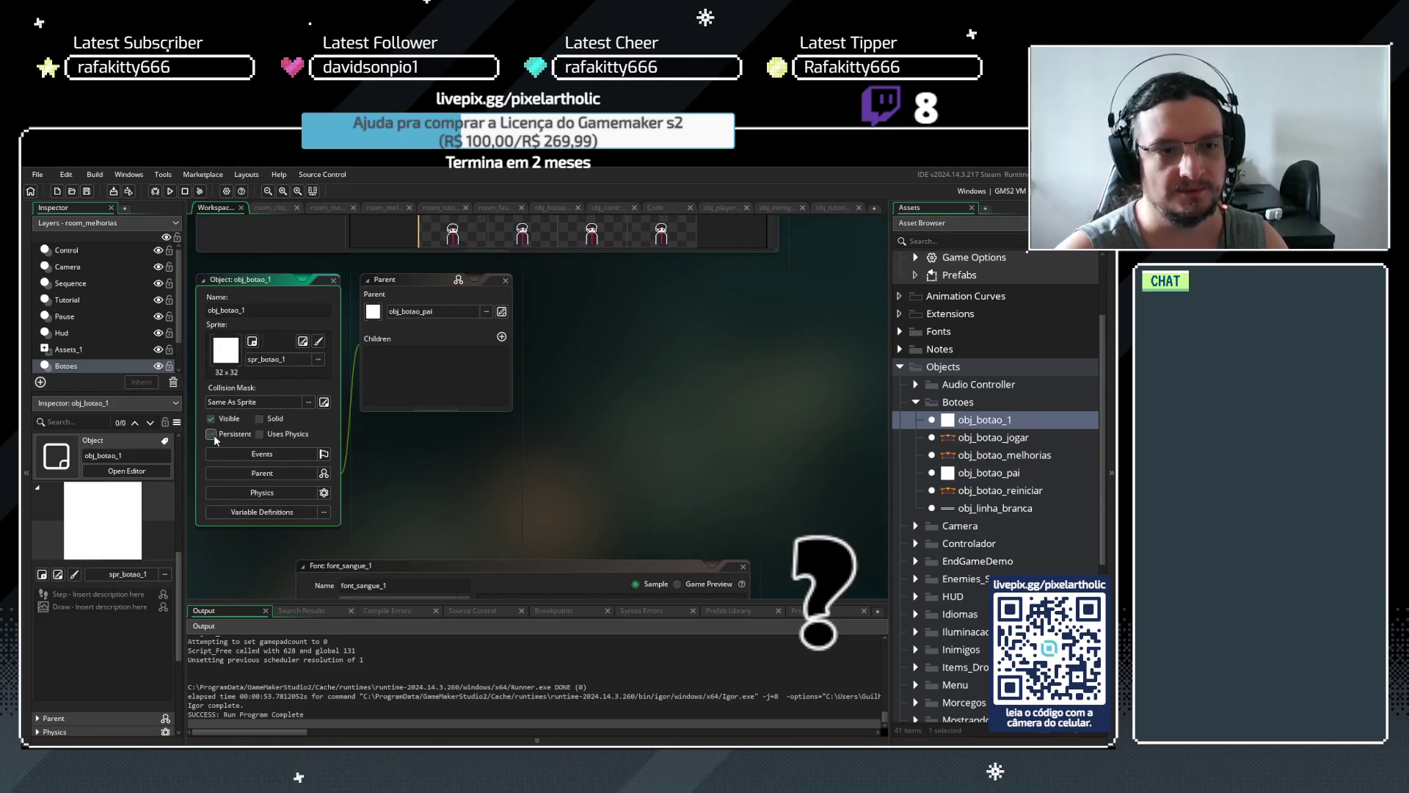
{"action": "left_click", "coordinate": [680, 399]}
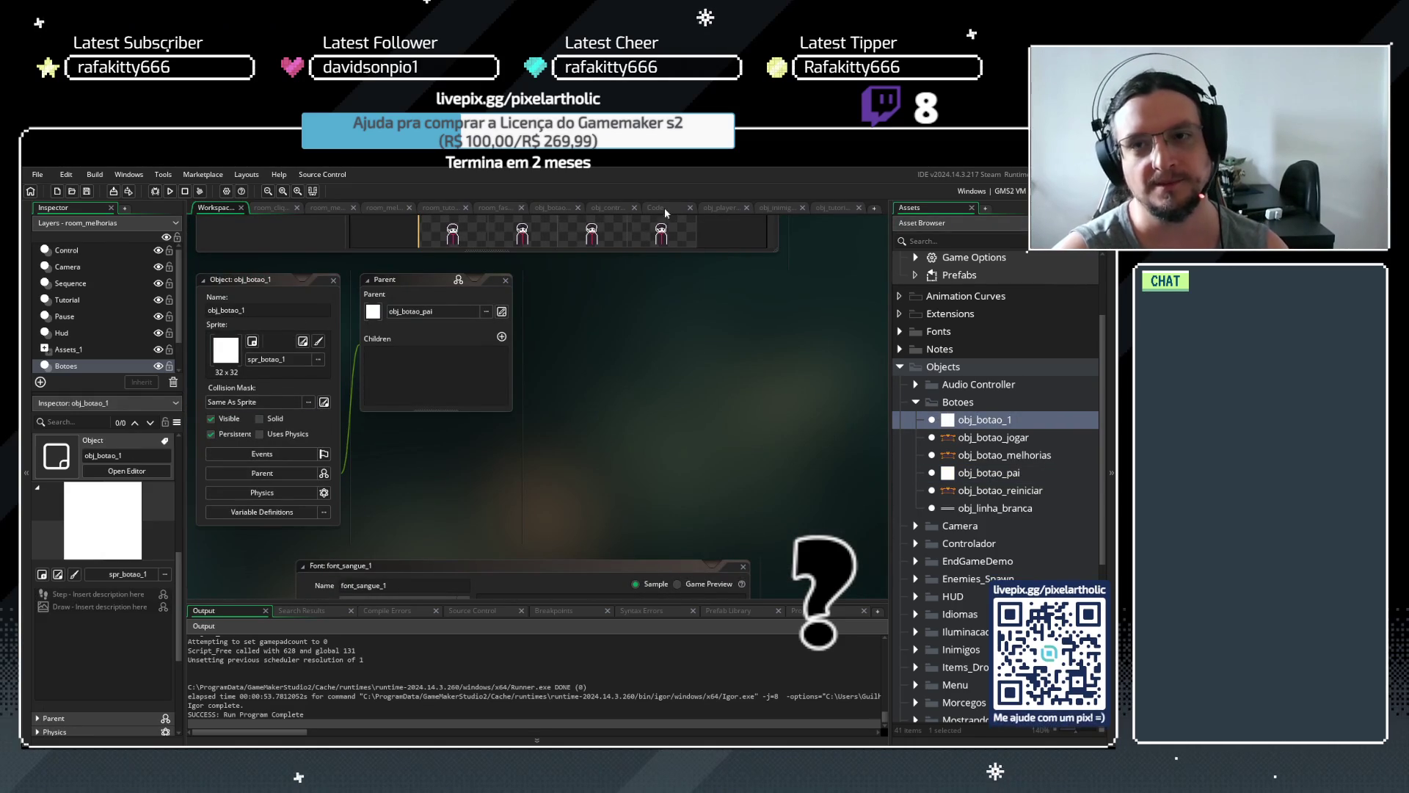
Review and close the obj_tutorial Draw GUI code, then return to the button's Step code
{"action": "left_click", "coordinate": [828, 208]}
{"action": "left_click", "coordinate": [253, 405]}
{"action": "left_click_drag", "start_coordinate": [396, 522], "coordinate": [258, 410]}
{"action": "left_click", "coordinate": [293, 373]}
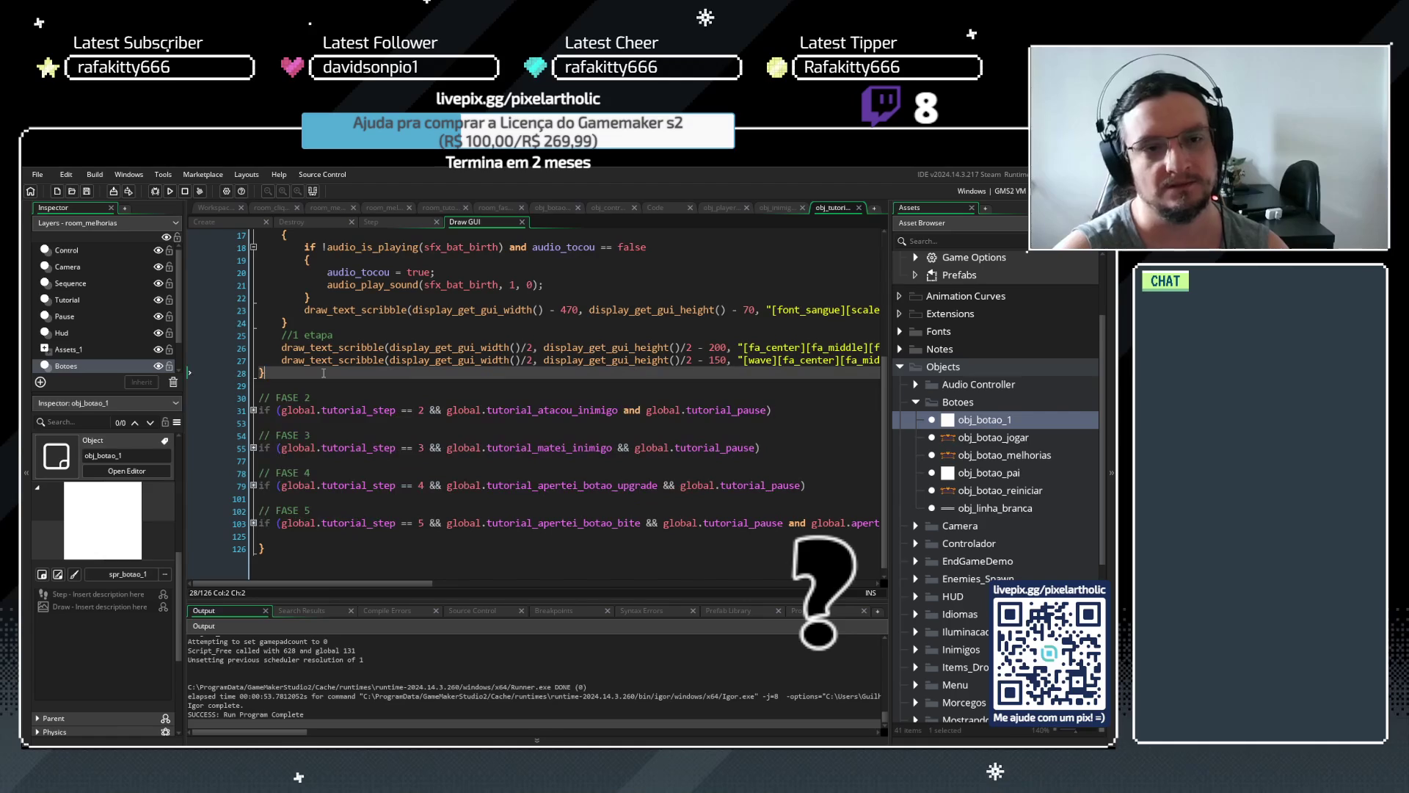
{"action": "left_click", "coordinate": [861, 208]}
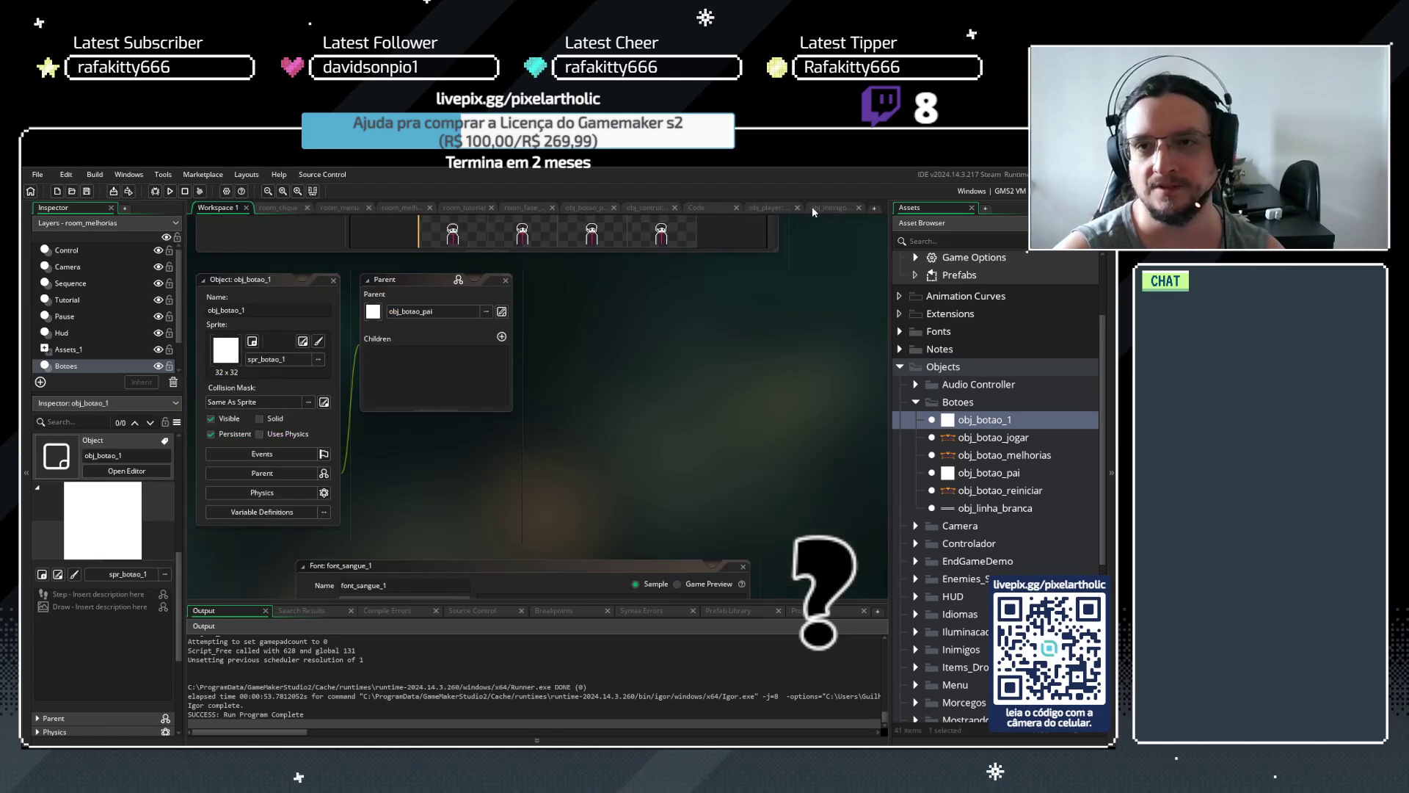
{"action": "left_click", "coordinate": [812, 208]}
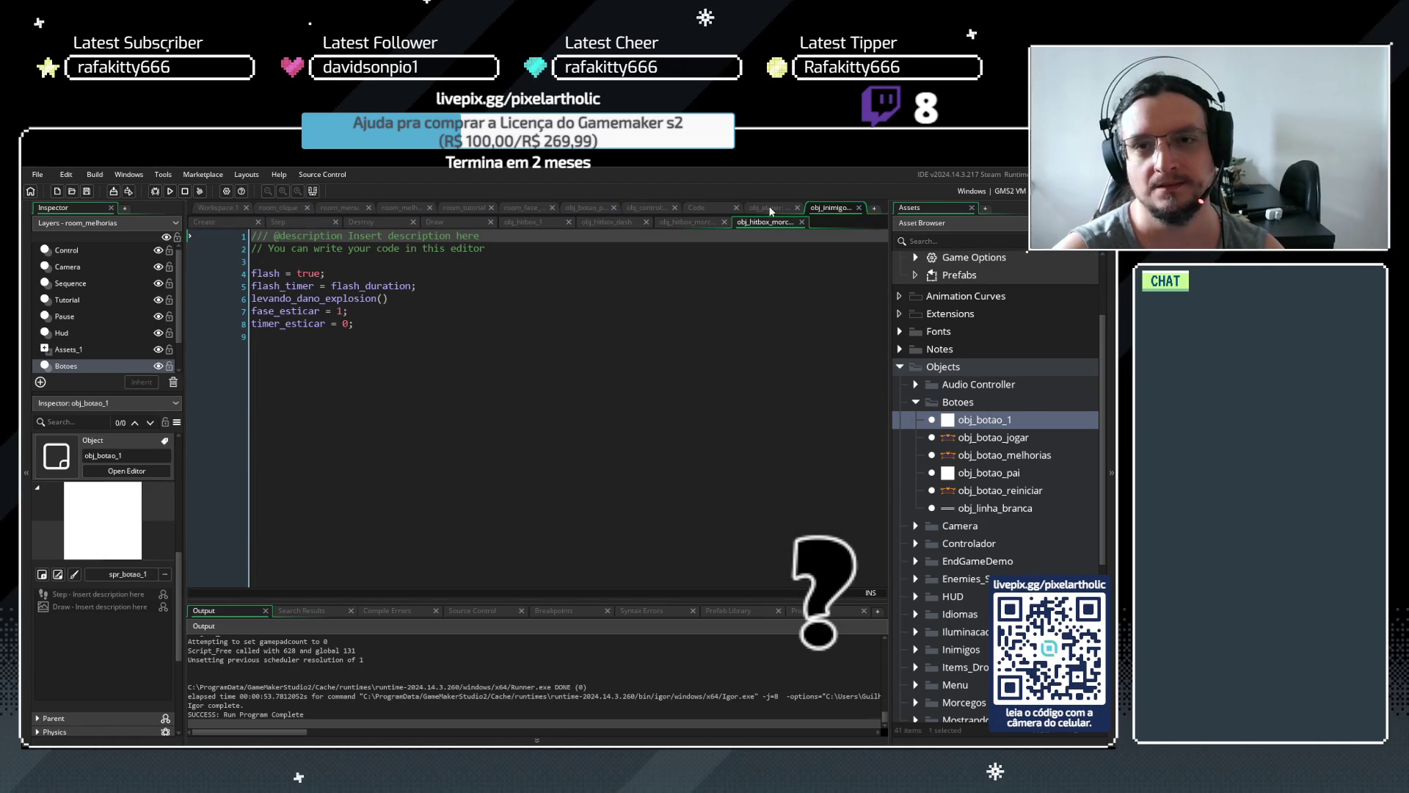
{"action": "left_click", "coordinate": [587, 208]}
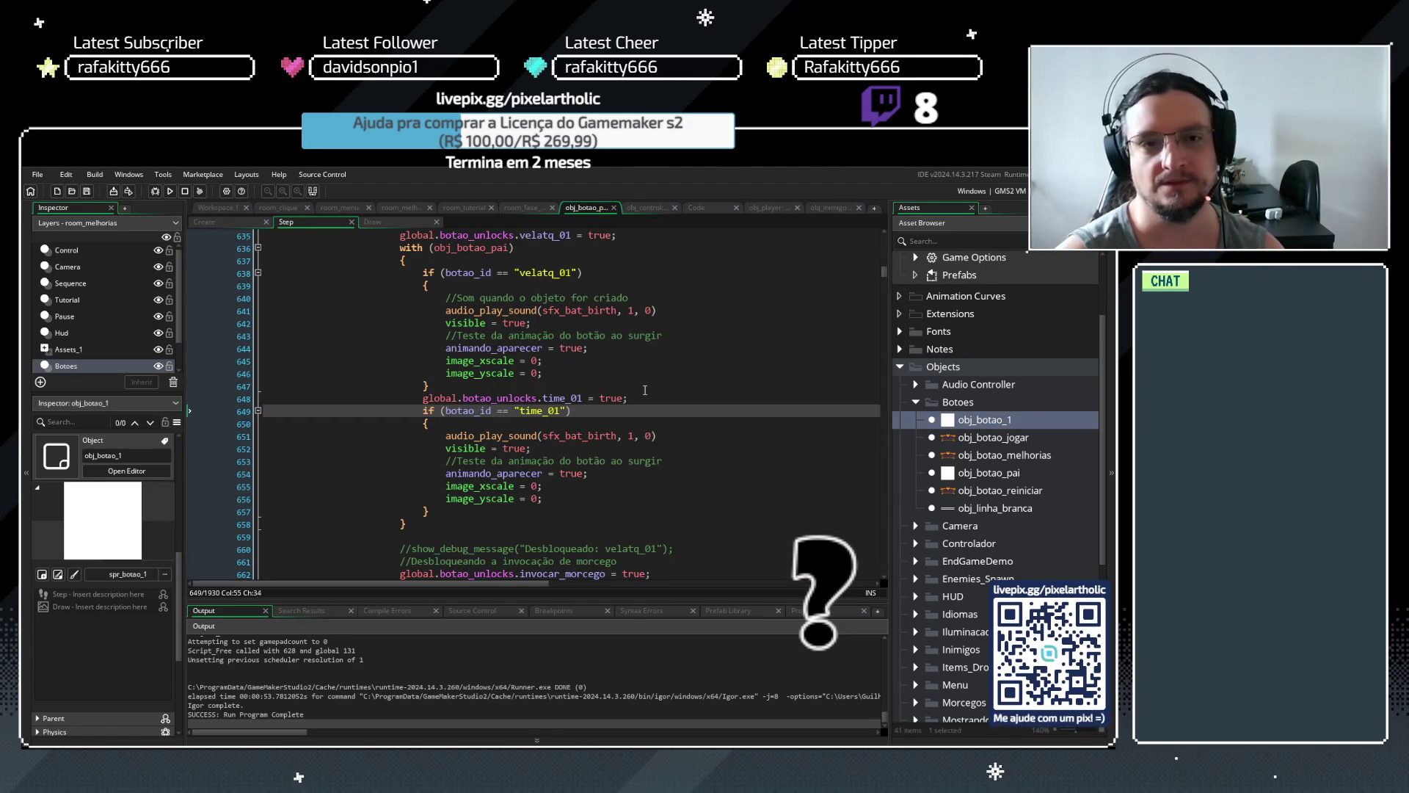
{"action": "key", "text": "F5"}
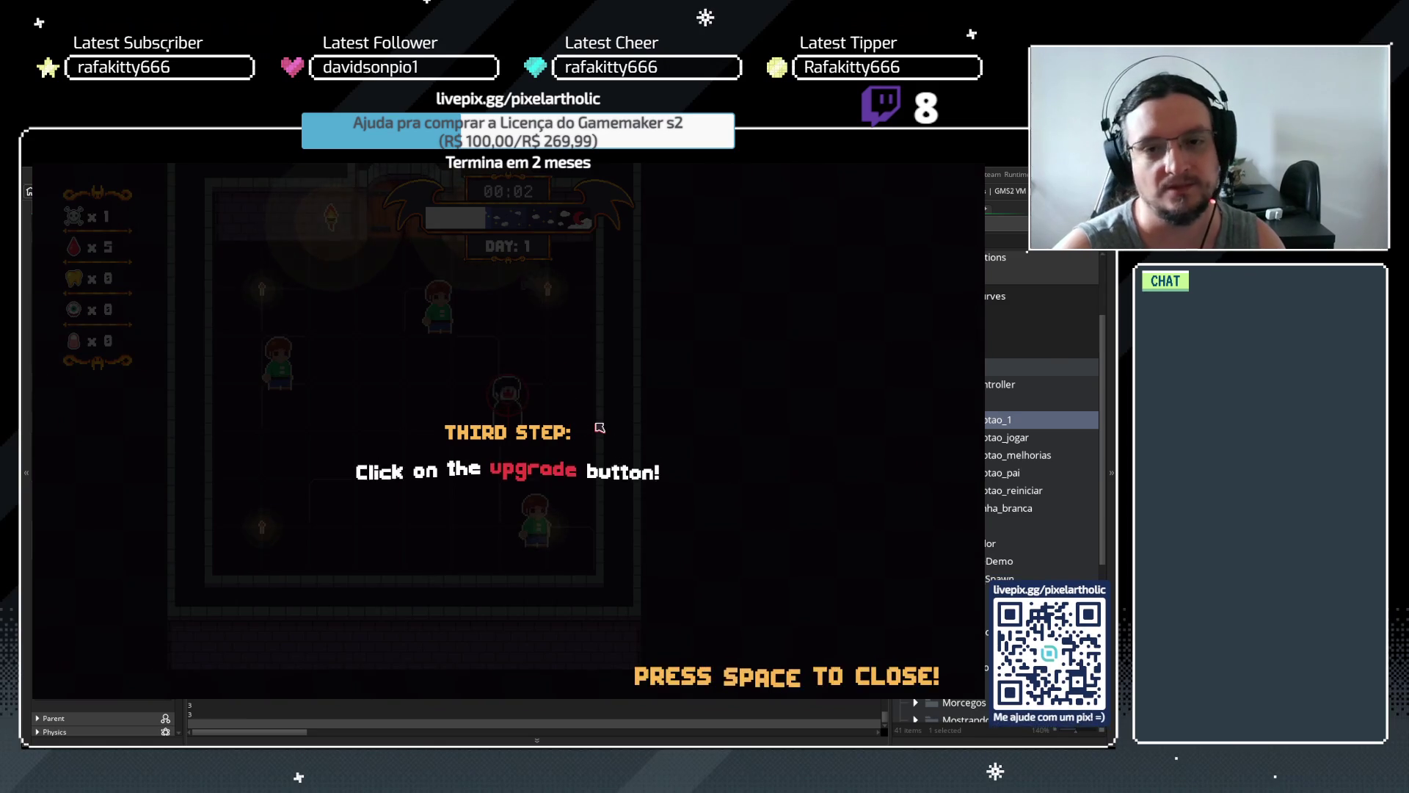
{"action": "key", "text": "space"}
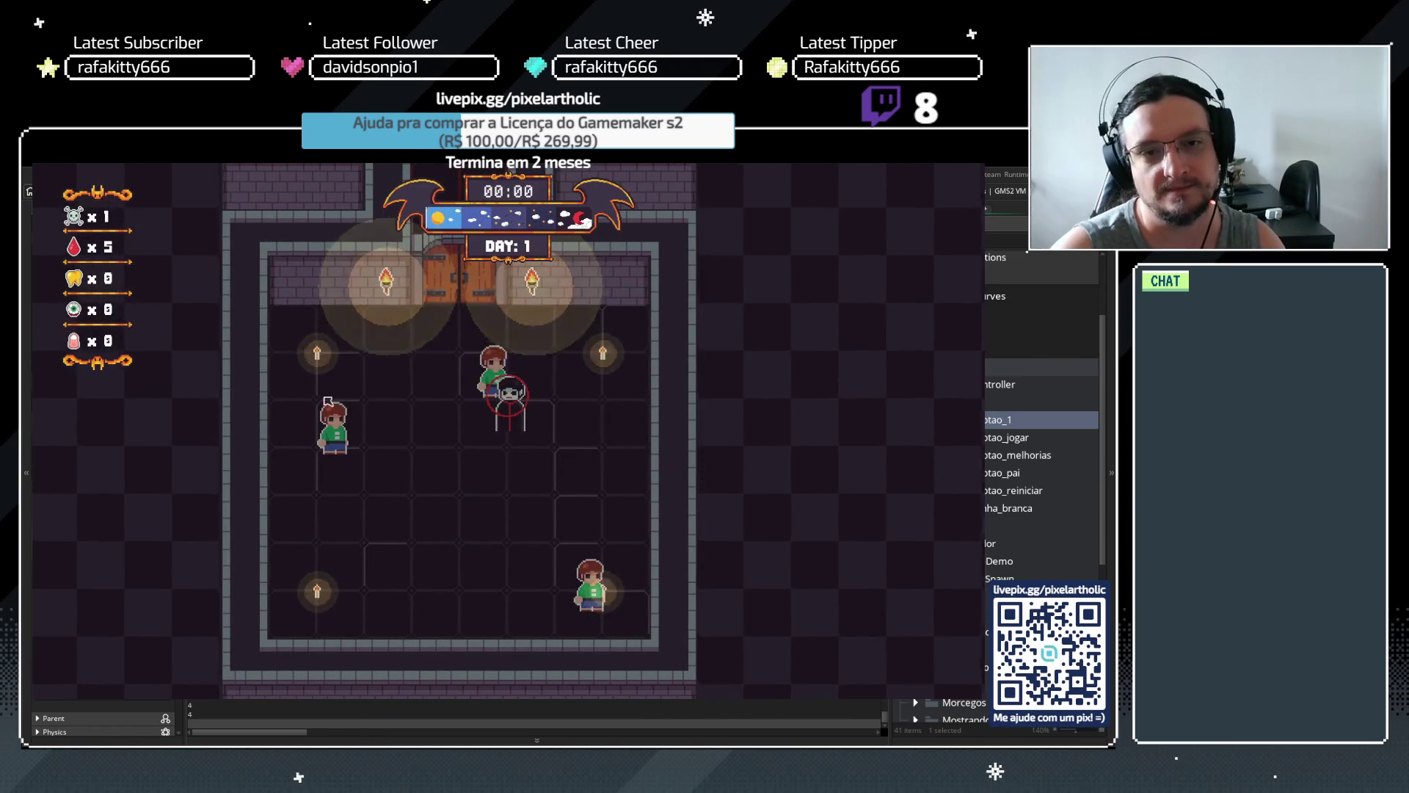
{"action": "left_click", "coordinate": [332, 324]}
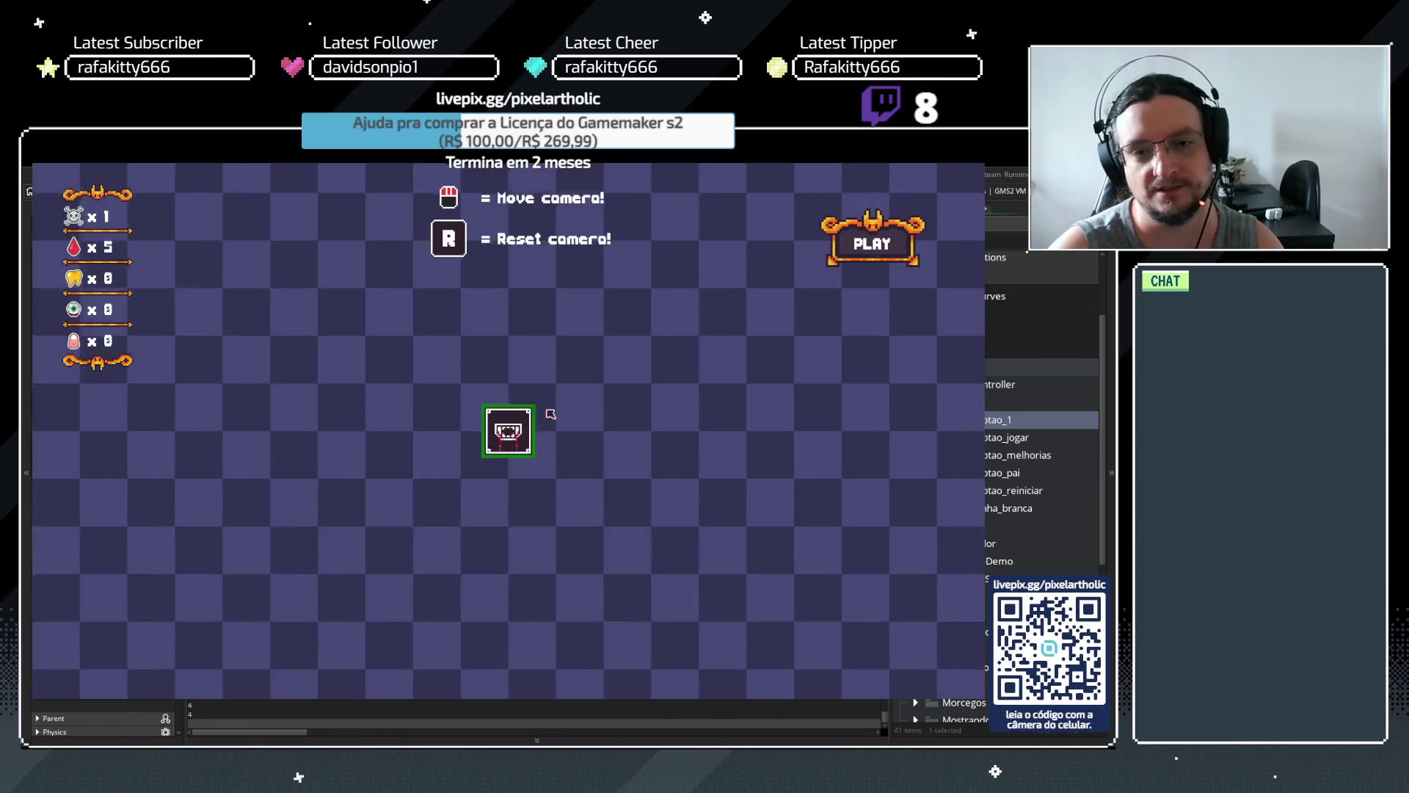
{"action": "left_click", "coordinate": [523, 440]}
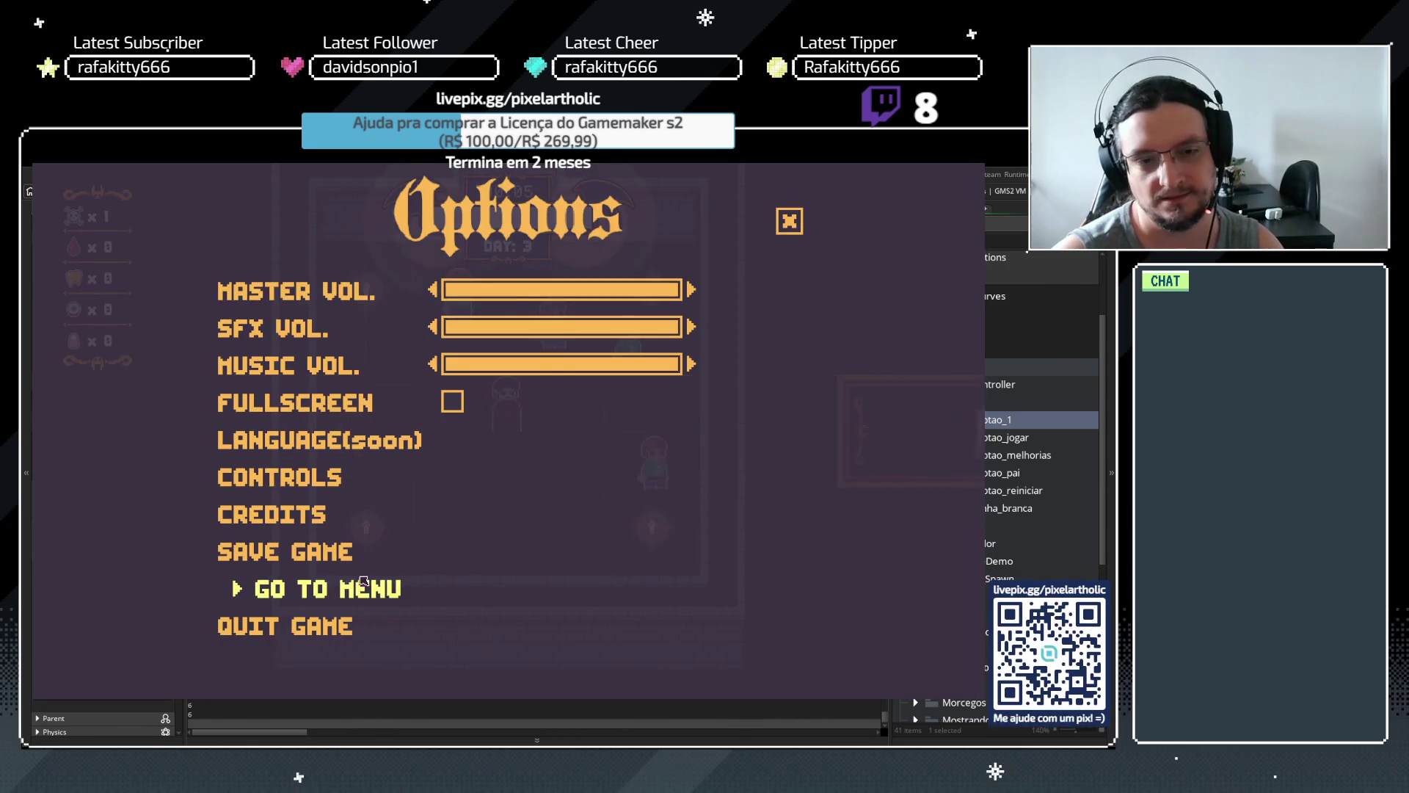
{"action": "left_click", "coordinate": [357, 592]}
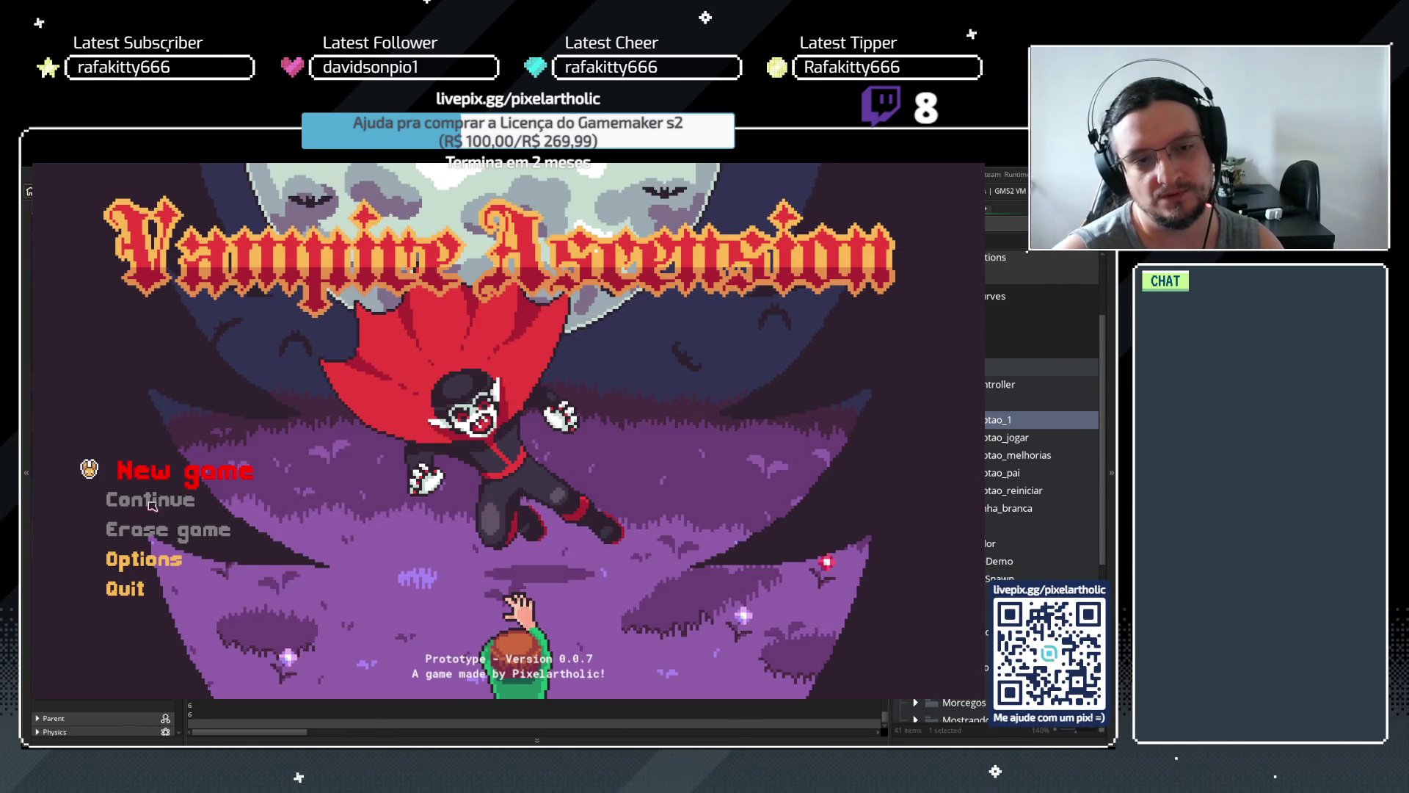
{"action": "left_click", "coordinate": [158, 476]}
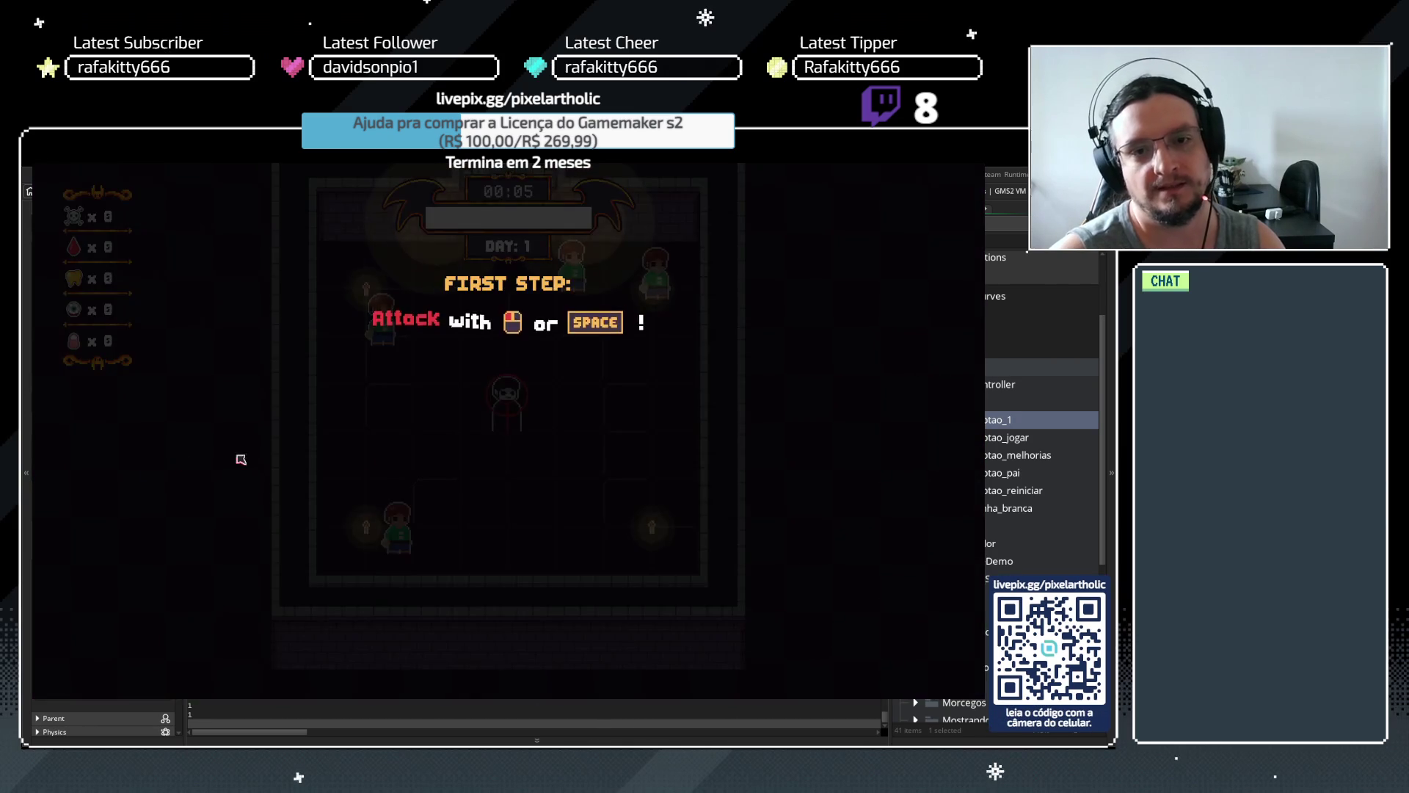
{"action": "key", "text": "space"}
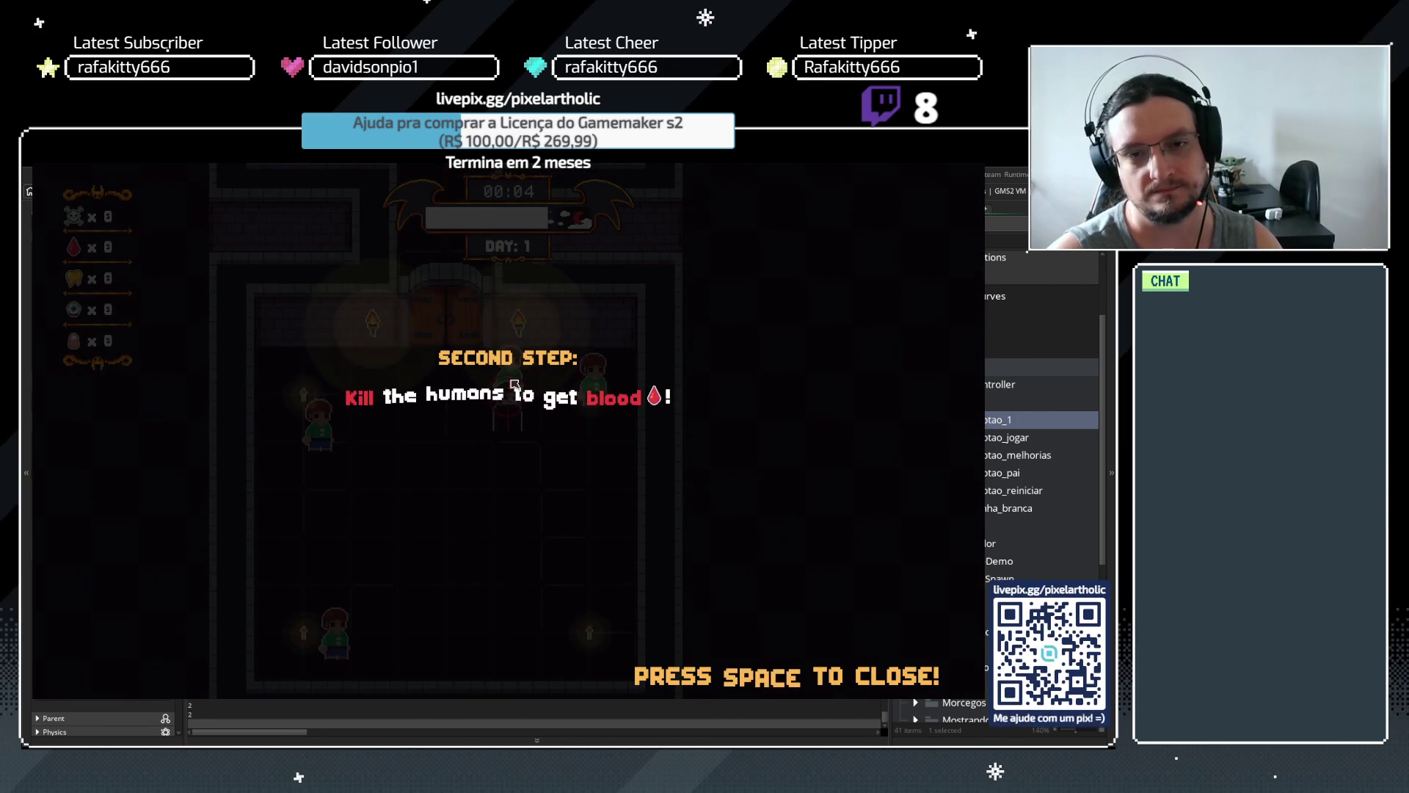
{"action": "key", "text": "space"}
{"action": "left_click", "coordinate": [515, 383]}
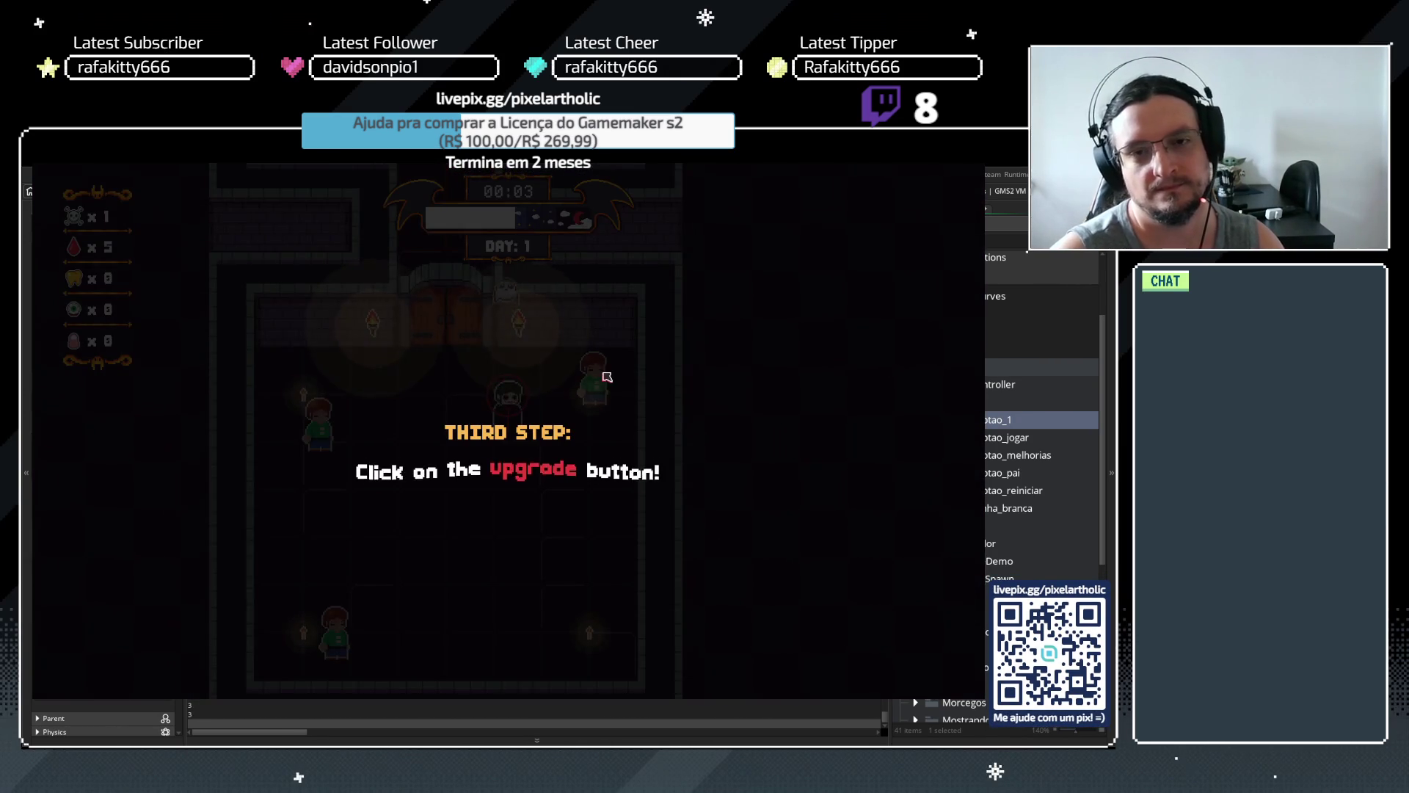
{"action": "key", "text": "space"}
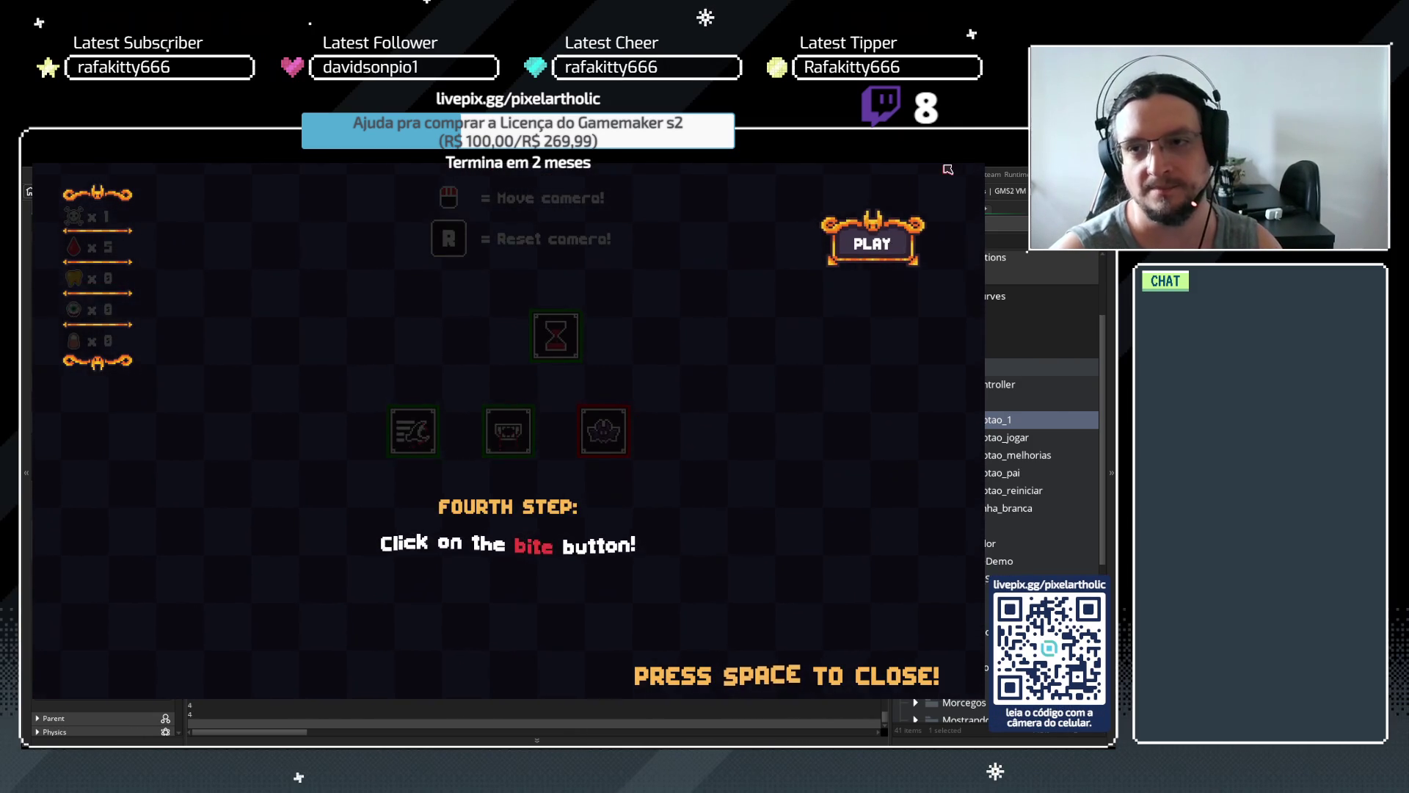
{"action": "key", "text": "Escape"}
{"action": "scroll", "coordinate": [580, 455], "scroll_direction": "up", "scroll_amount": 5}
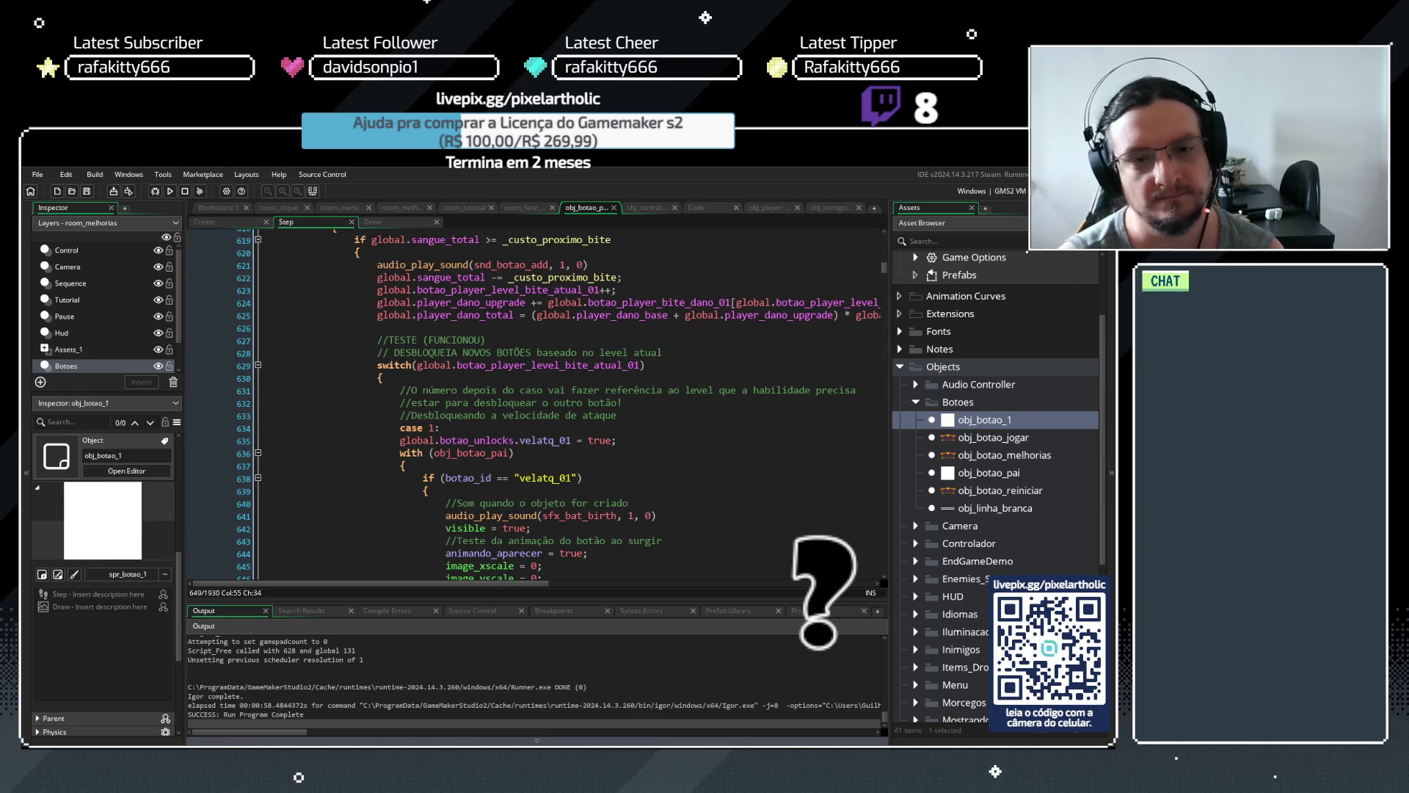
Search the whole project for every use of the scr_jogo_zerado script
{"action": "left_click", "coordinate": [900, 367]}
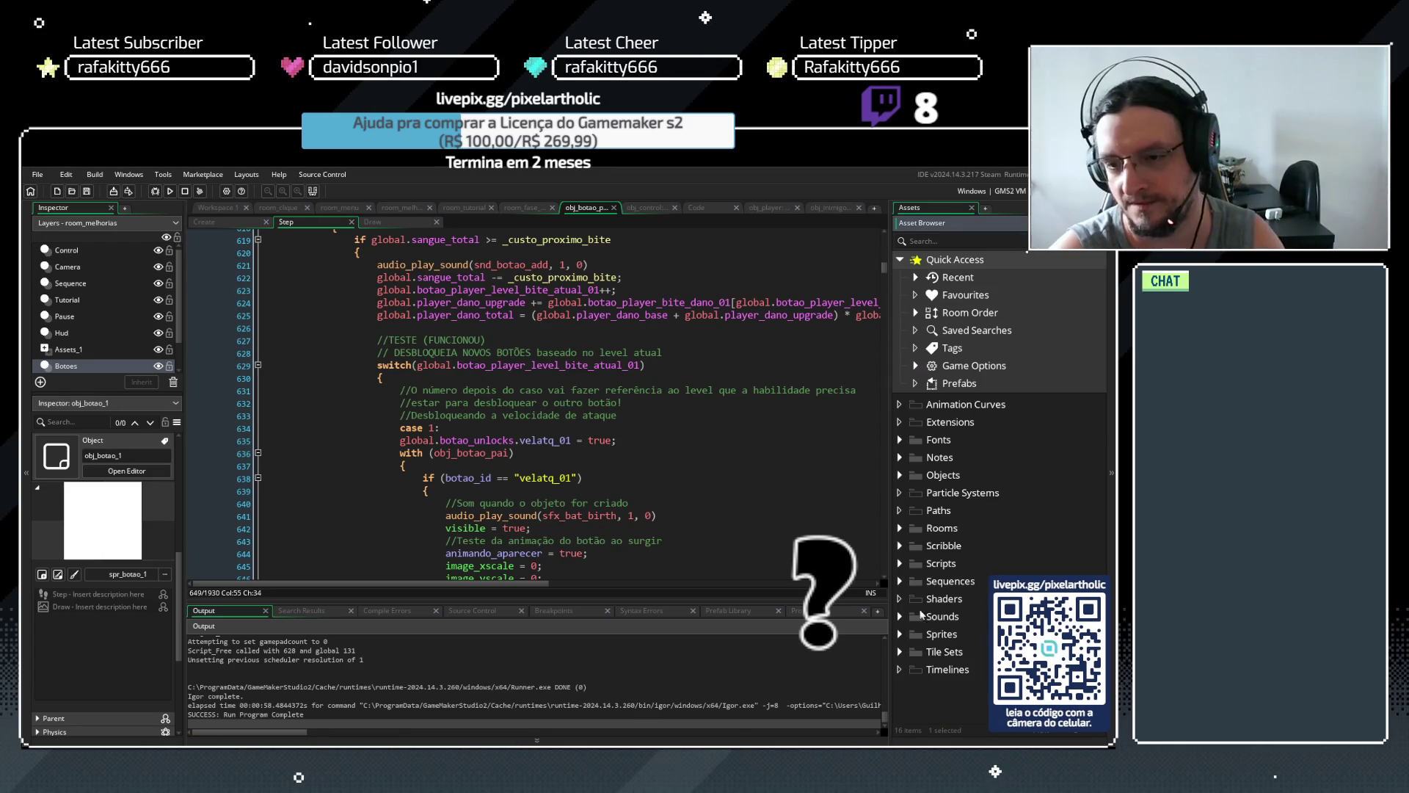
{"action": "left_click", "coordinate": [900, 563]}
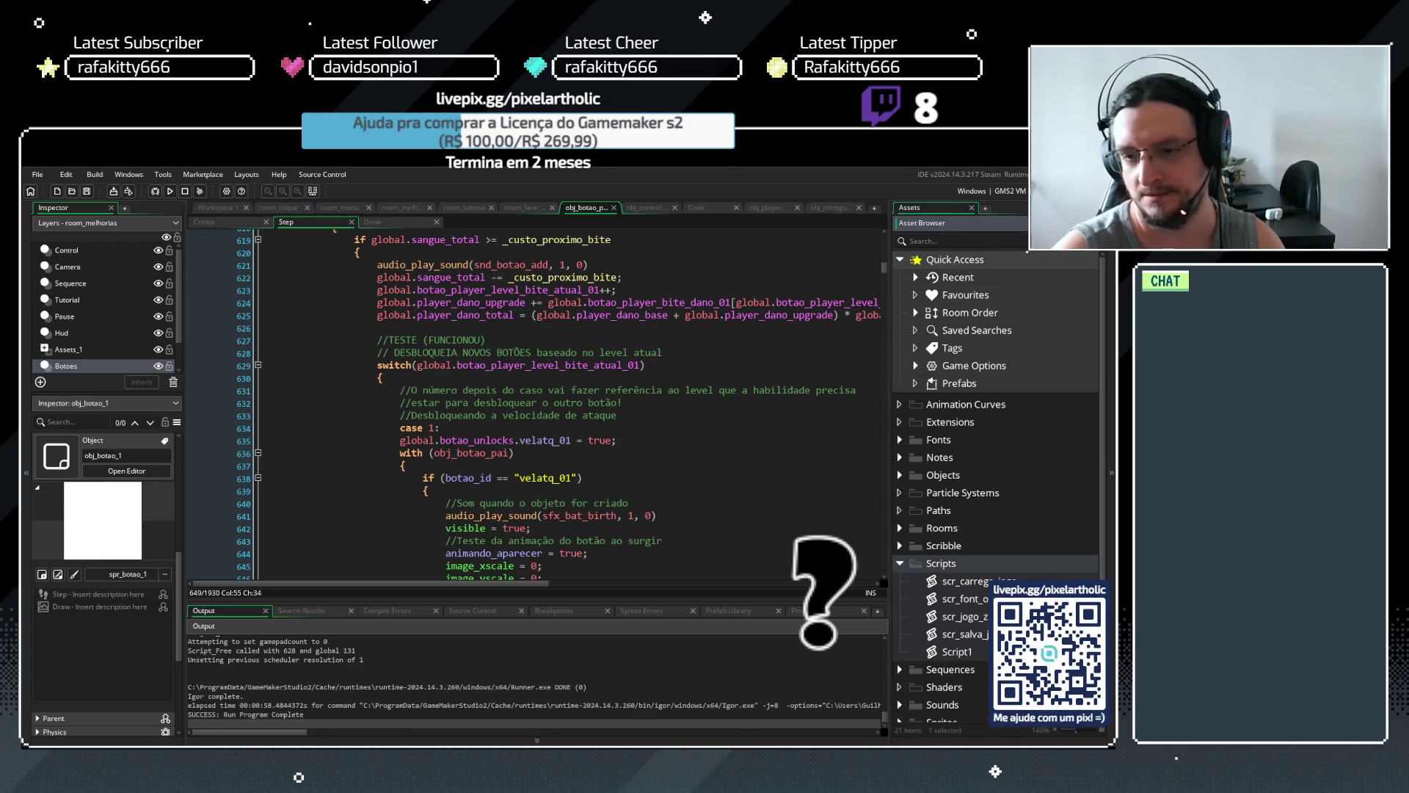
{"action": "left_click", "coordinate": [962, 616]}
{"action": "left_click", "coordinate": [549, 401]}
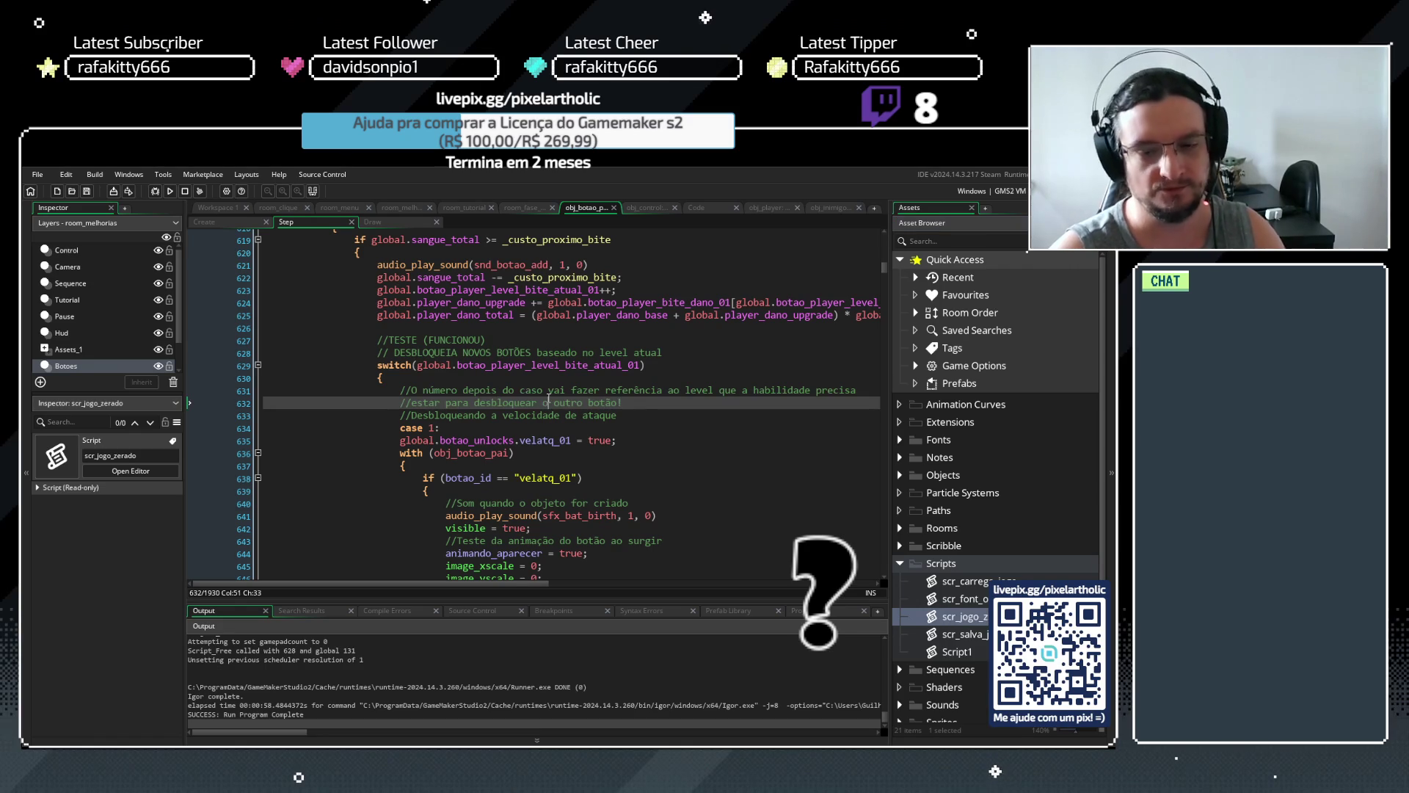
{"action": "key", "text": "ctrl+shift+f"}
{"action": "type", "text": "scr_jogo_zerado"}
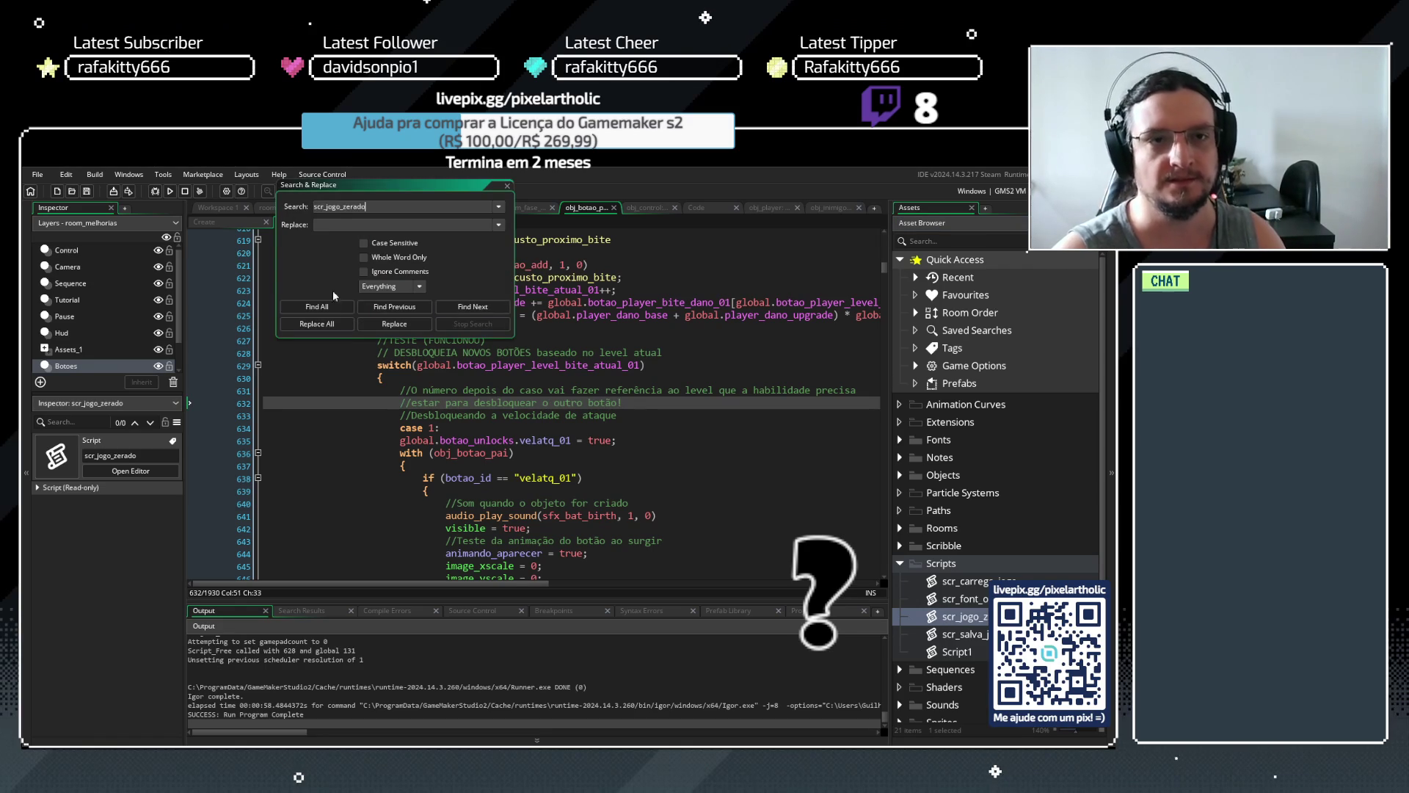
{"action": "left_click", "coordinate": [331, 309]}
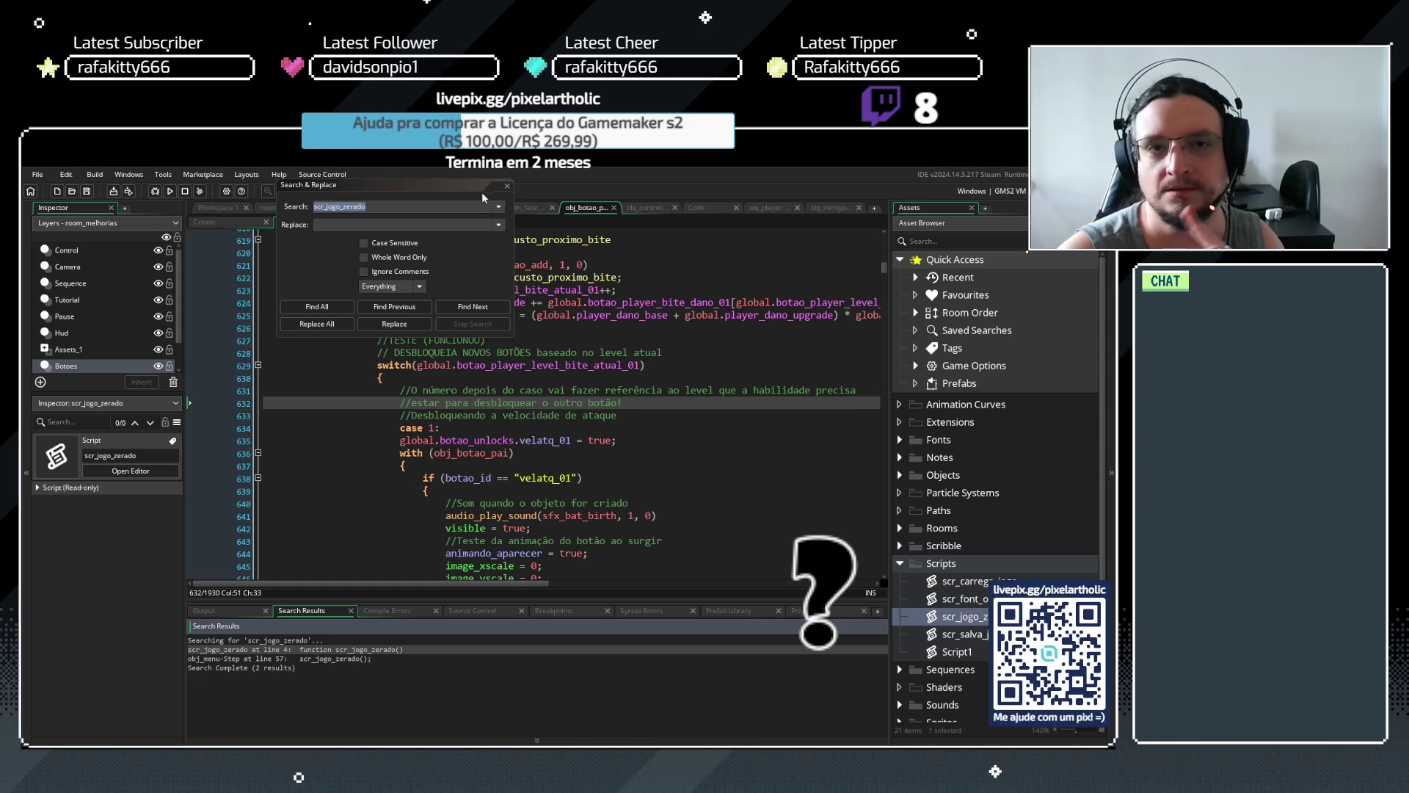
{"action": "left_click", "coordinate": [507, 186]}
Open obj_menu from Objects > Menu and show its Draw GUI code in a separate tab
{"action": "left_click", "coordinate": [900, 563]}
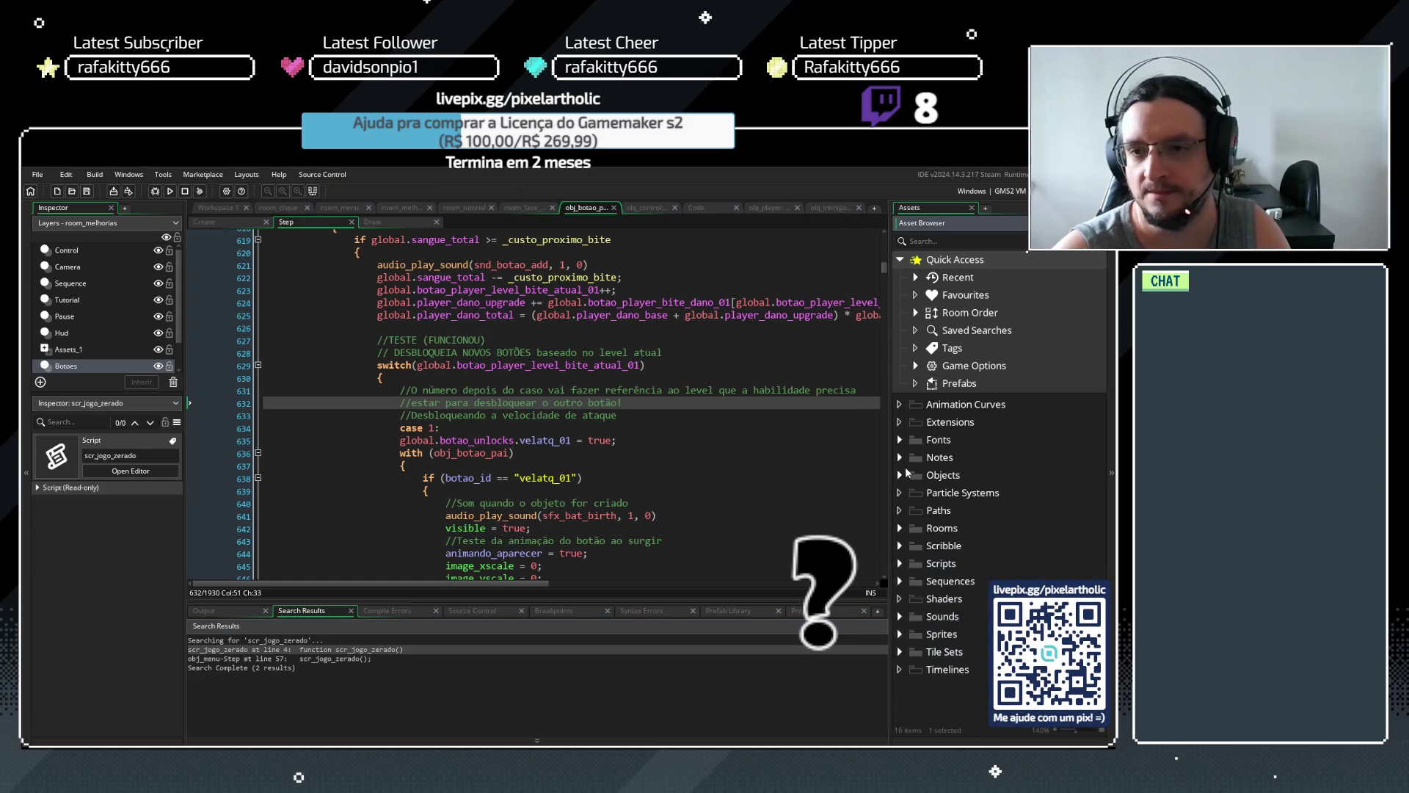
{"action": "left_click", "coordinate": [900, 474]}
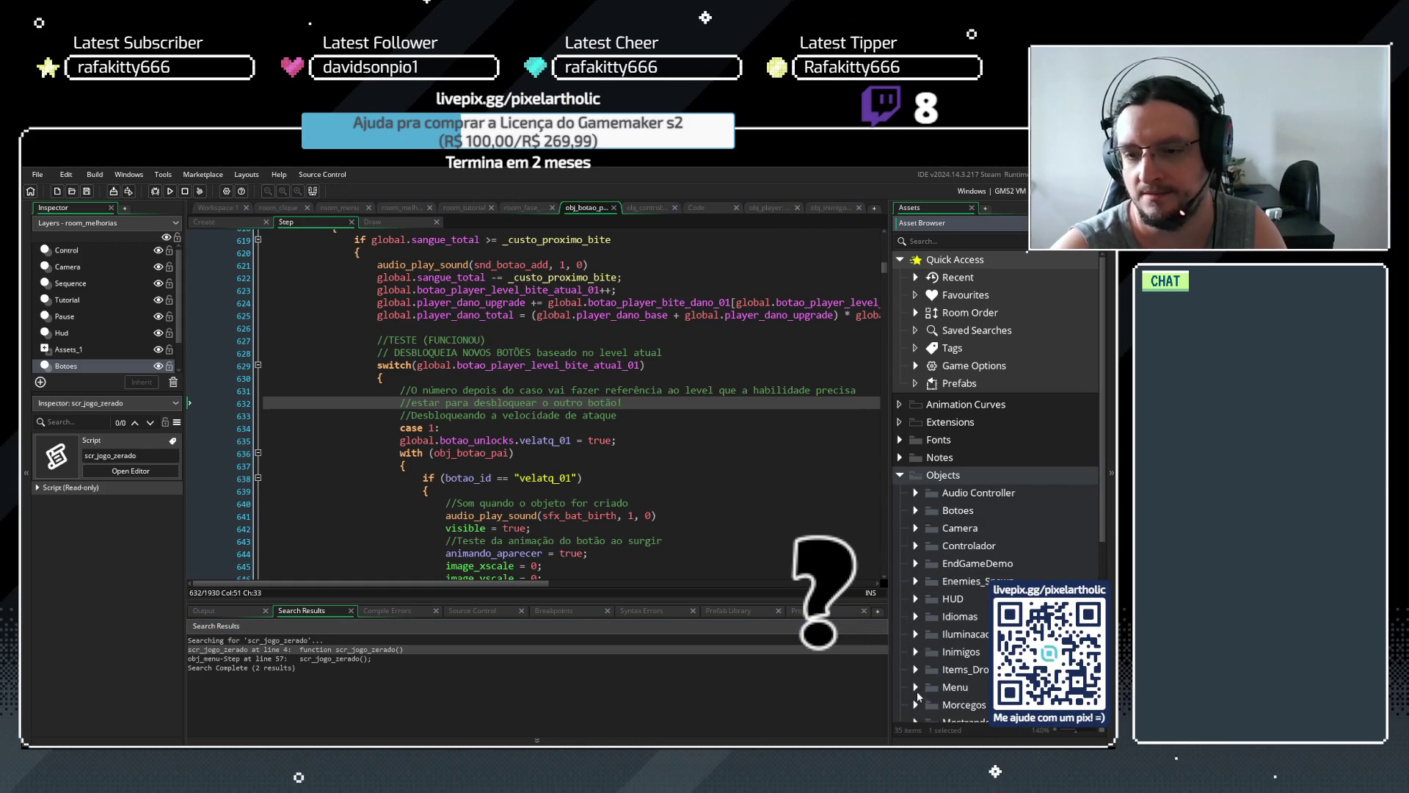
{"action": "left_click", "coordinate": [917, 686]}
{"action": "scroll", "coordinate": [945, 693], "scroll_direction": "down", "scroll_amount": 2}
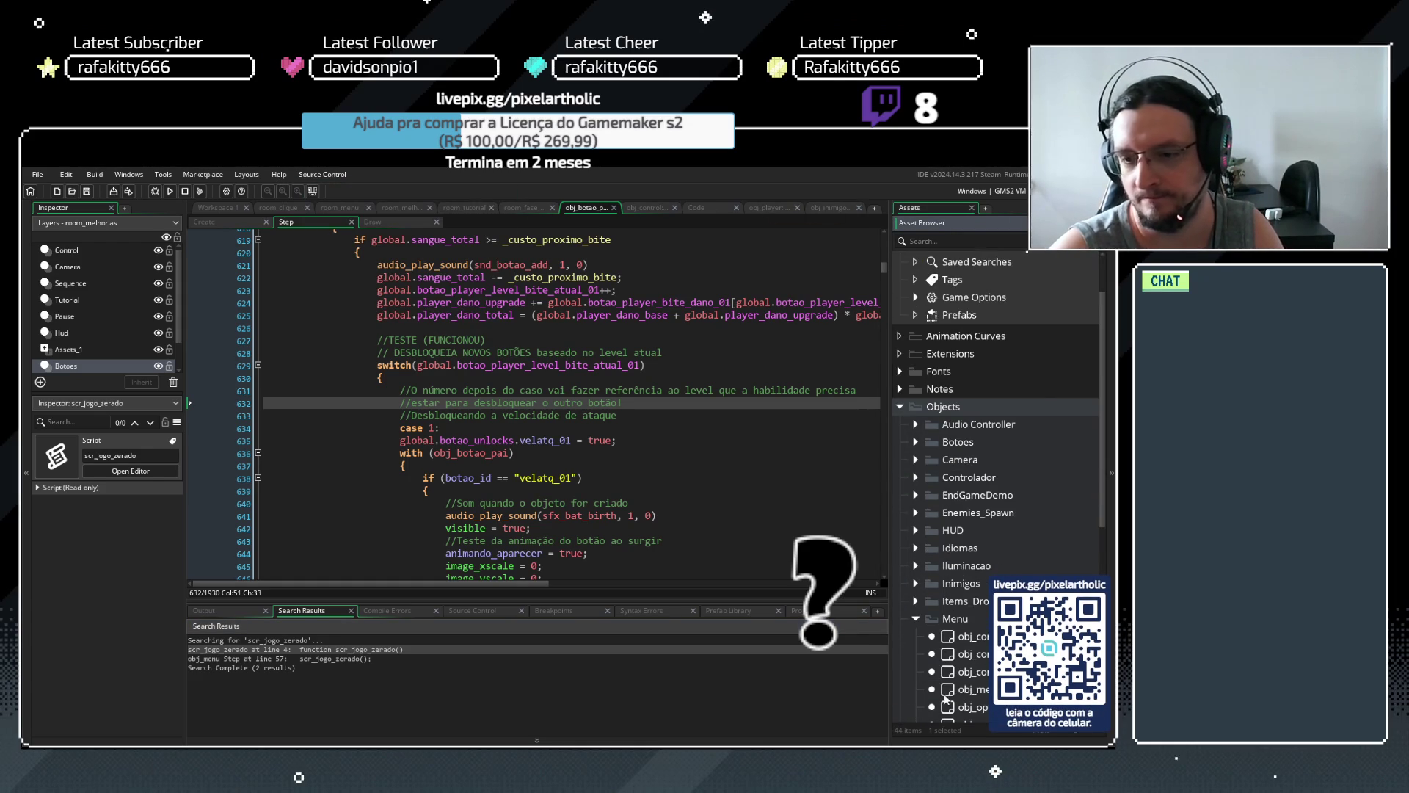
{"action": "left_click", "coordinate": [949, 691]}
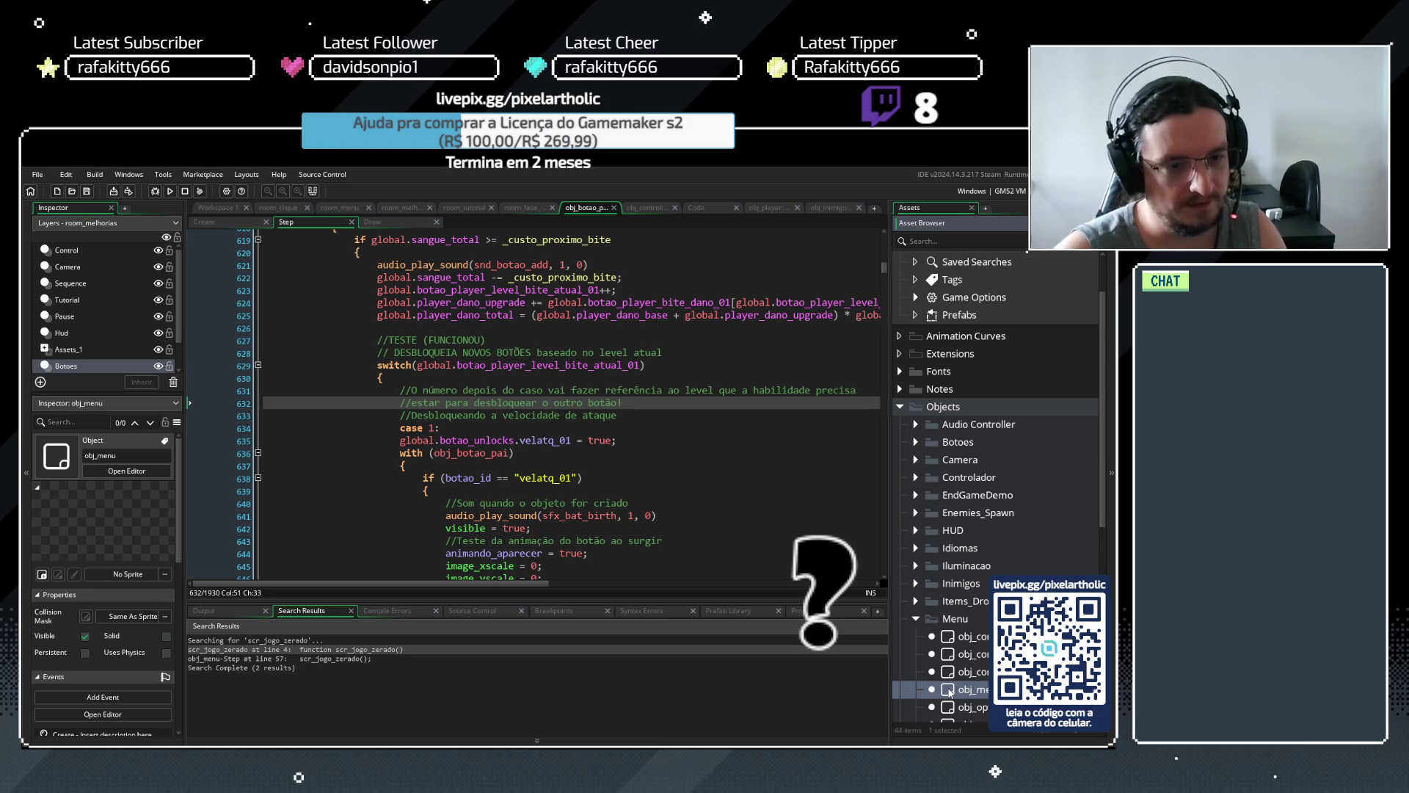
{"action": "double_click", "coordinate": [949, 691]}
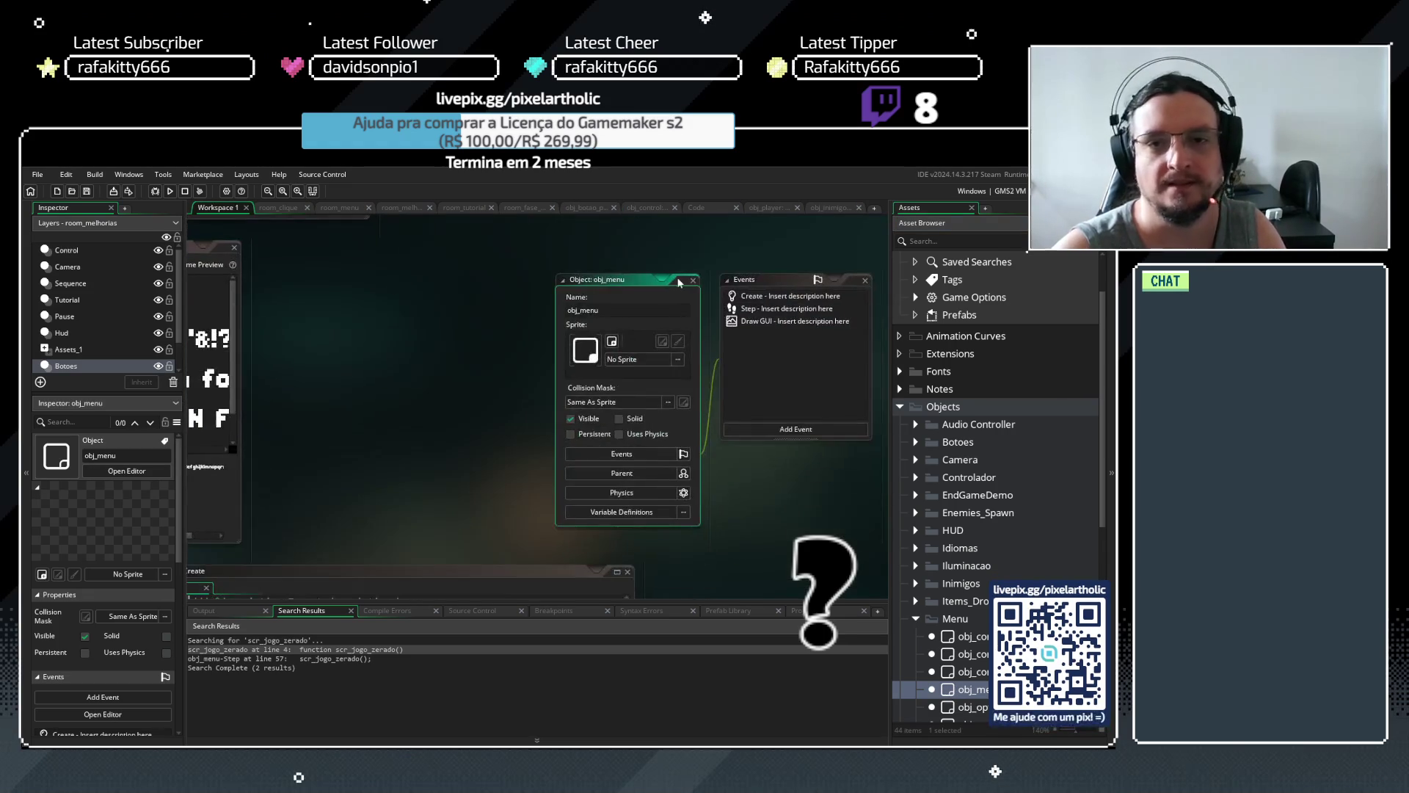
{"action": "double_click", "coordinate": [774, 321]}
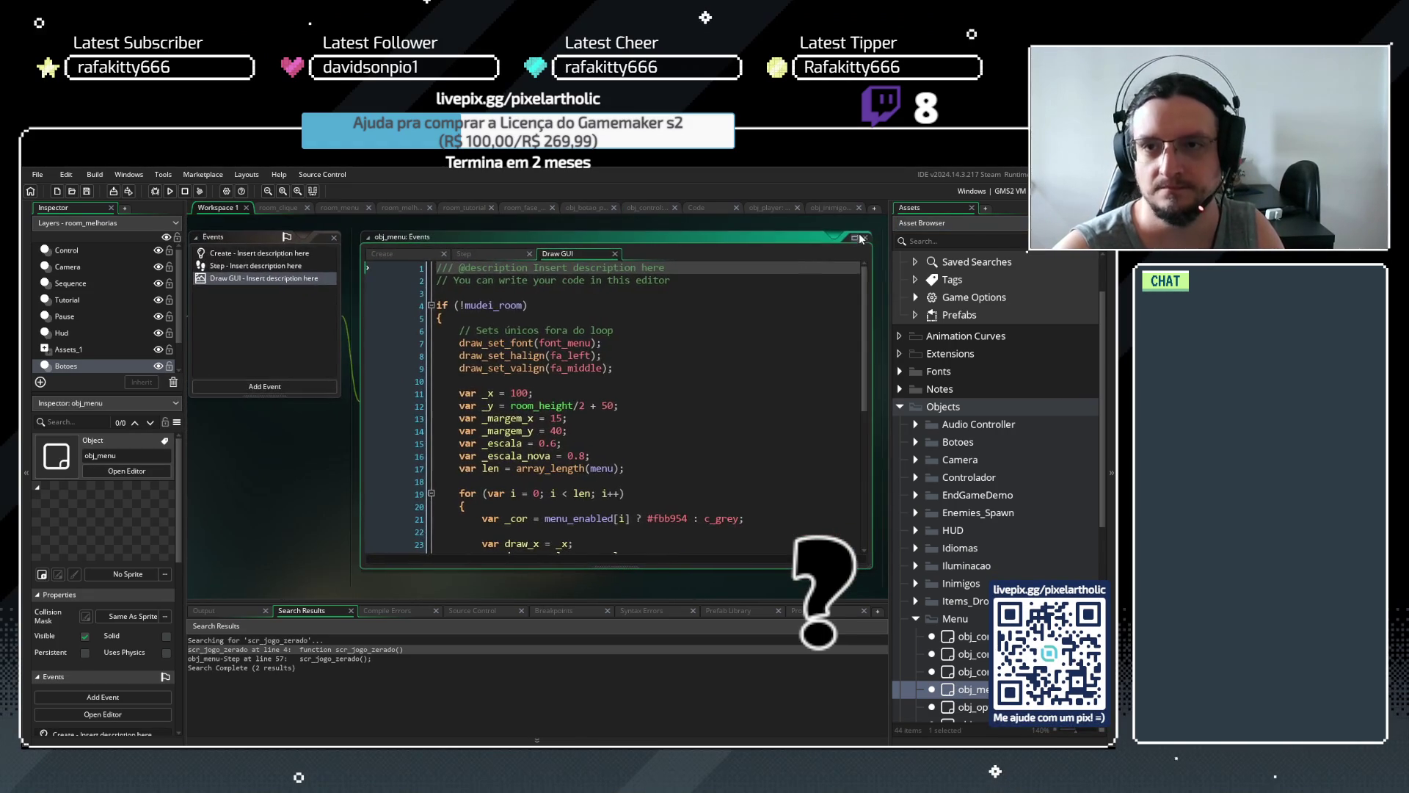
{"action": "double_click", "coordinate": [857, 249]}
In obj_menu's Step code, unfold the line 47 block and put the cursor after line 57's scr_jogo_zerado() call
{"action": "left_click", "coordinate": [284, 222]}
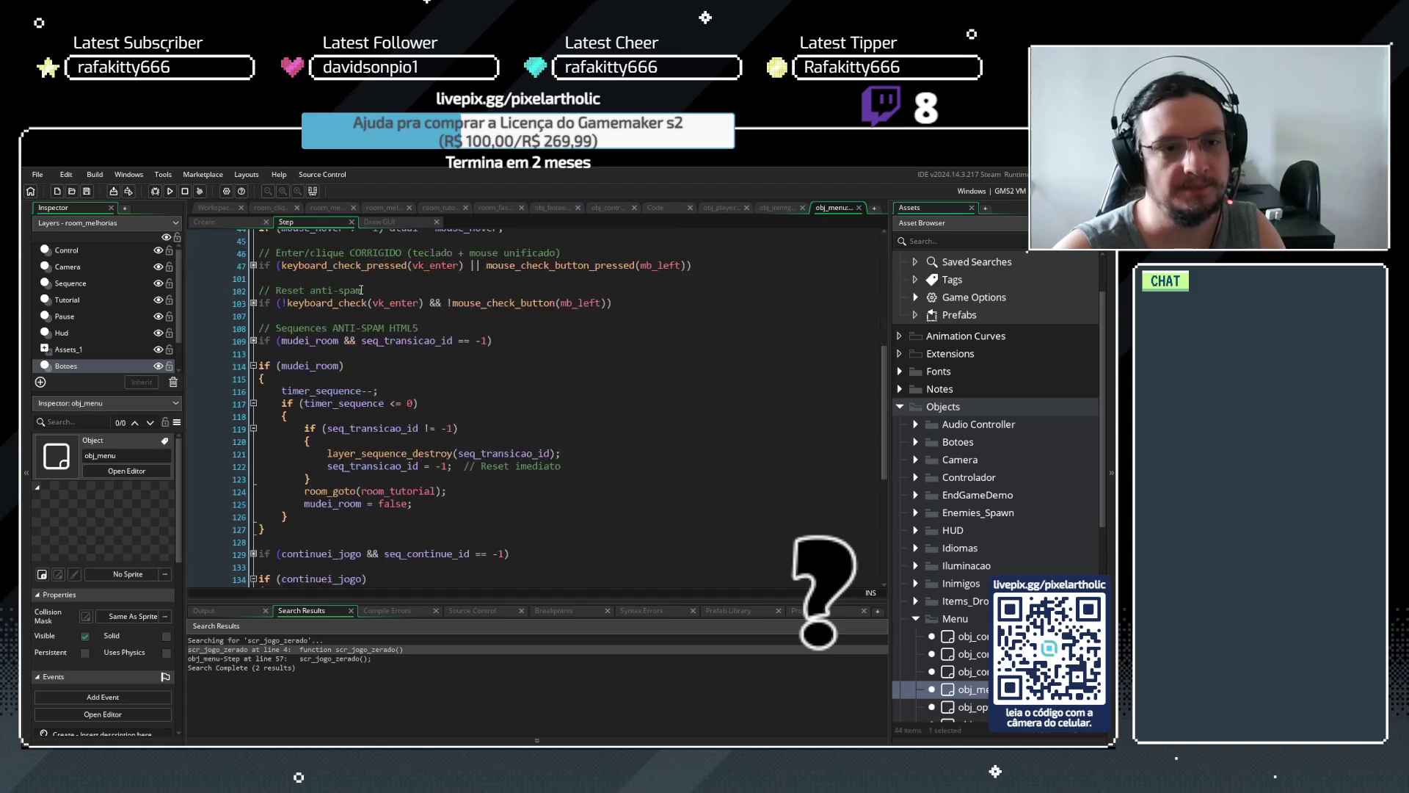
{"action": "scroll", "coordinate": [352, 301], "scroll_direction": "up", "scroll_amount": 4}
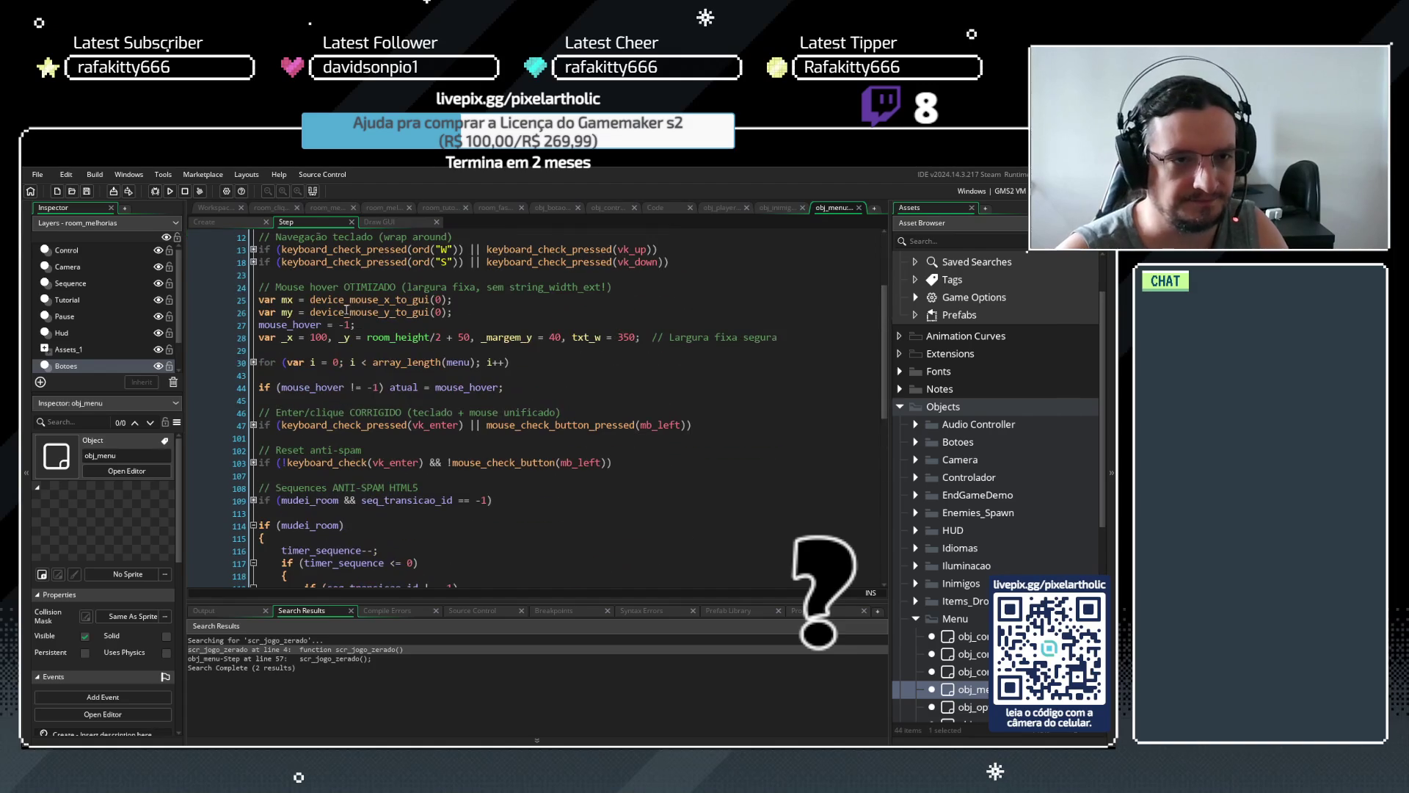
{"action": "left_click", "coordinate": [254, 425]}
{"action": "scroll", "coordinate": [420, 450], "scroll_direction": "down", "scroll_amount": 4}
{"action": "scroll", "coordinate": [434, 446], "scroll_direction": "down", "scroll_amount": 4}
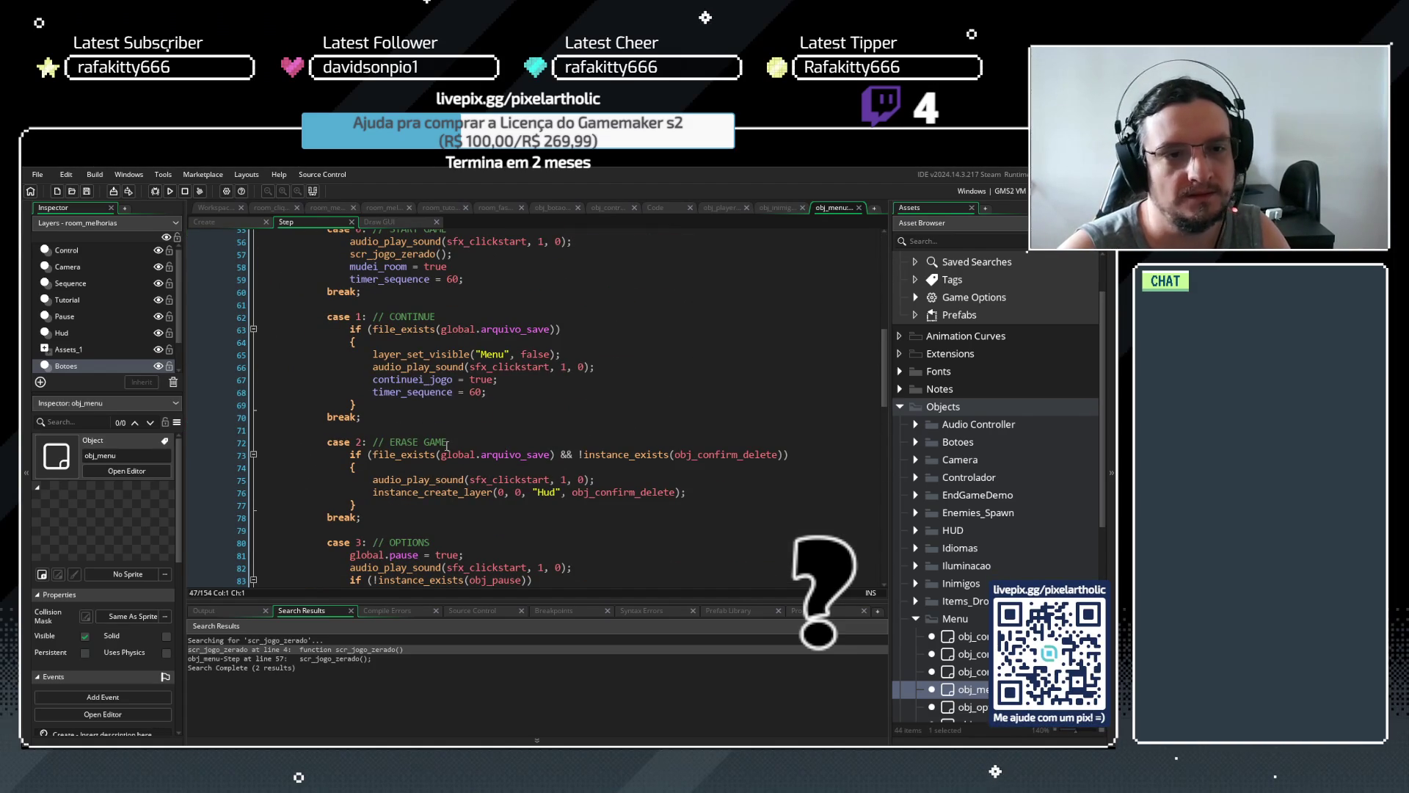
{"action": "scroll", "coordinate": [440, 441], "scroll_direction": "up", "scroll_amount": 3}
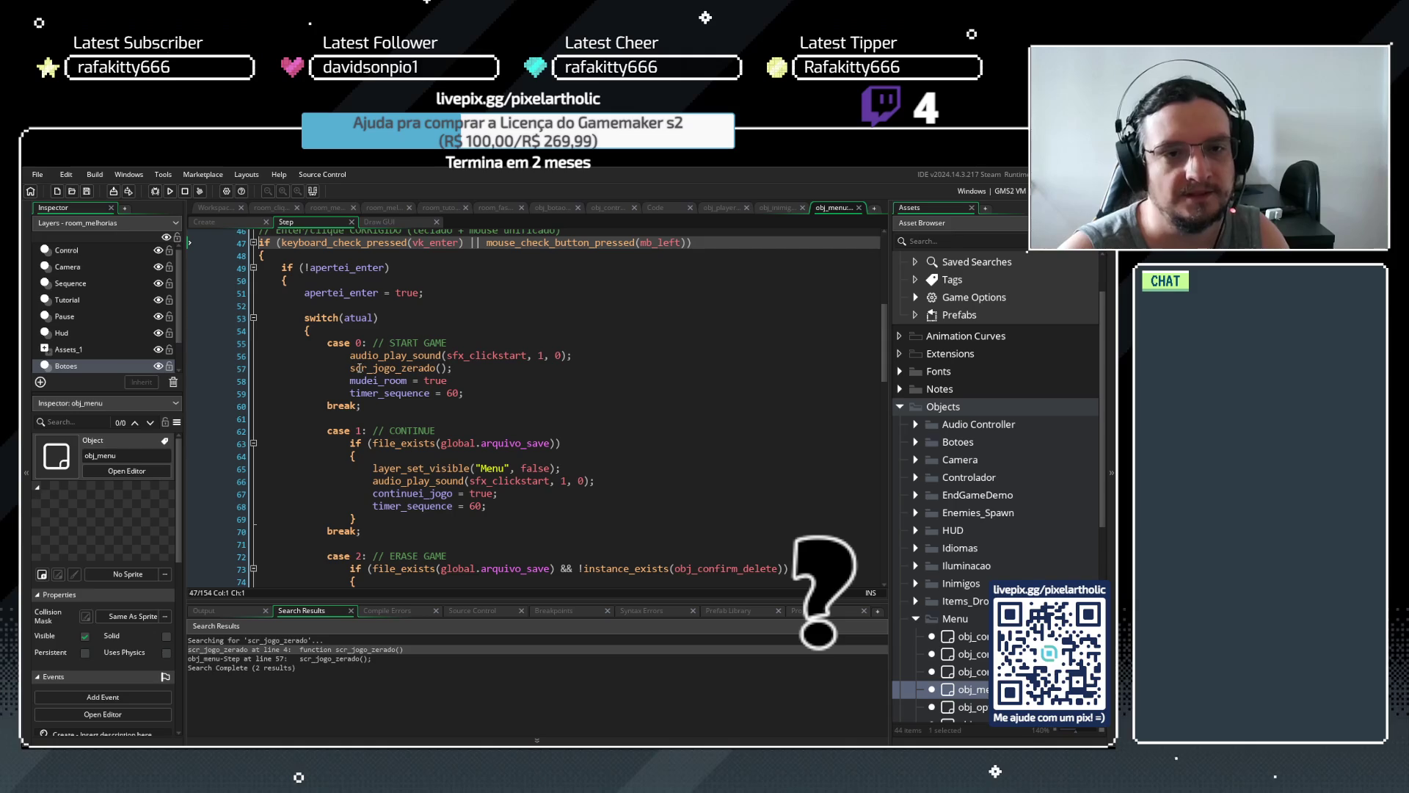
{"action": "left_click", "coordinate": [351, 369]}
{"action": "left_click", "coordinate": [458, 368]}
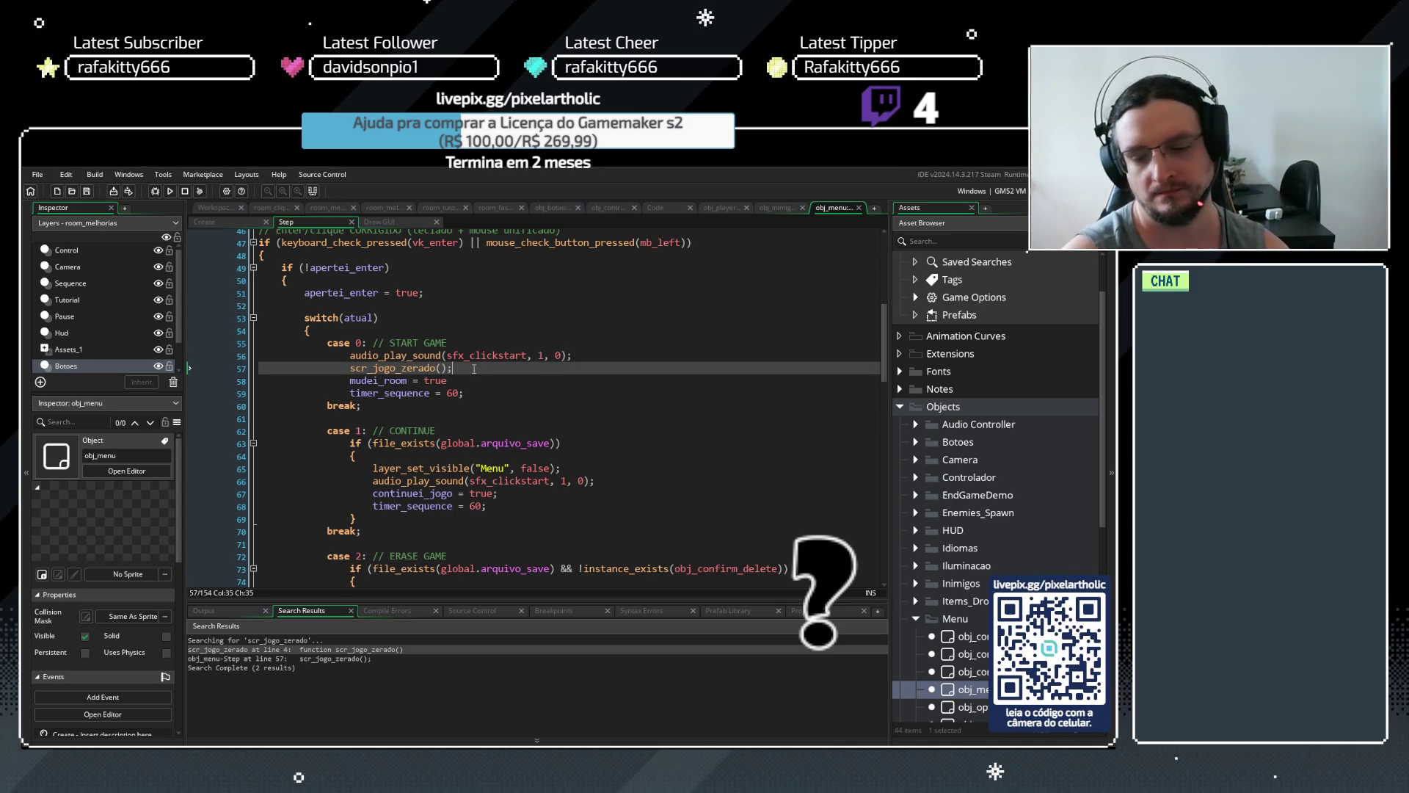
Add with (obj_botao_pai) instance_destroy() after scr_jogo_zerado(), then save and run with F5
{"action": "key", "text": "Return"}
{"action": "type", "text": "scr_jogo_zerado"}
{"action": "key", "text": "ctrl+BackSpace"}
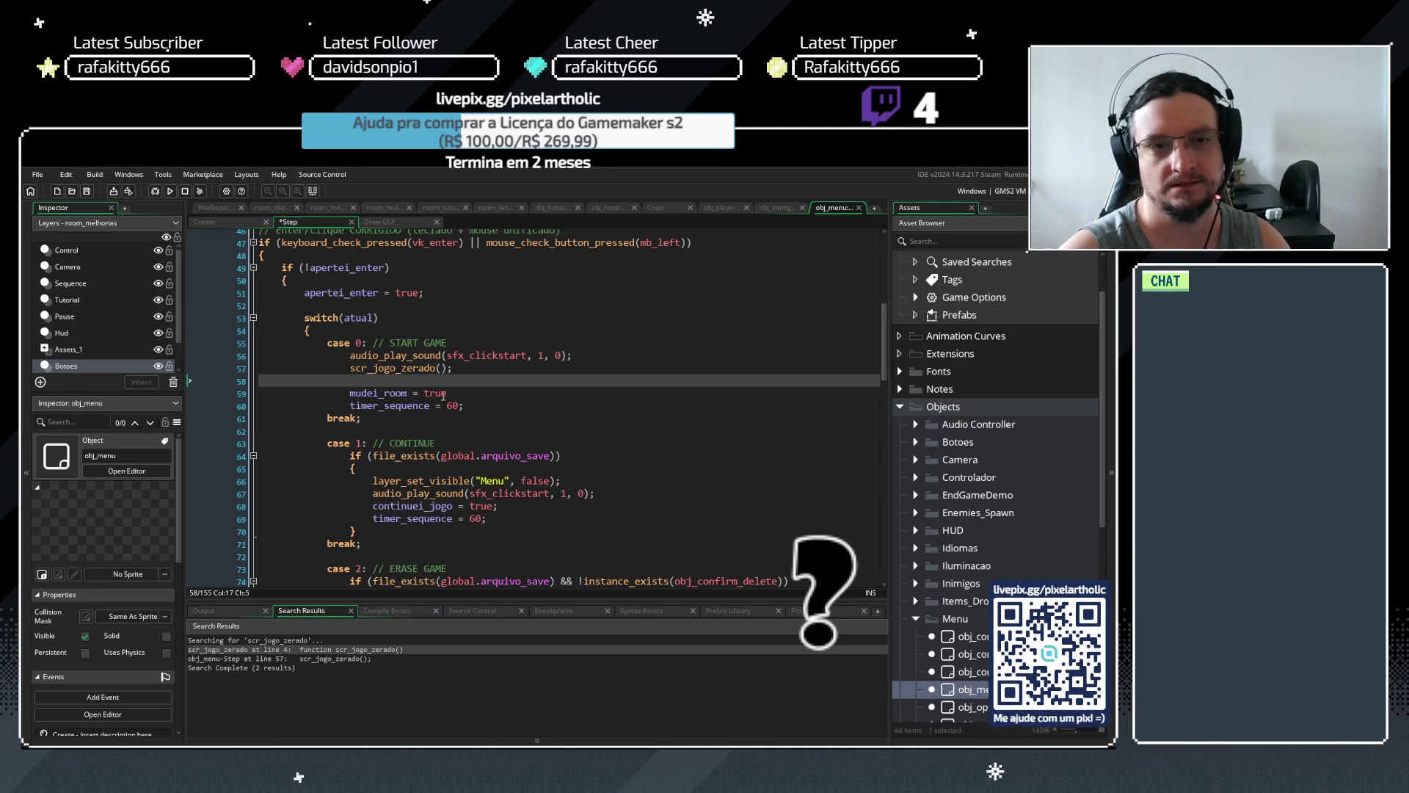
{"action": "type", "text": "with (obj_botao_pai) instance_destroy_all();"}
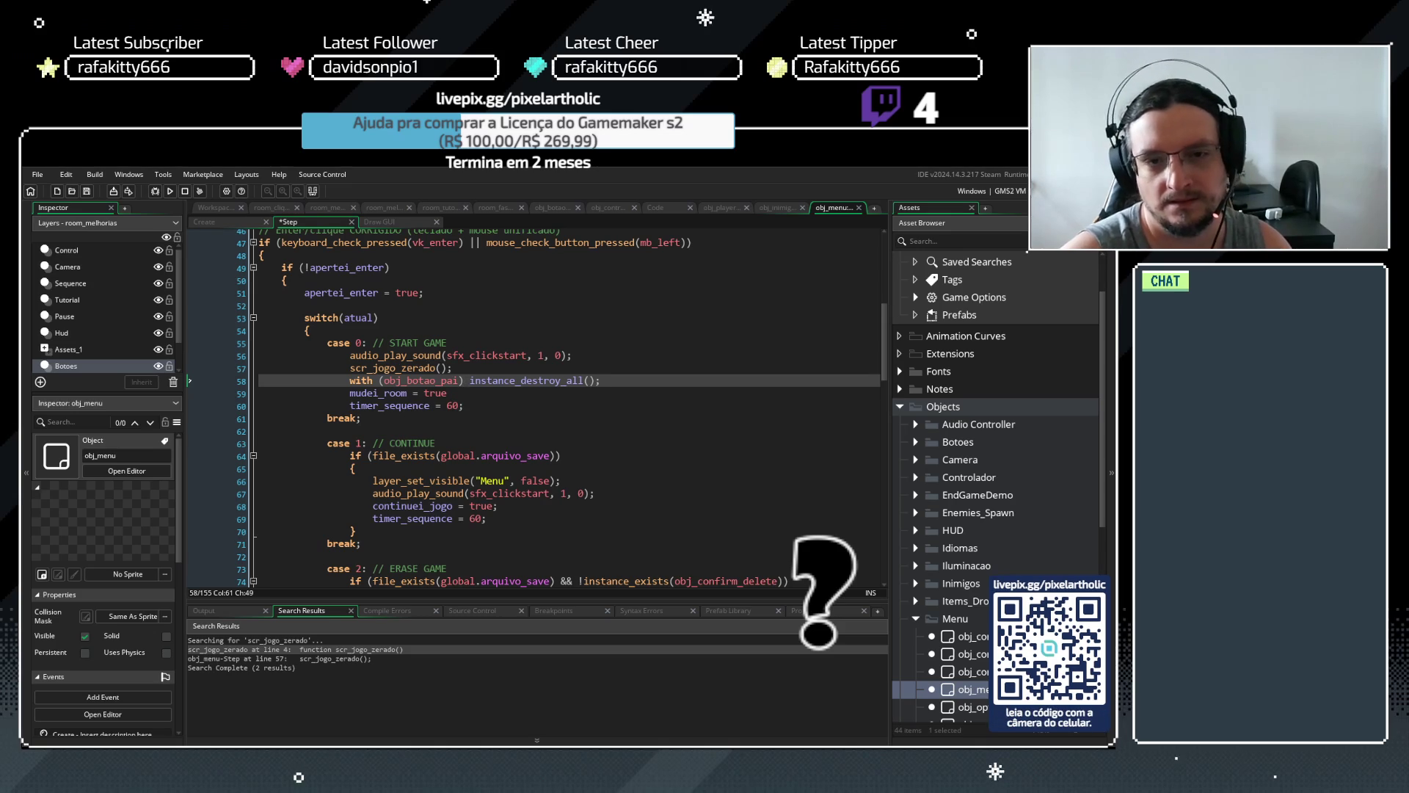
{"action": "left_click_drag", "start_coordinate": [469, 380], "coordinate": [626, 370]}
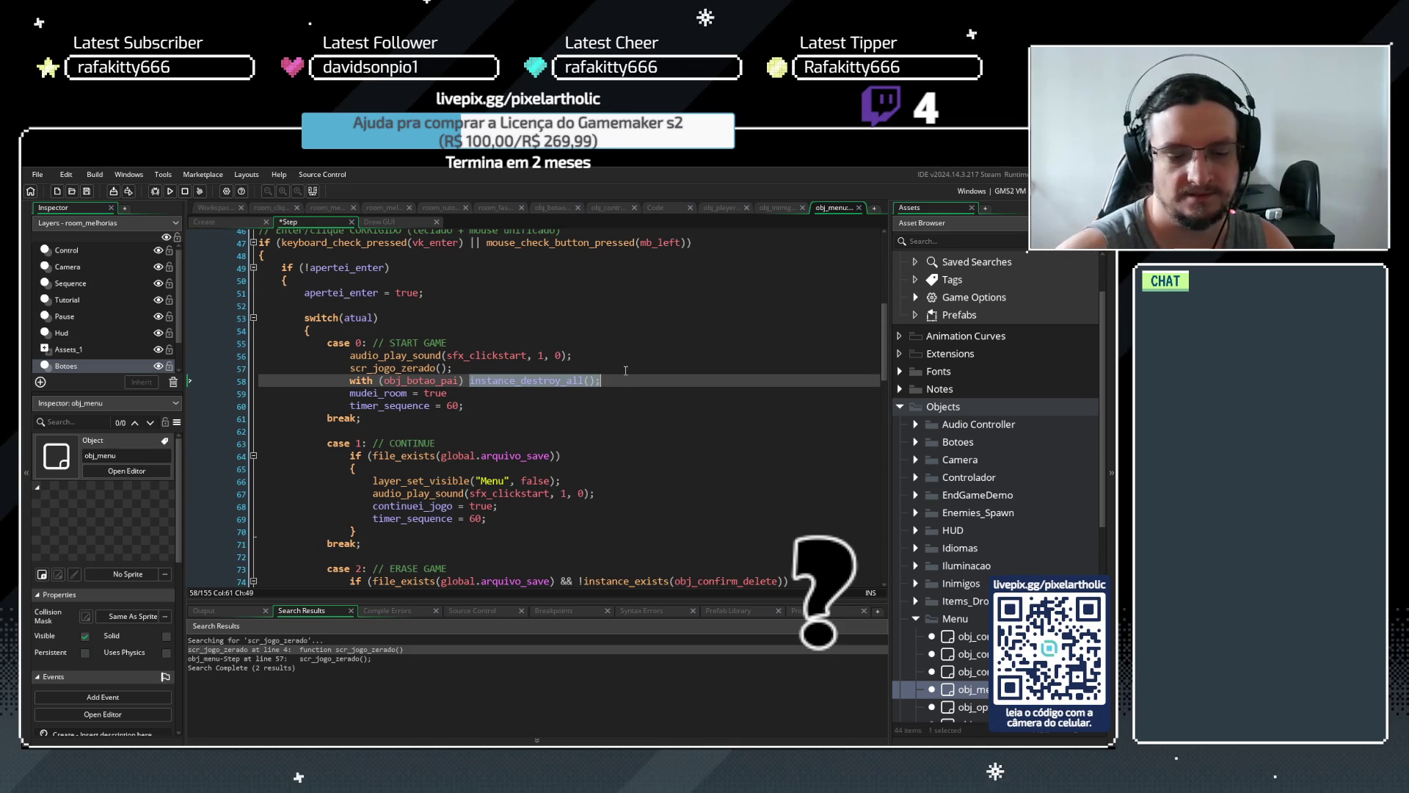
{"action": "type", "text": "instance_des"}
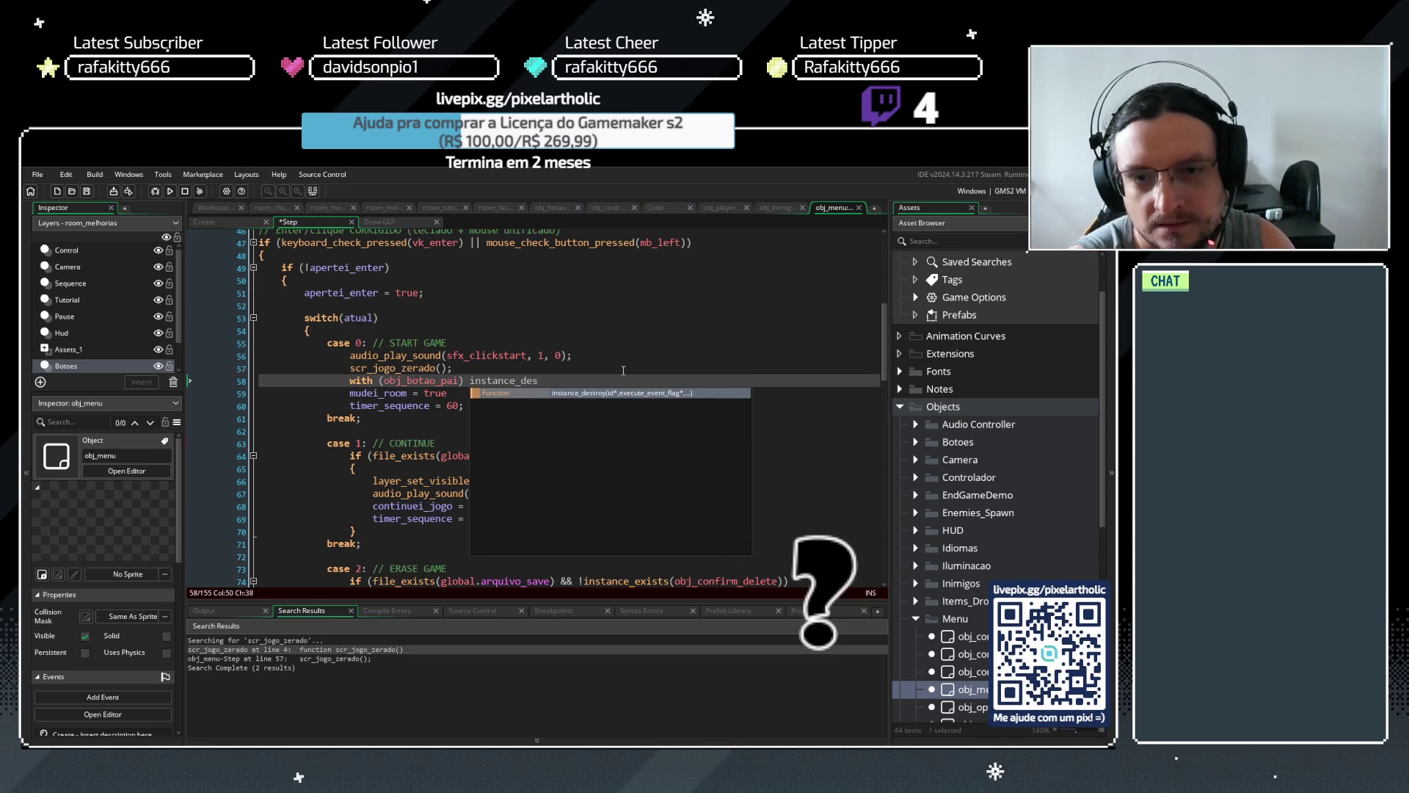
{"action": "key", "text": "BackSpace"}
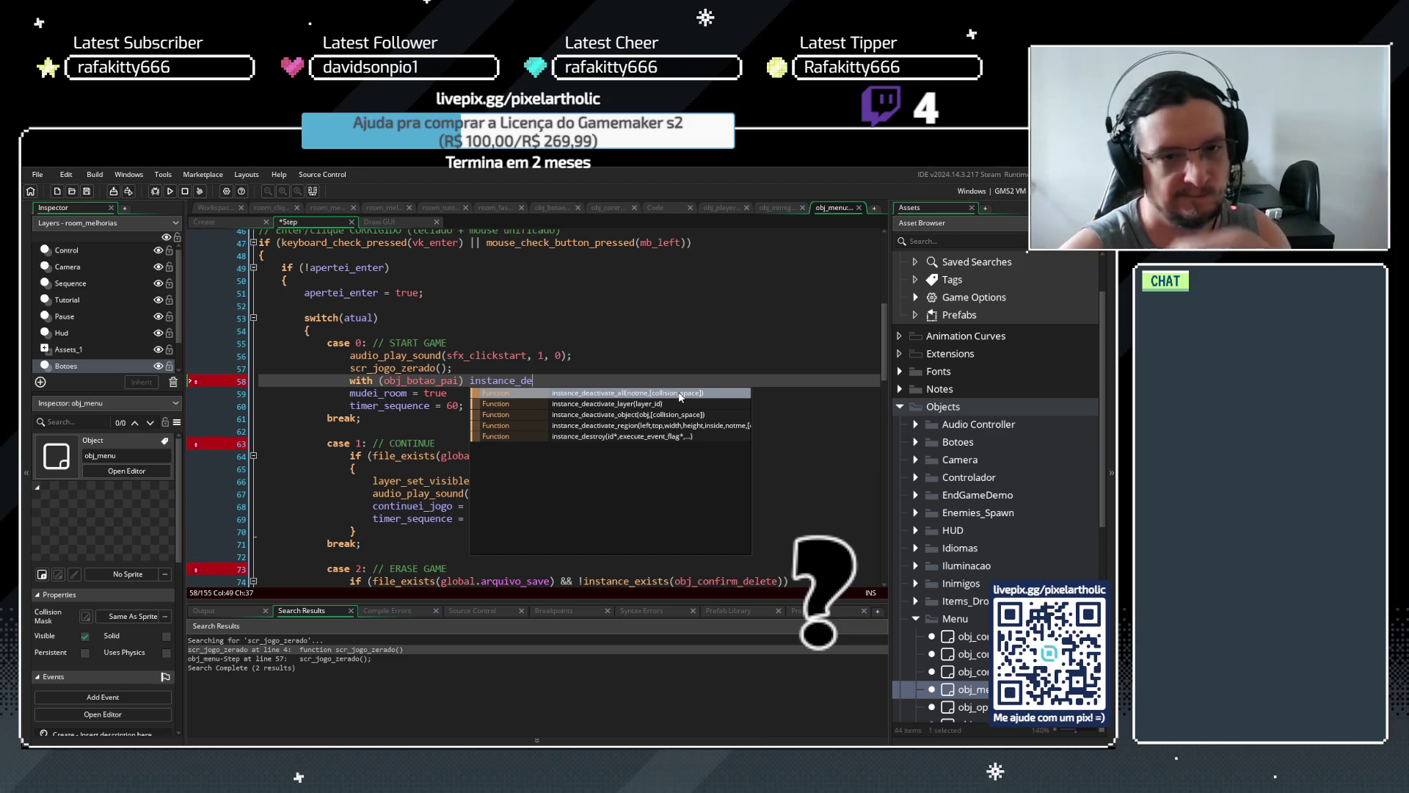
{"action": "type", "text": "str"}
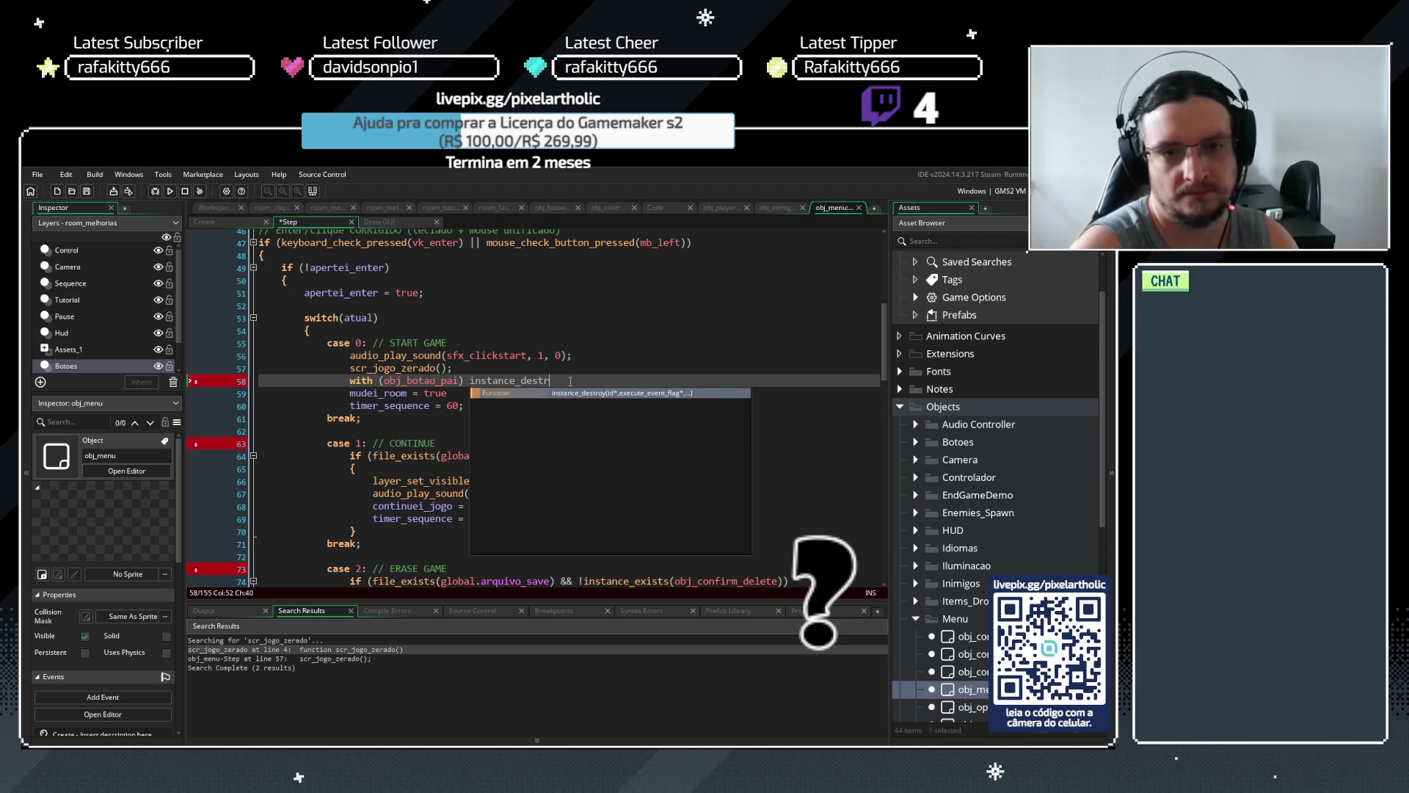
{"action": "key", "text": "Return"}
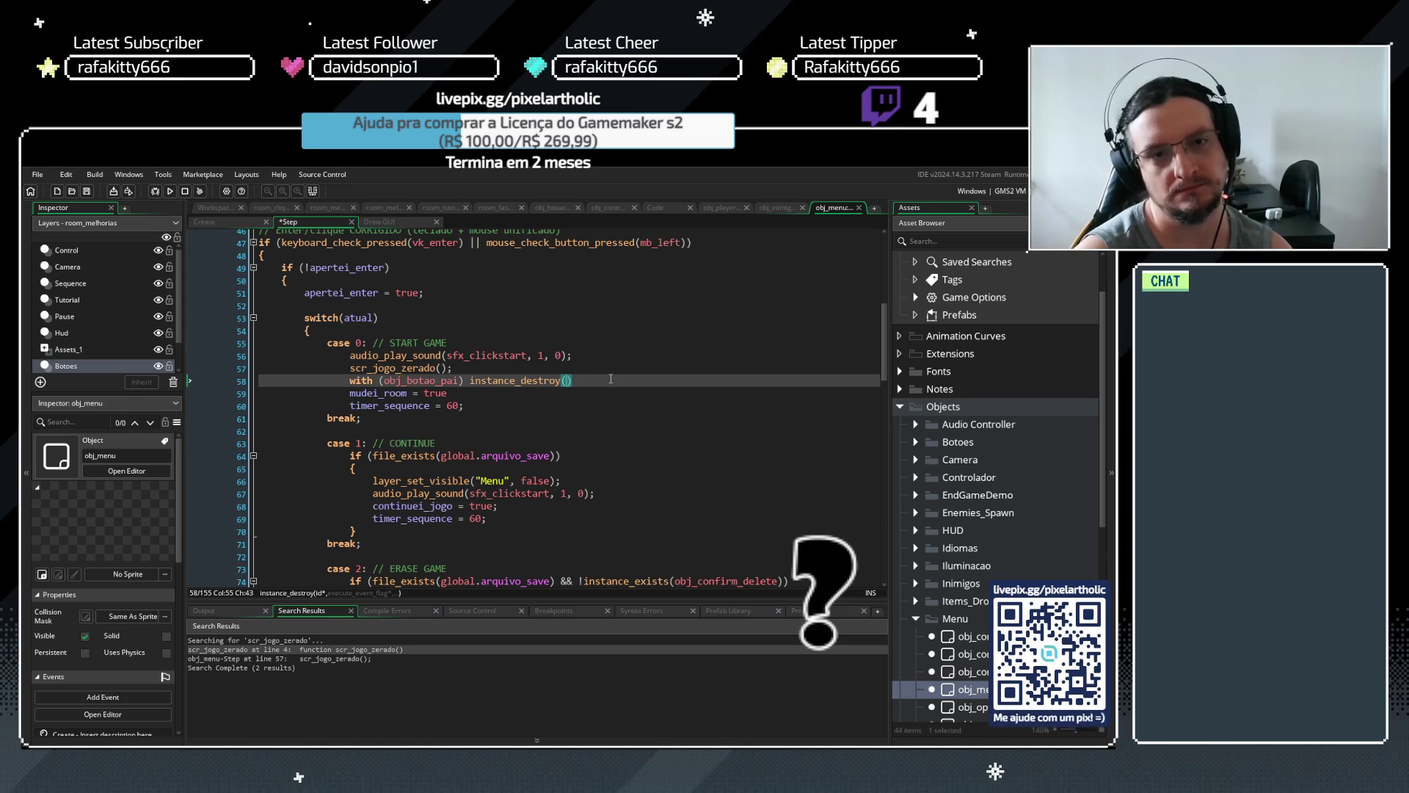
{"action": "key", "text": "F5"}
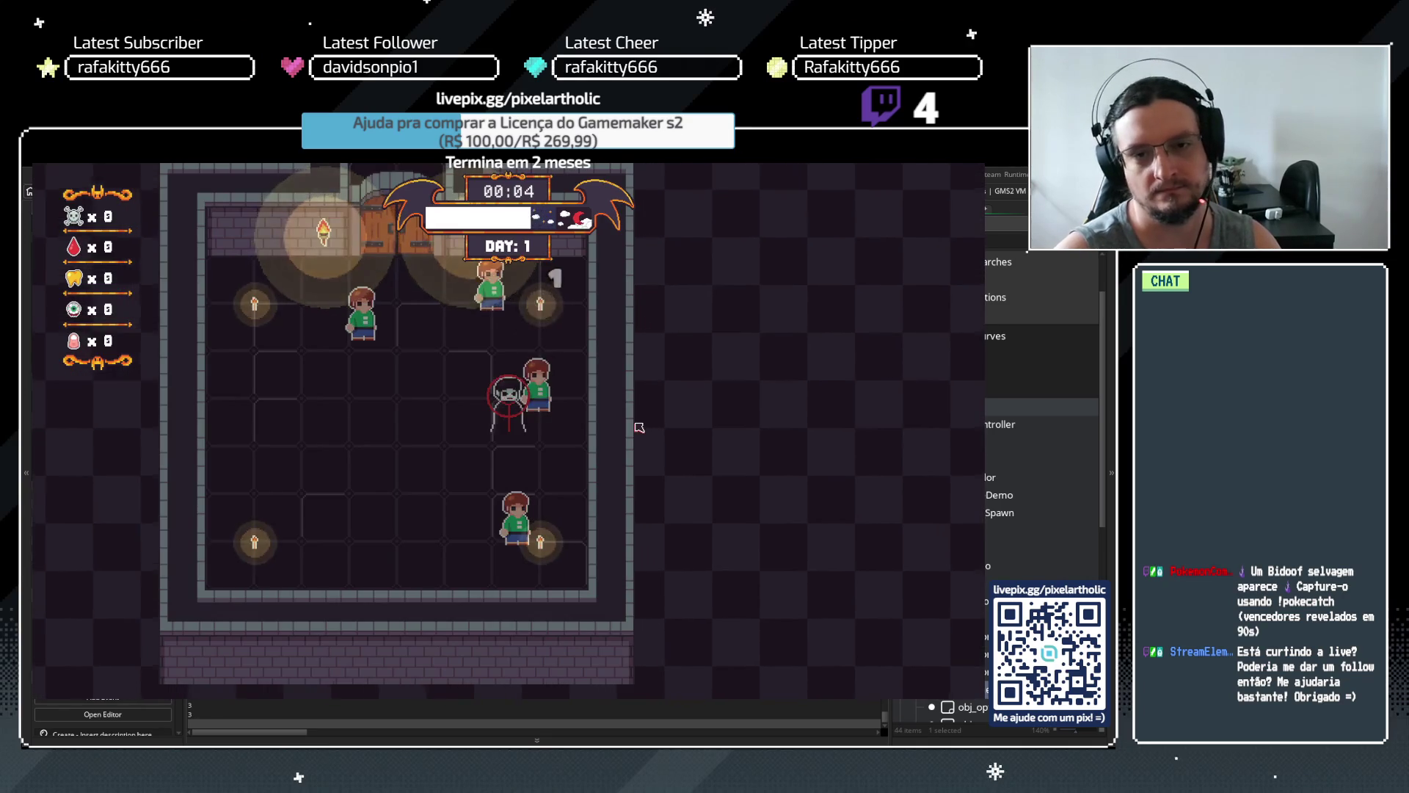
In the test game, skip the tutorial prompts, buy the Bite upgrade and start the next nights
{"action": "key", "text": "space"}
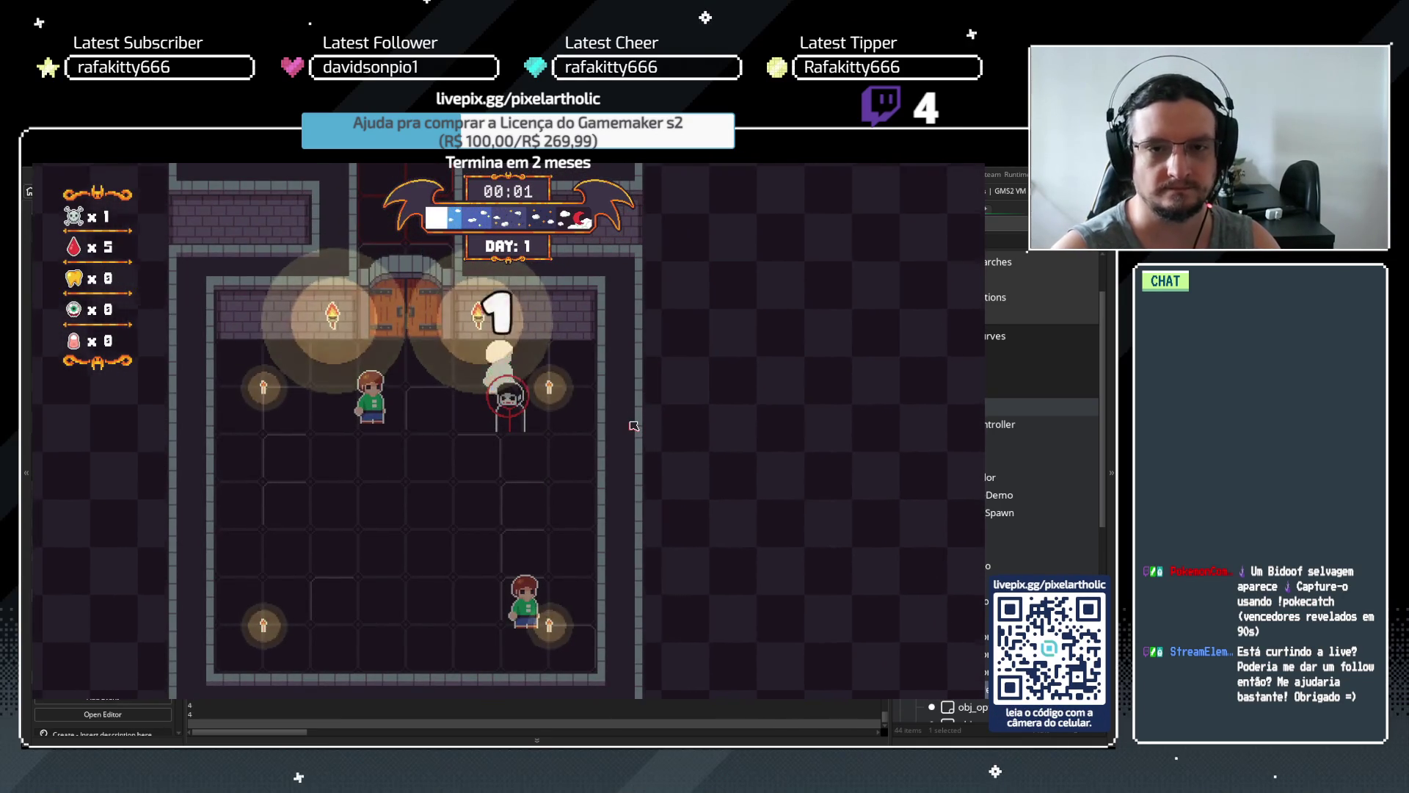
{"action": "left_click", "coordinate": [334, 317]}
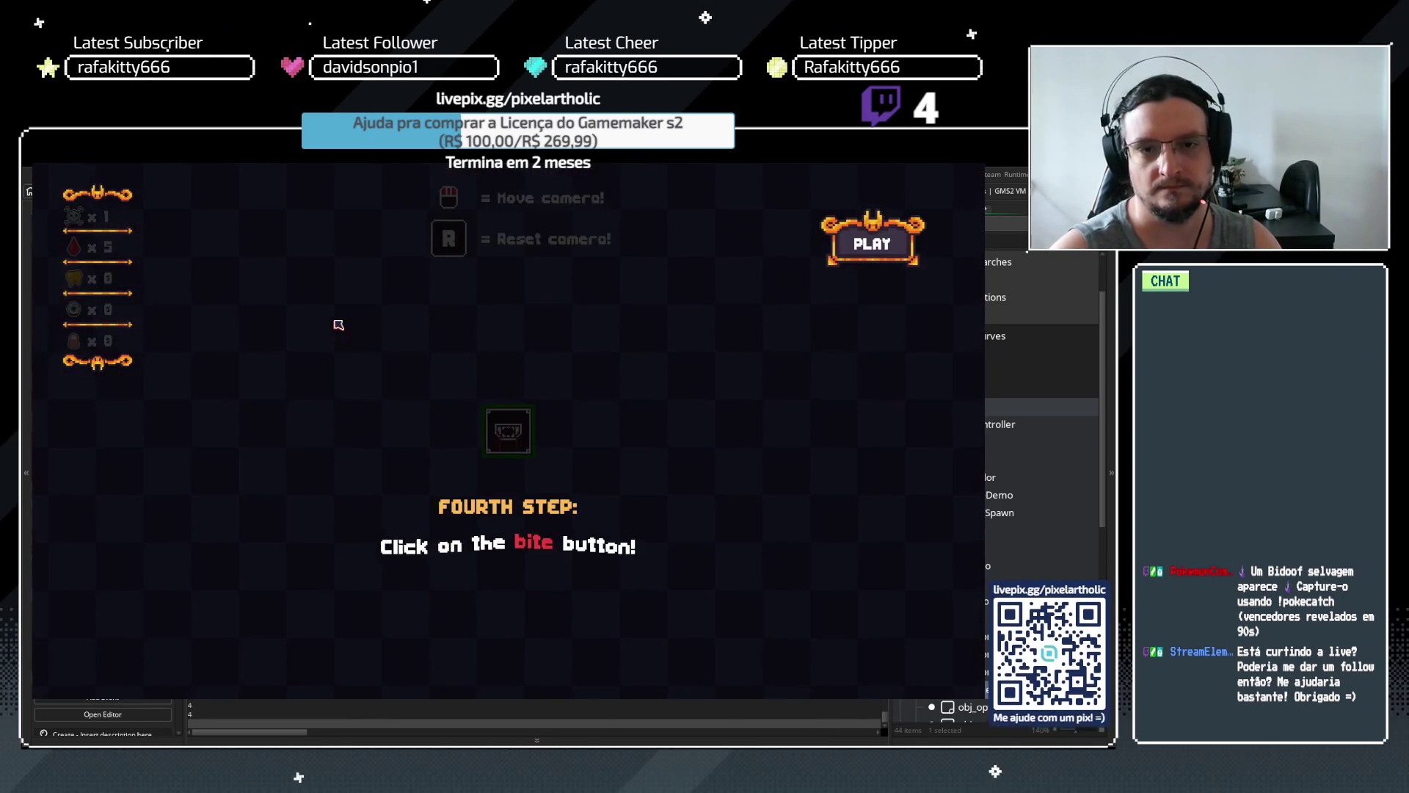
{"action": "key", "text": "space"}
{"action": "left_click", "coordinate": [533, 413]}
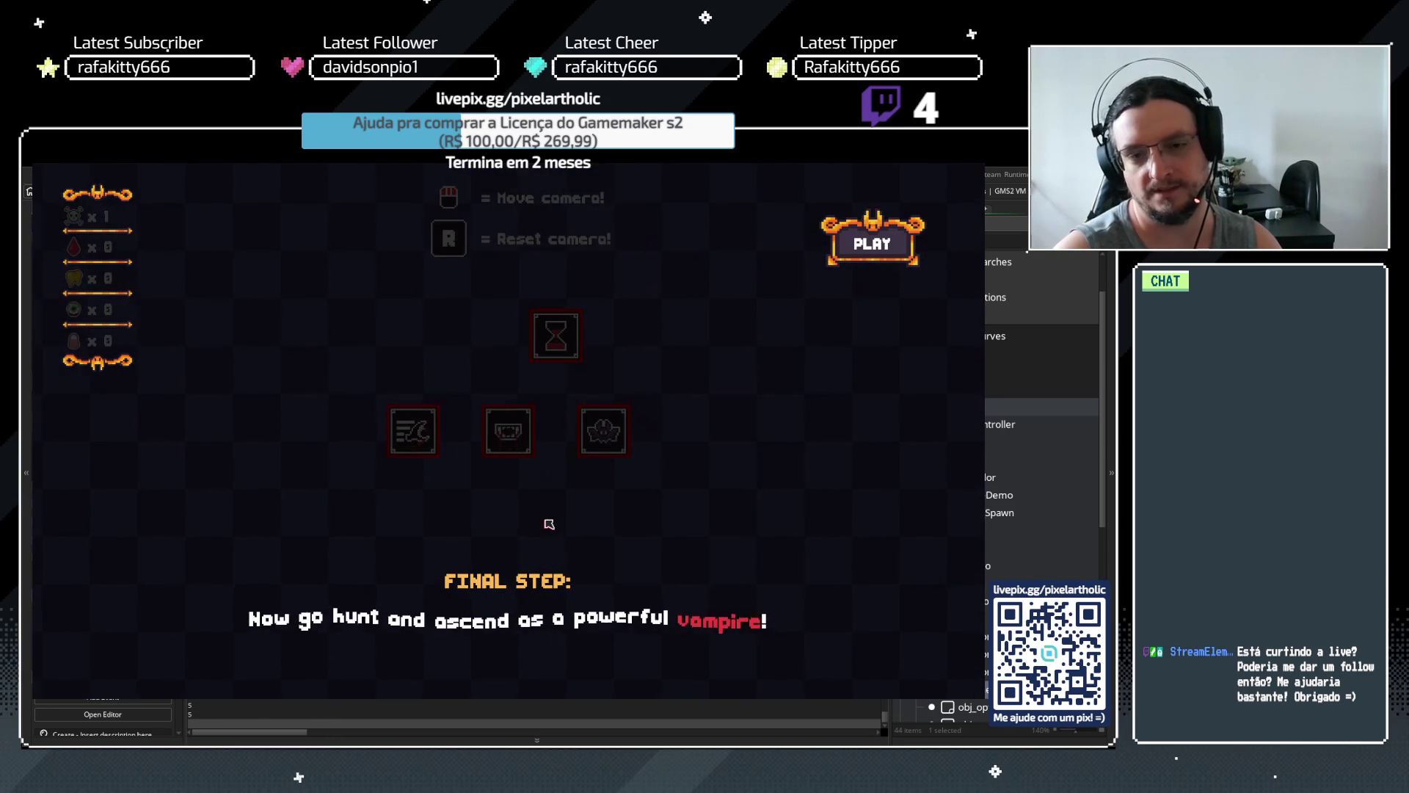
{"action": "key", "text": "space"}
{"action": "left_click", "coordinate": [912, 264]}
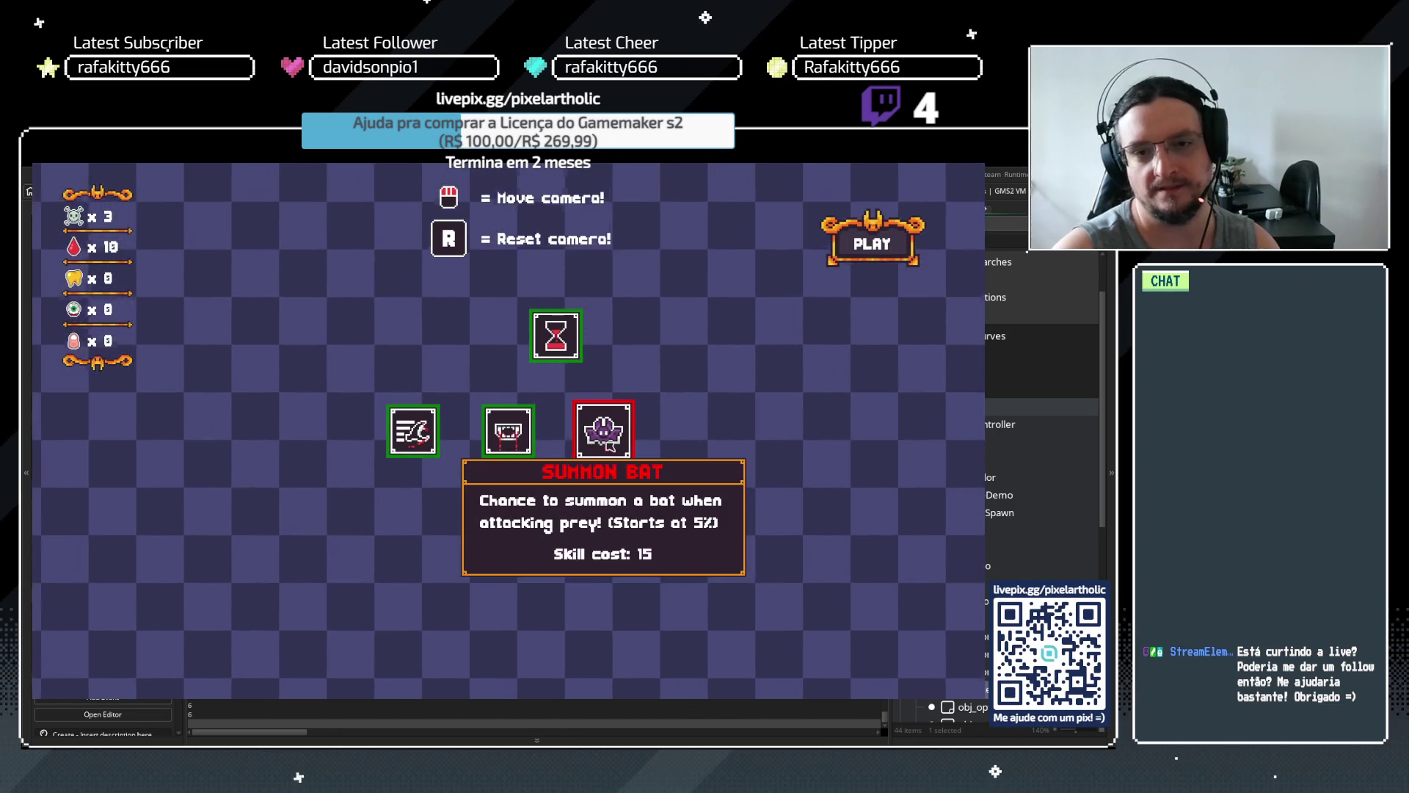
{"action": "left_click", "coordinate": [872, 244]}
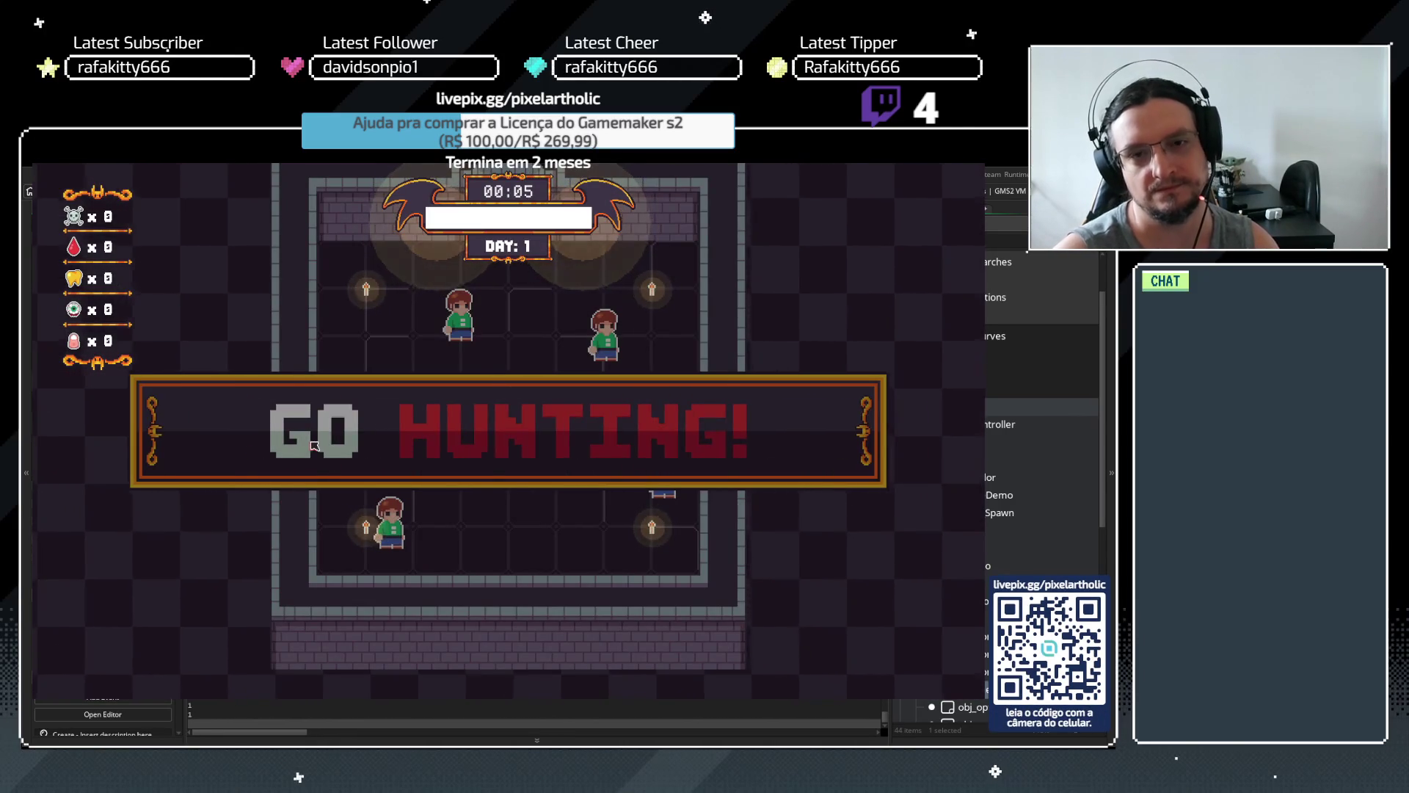
Play day 1 by attacking a villager, then buy the bite skill for 5 blood
{"action": "key", "text": "space"}
{"action": "key", "text": "d"}
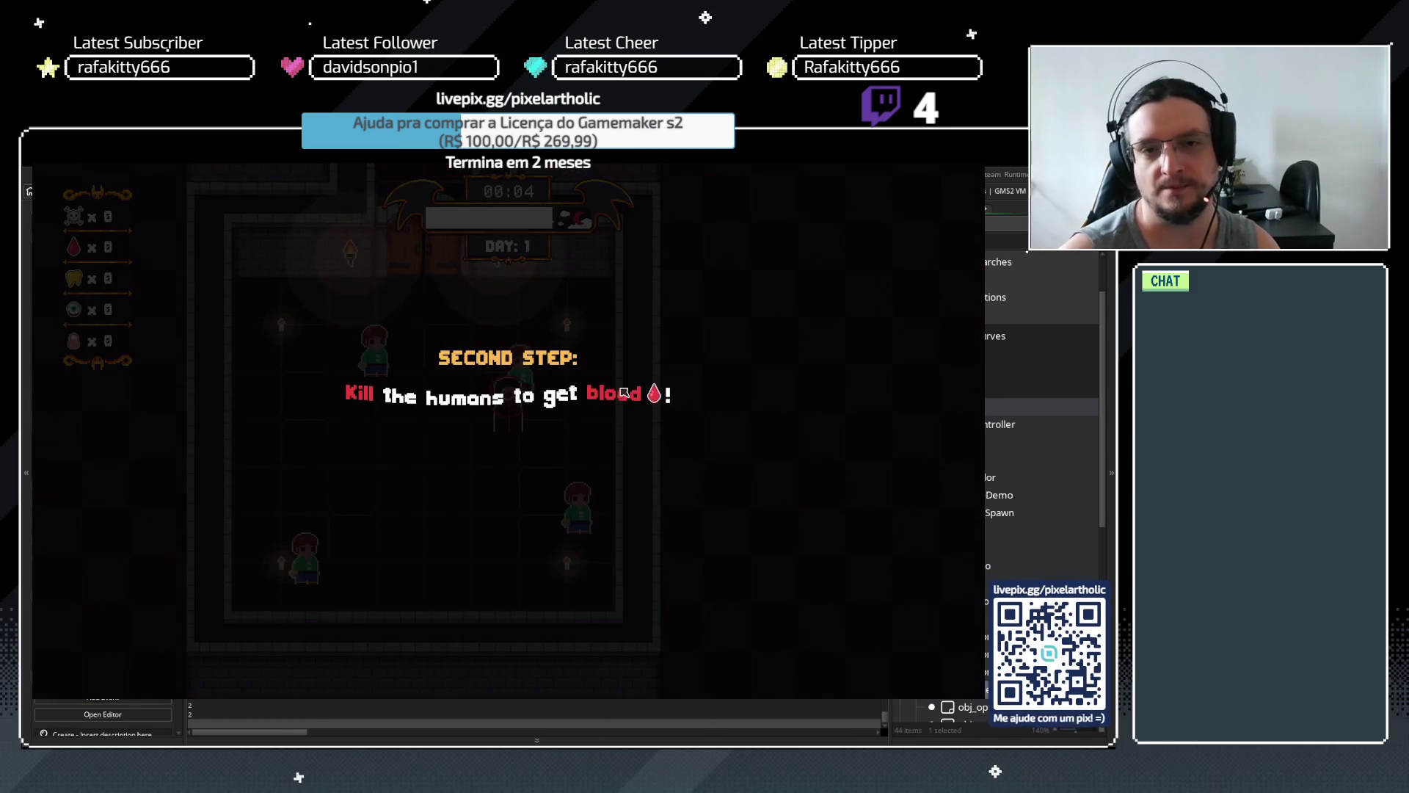
{"action": "key", "text": "space"}
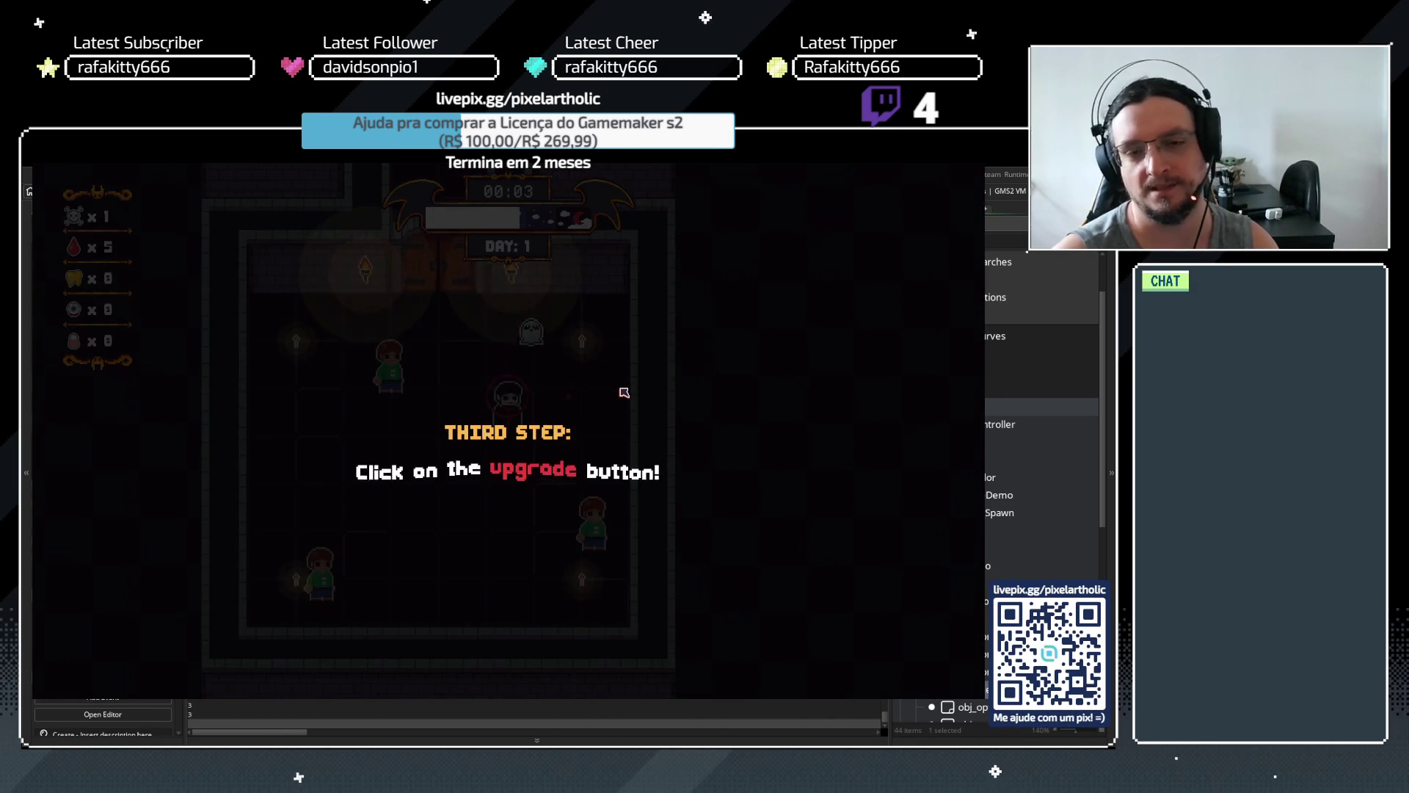
{"action": "key", "text": "space"}
{"action": "key", "text": "a"}
{"action": "key", "text": "a"}
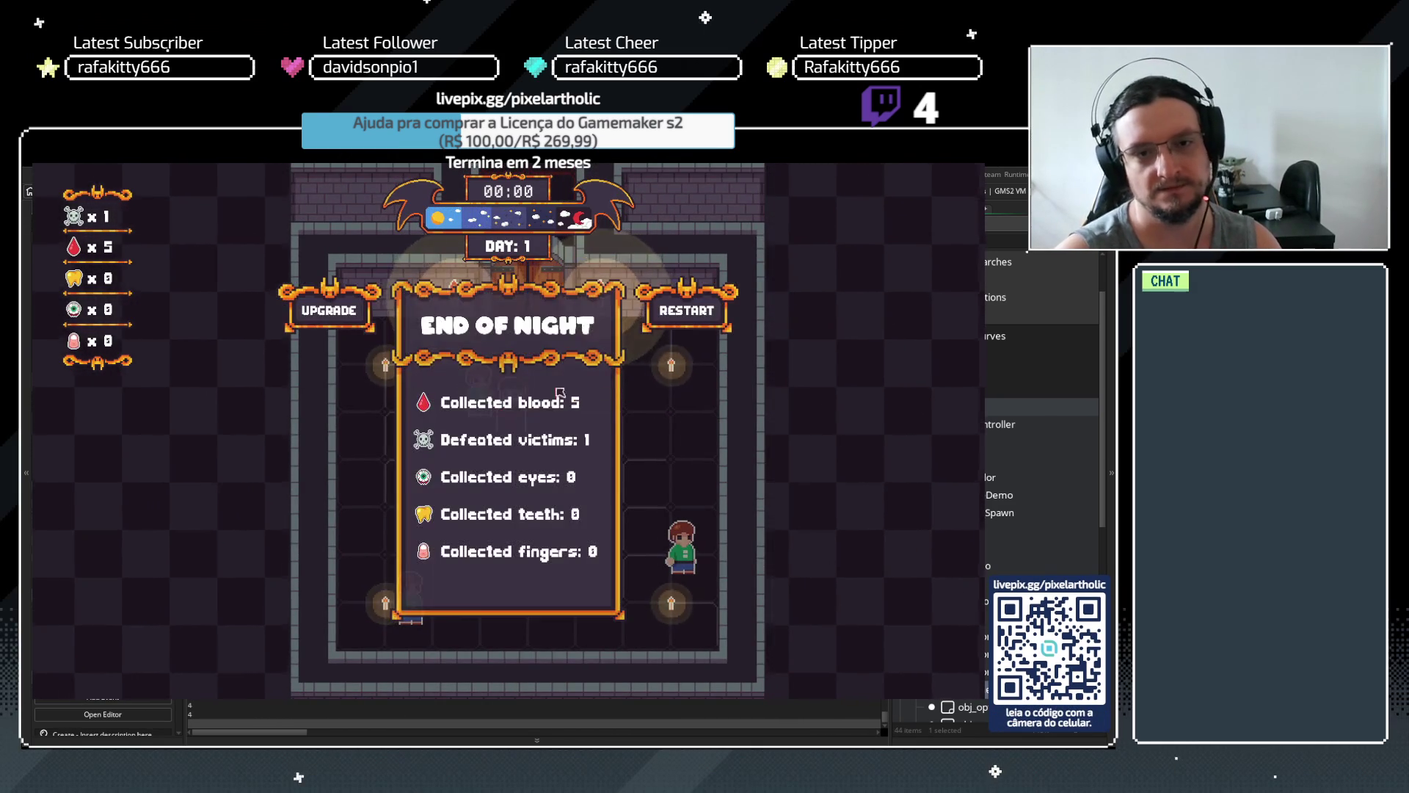
{"action": "left_click", "coordinate": [348, 323]}
{"action": "key", "text": "space"}
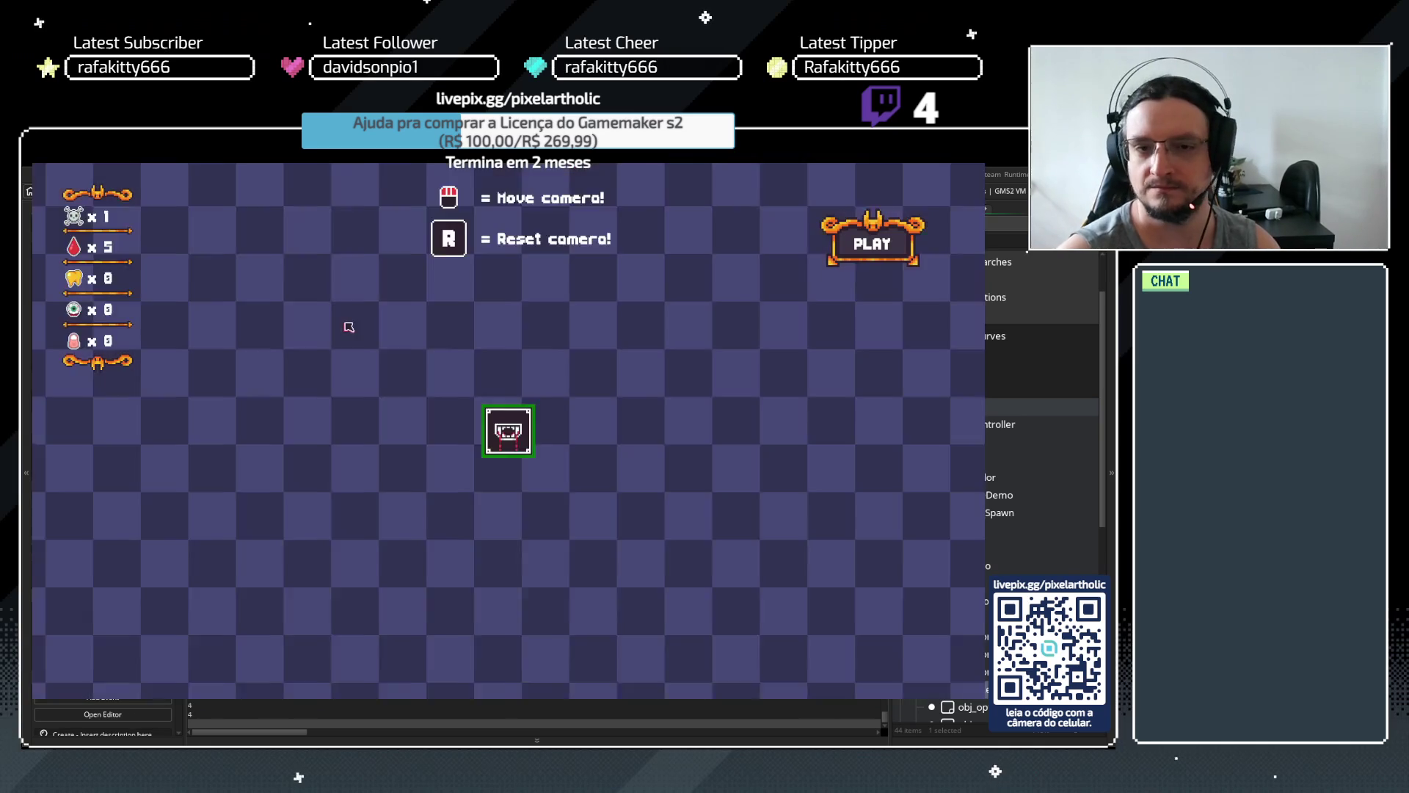
{"action": "left_click", "coordinate": [522, 430]}
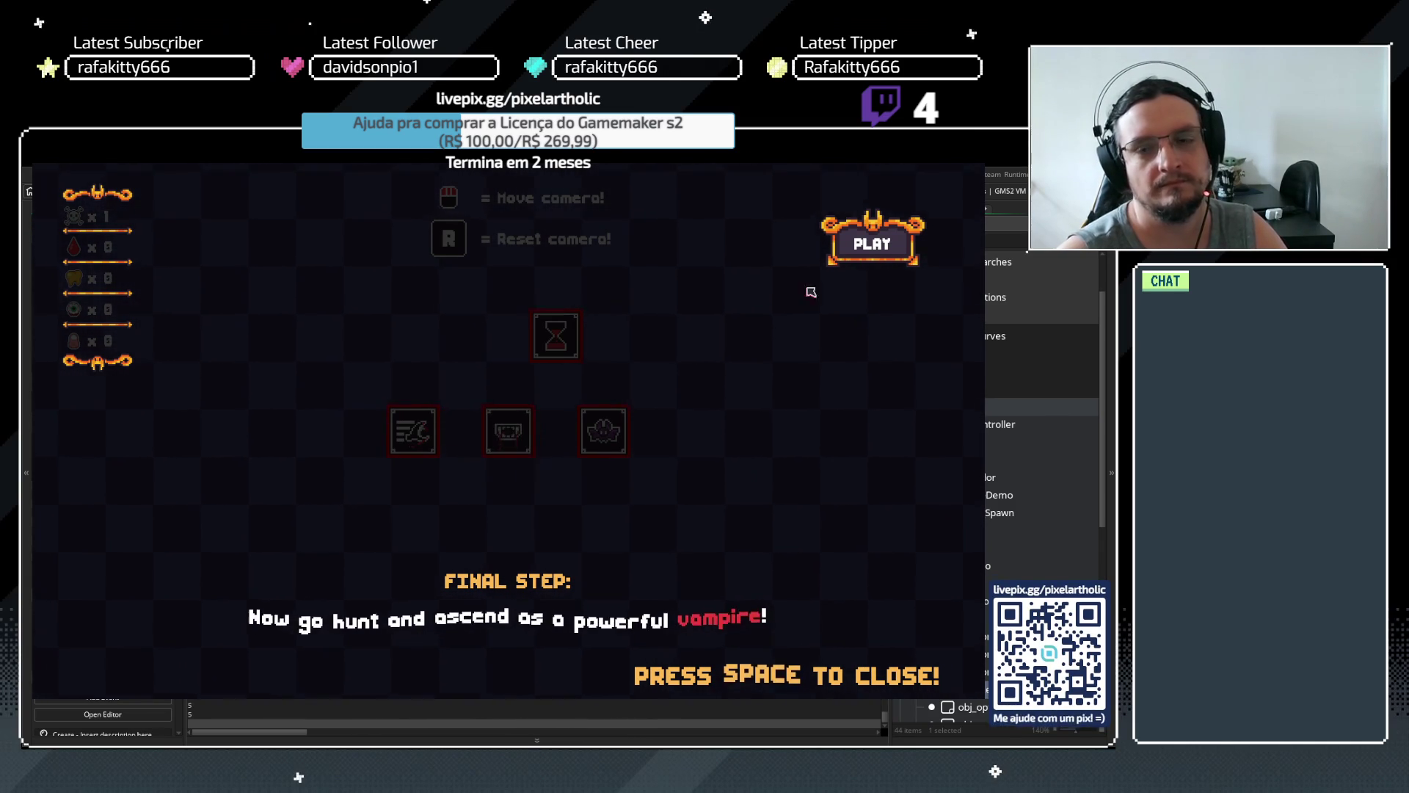
Play through the following nights to day 4 and open the pause options
{"action": "left_click", "coordinate": [895, 257]}
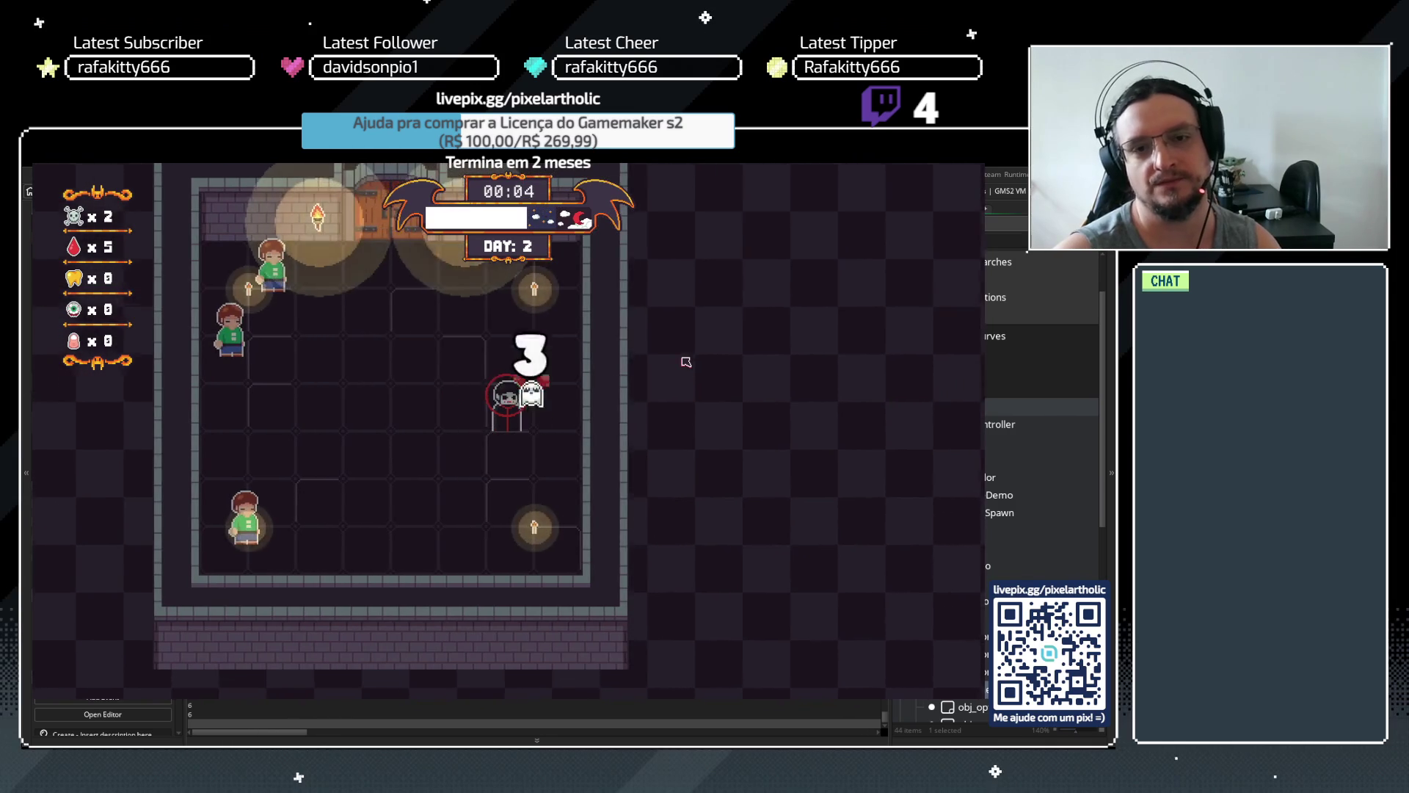
{"action": "key", "text": "a"}
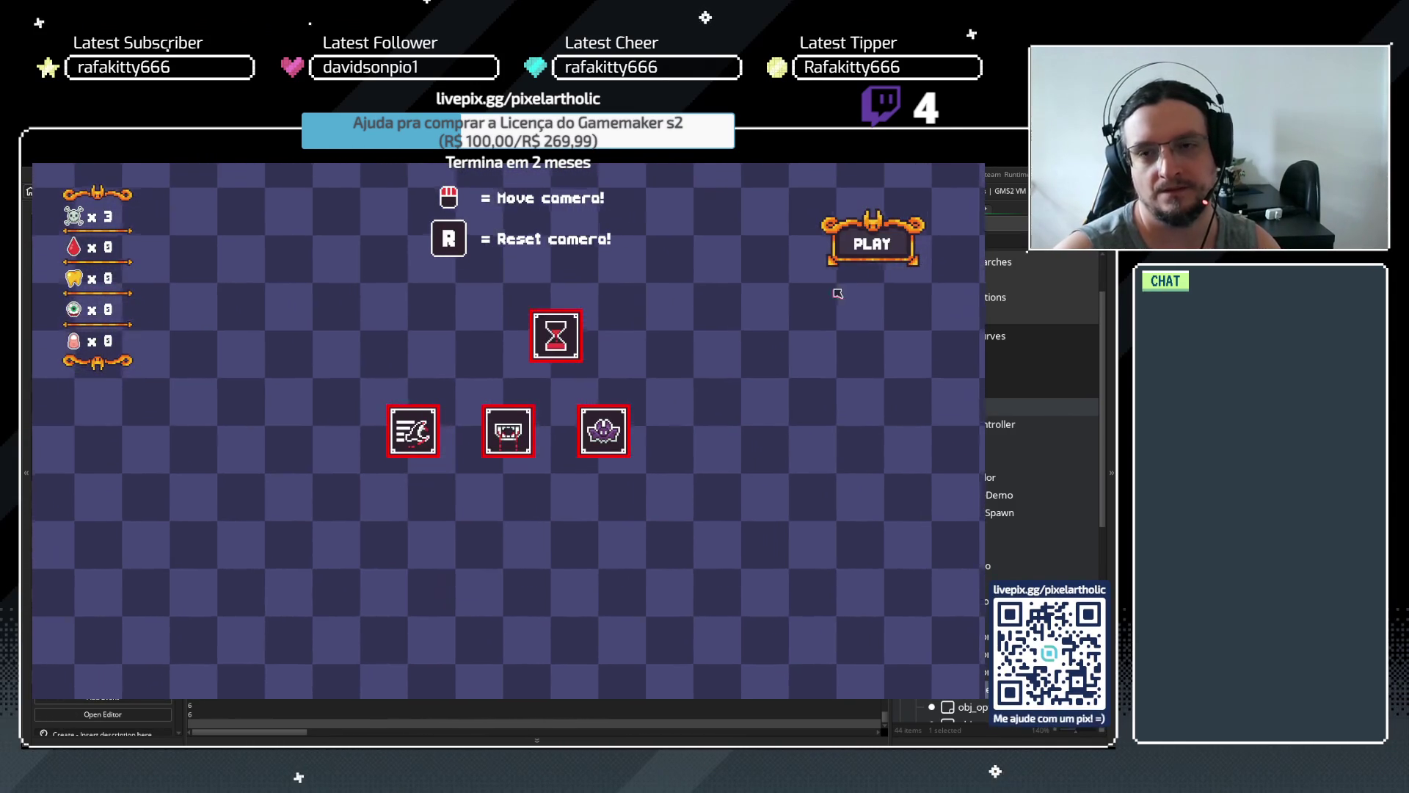
{"action": "left_click", "coordinate": [872, 244]}
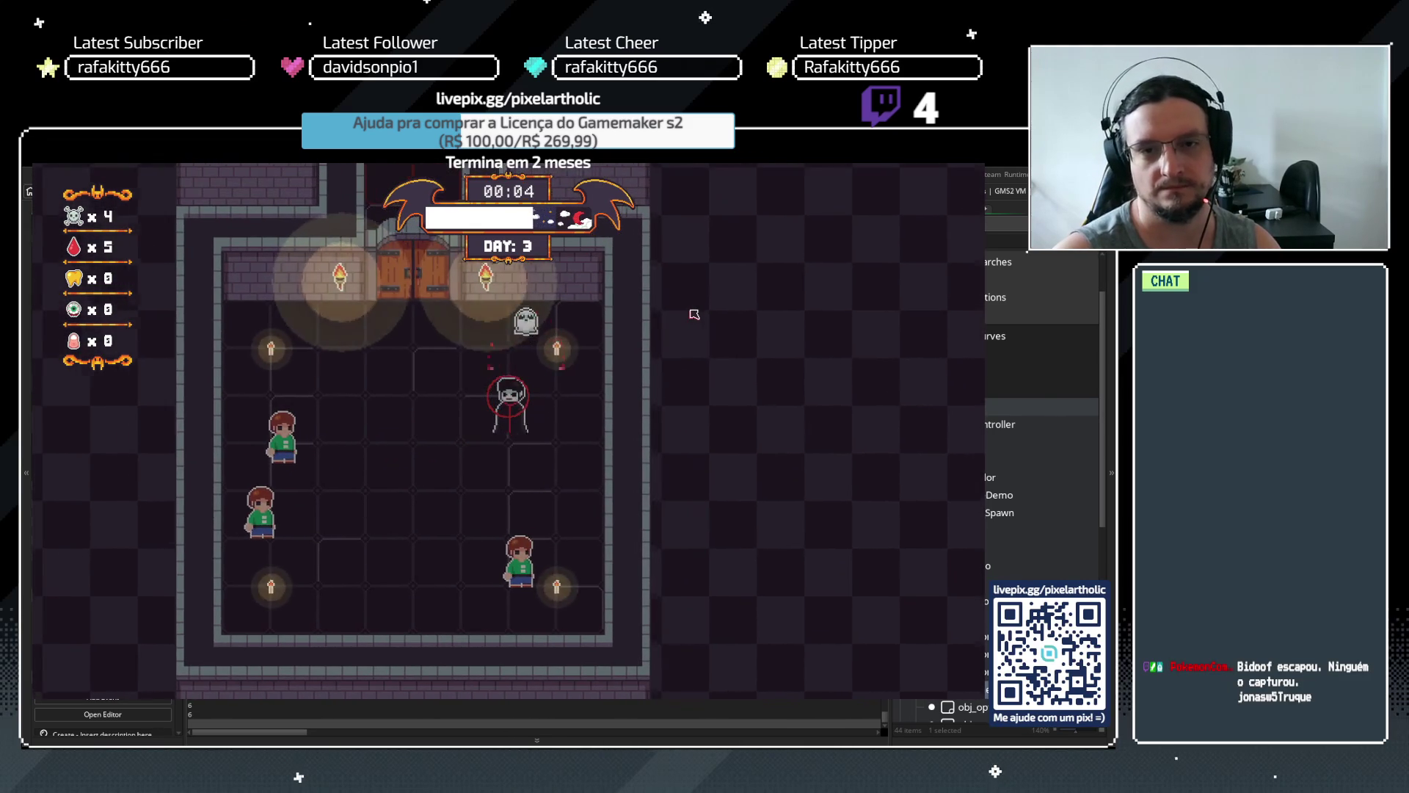
{"action": "key", "text": "a"}
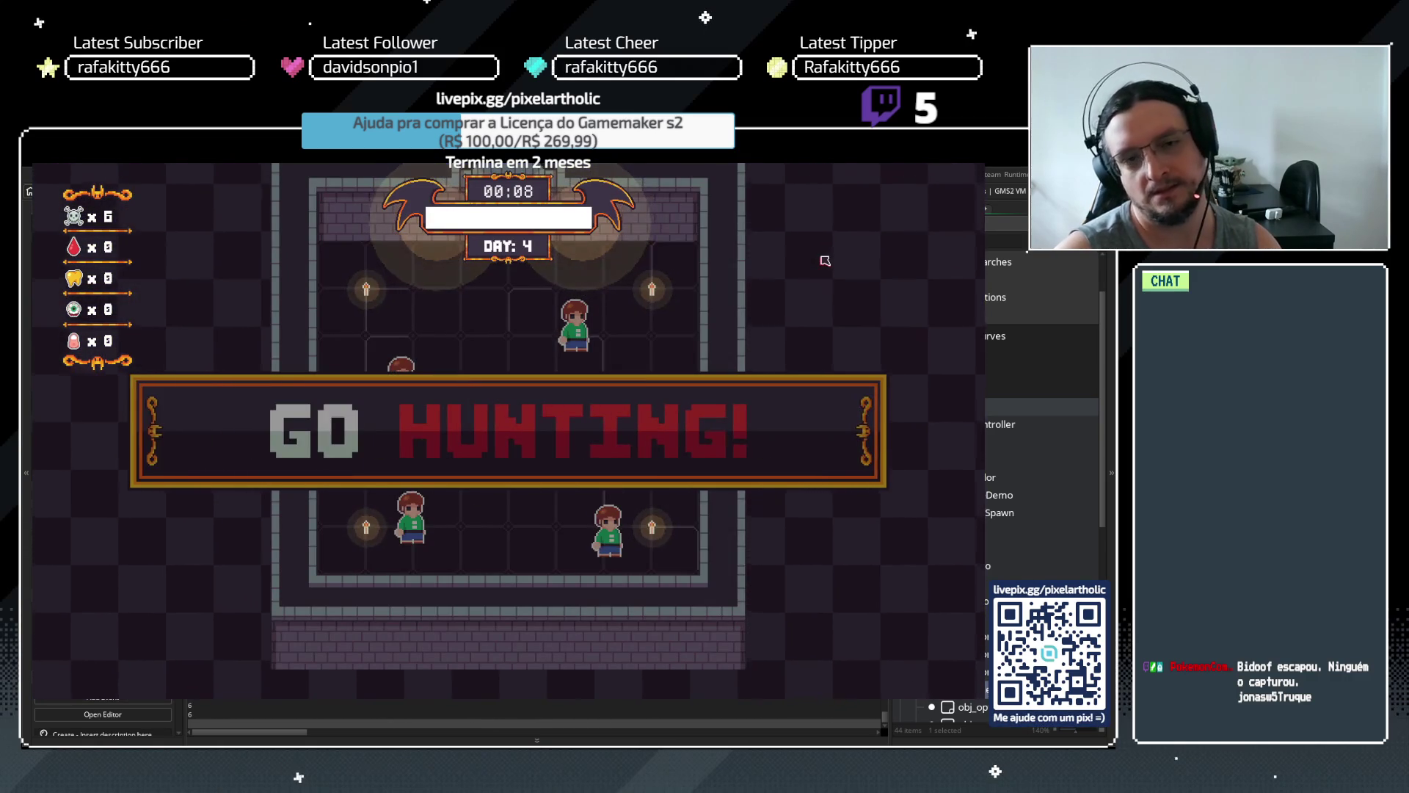
{"action": "key", "text": "Escape"}
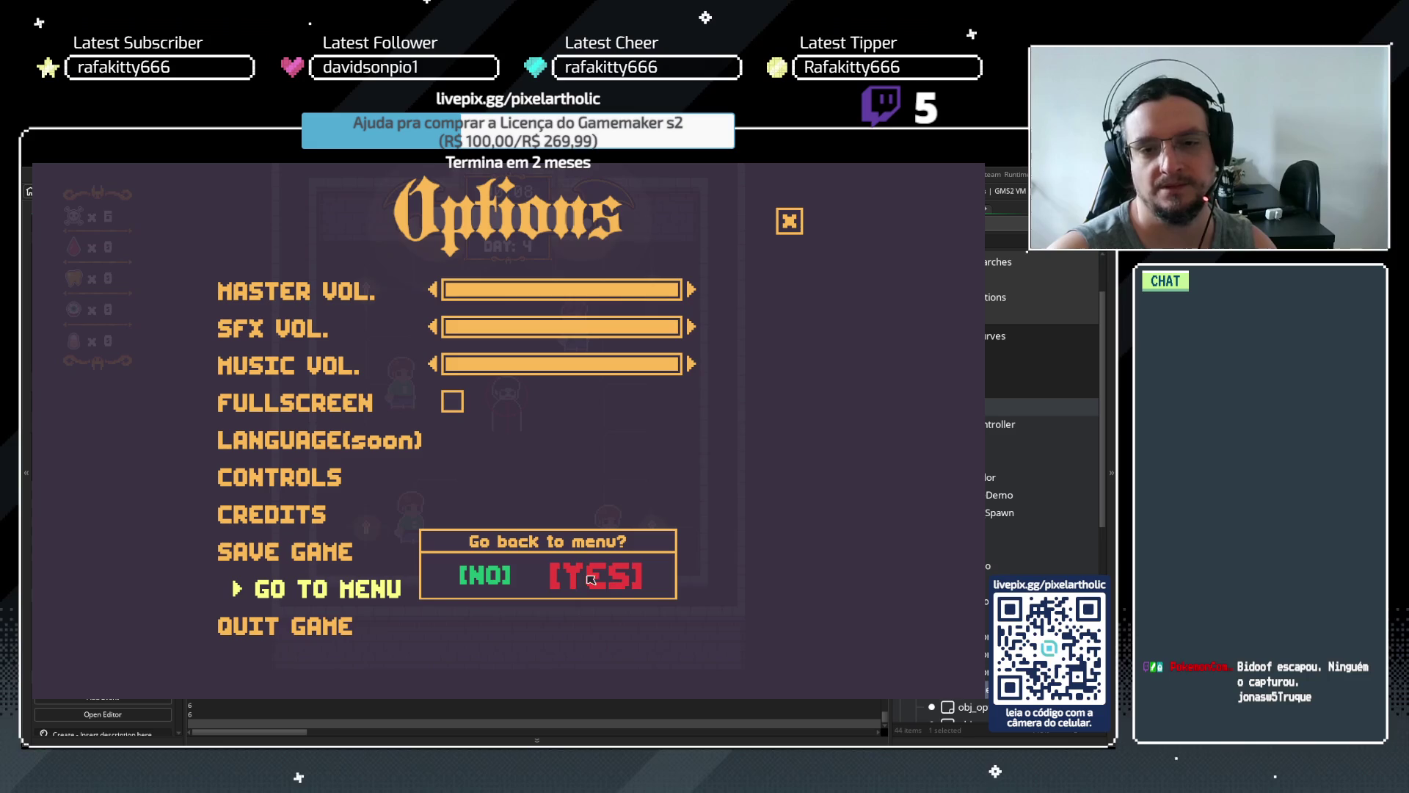
Confirm going back to the menu and replay day 1 of a new game, attacking a villager
{"action": "left_click", "coordinate": [620, 582]}
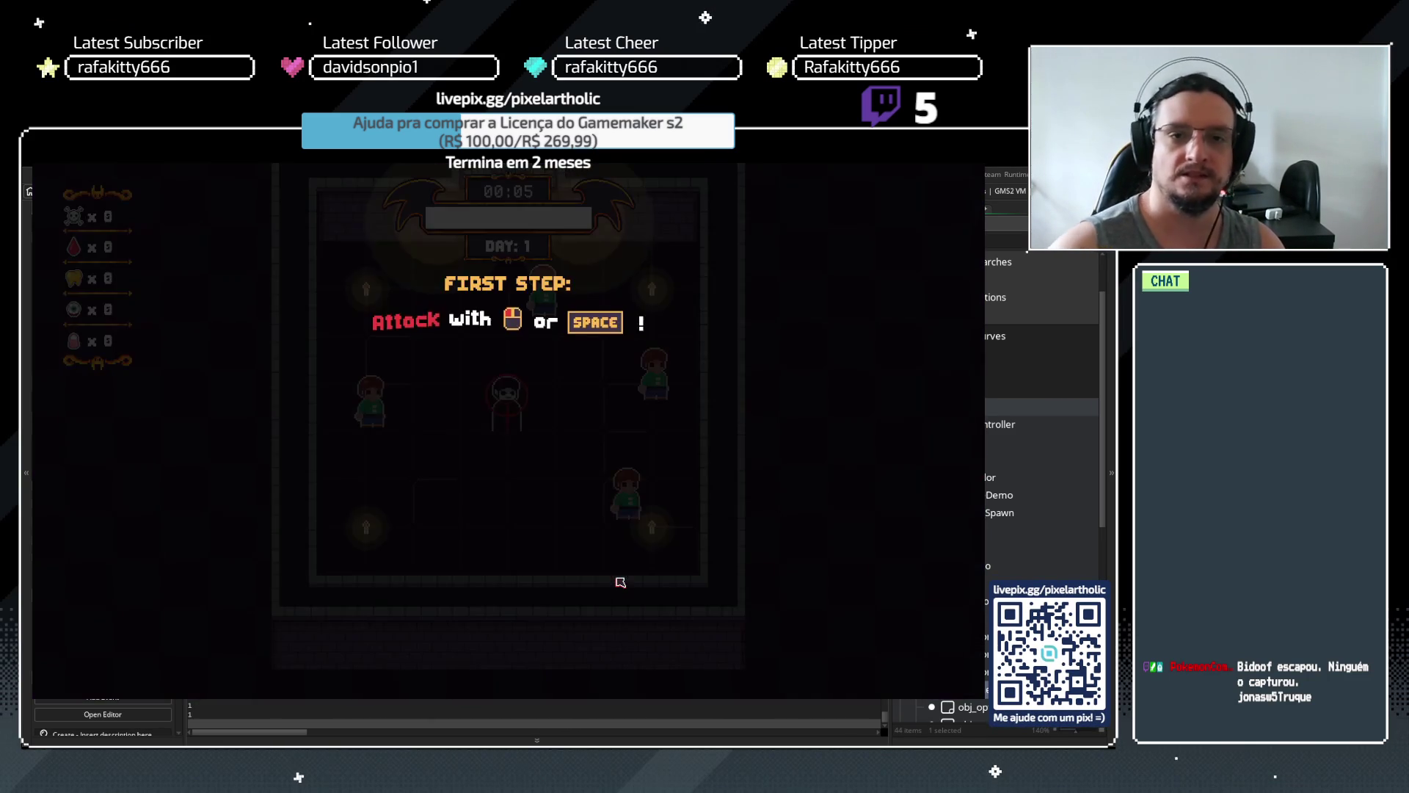
{"action": "key", "text": "space"}
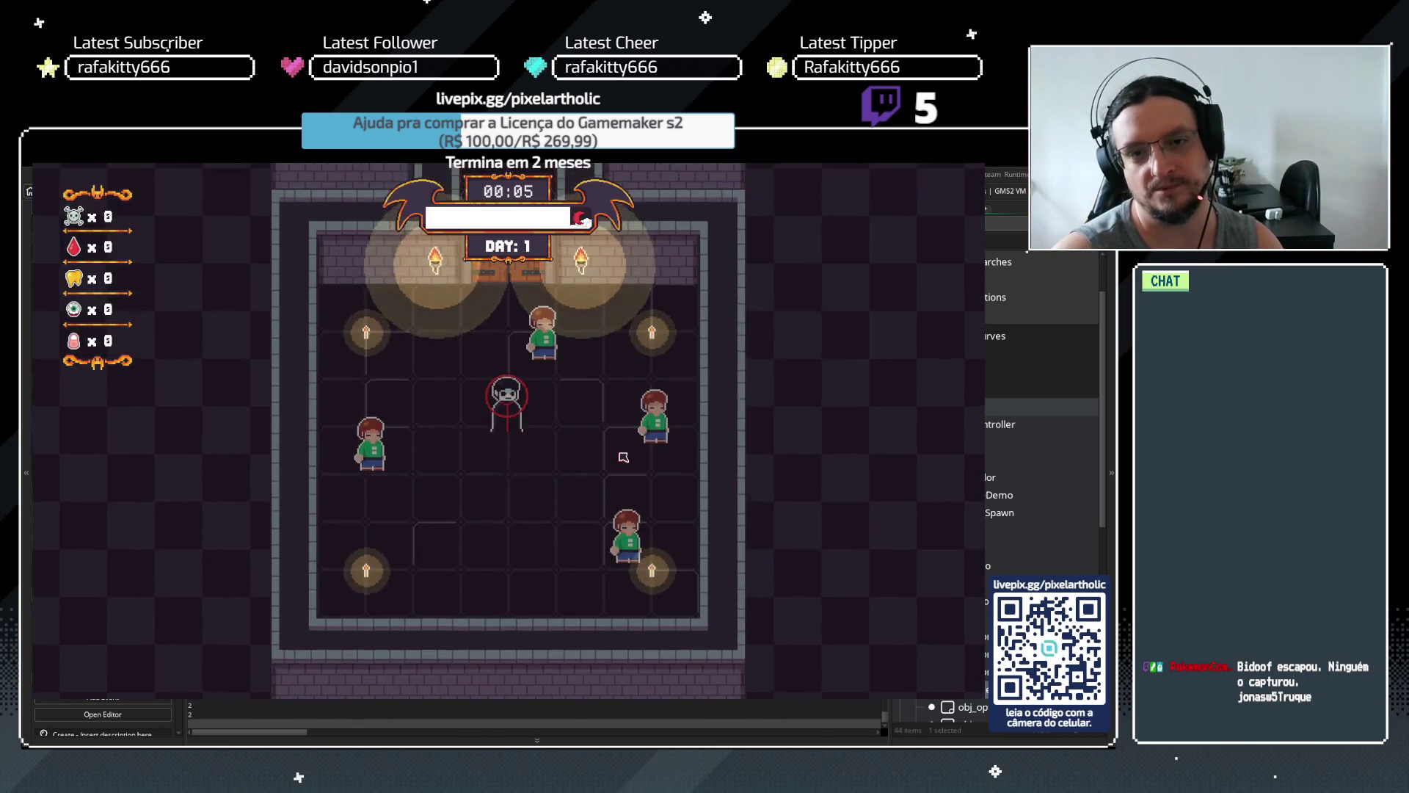
{"action": "key", "text": "space"}
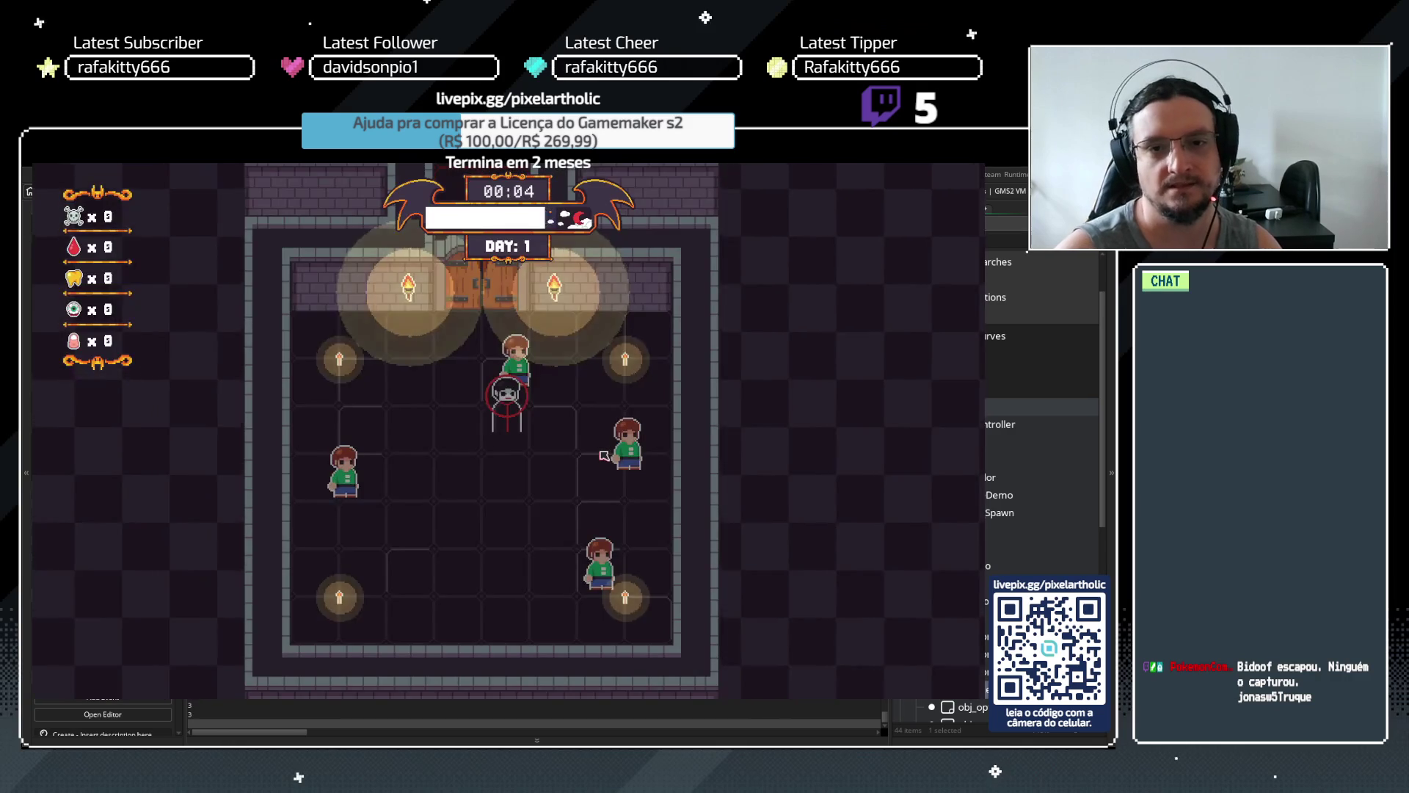
{"action": "key", "text": "space"}
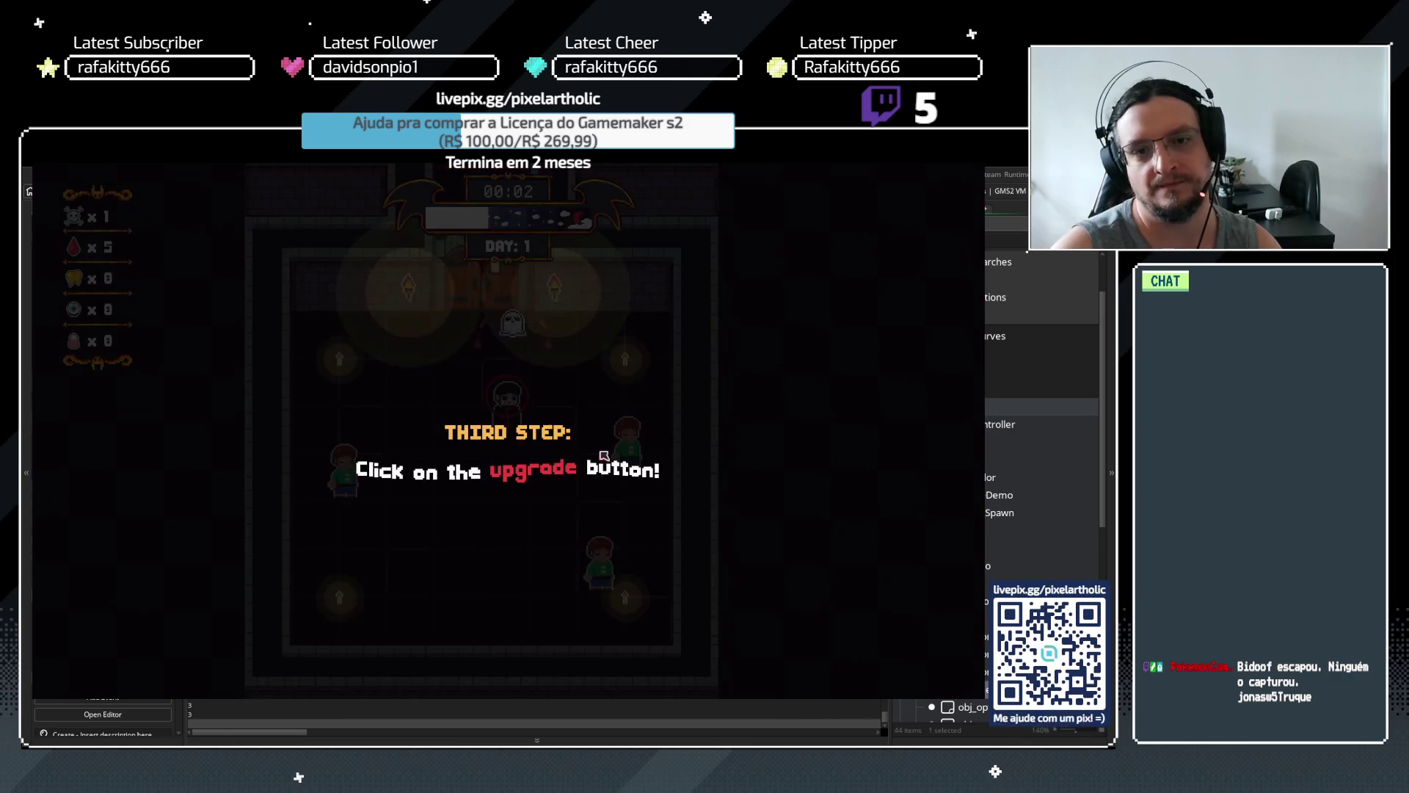
{"action": "key", "text": "space"}
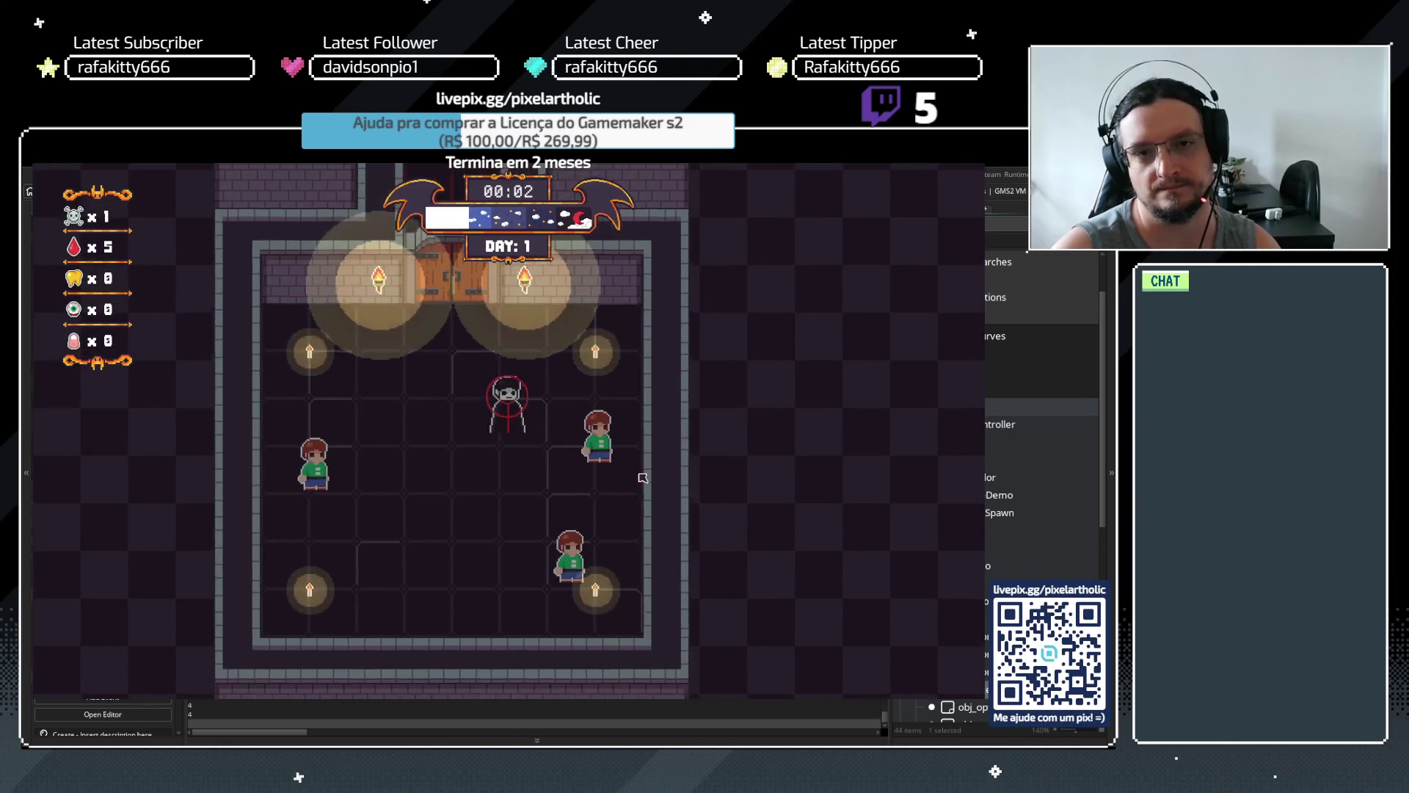
{"action": "key", "text": "d"}
{"action": "key", "text": "s"}
Buy the bite upgrade again, then close the game to return to the code
{"action": "left_click", "coordinate": [334, 314]}
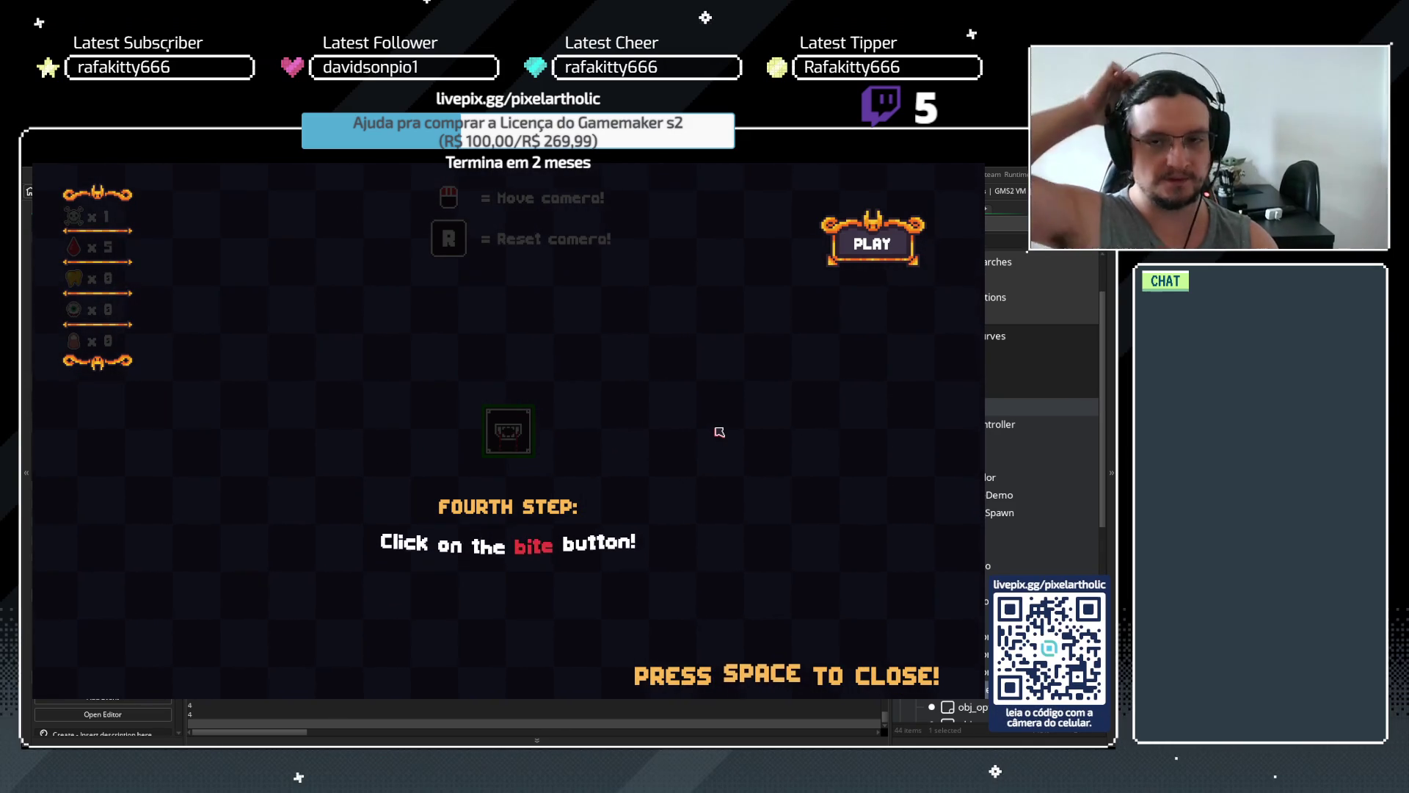
{"action": "key", "text": "space"}
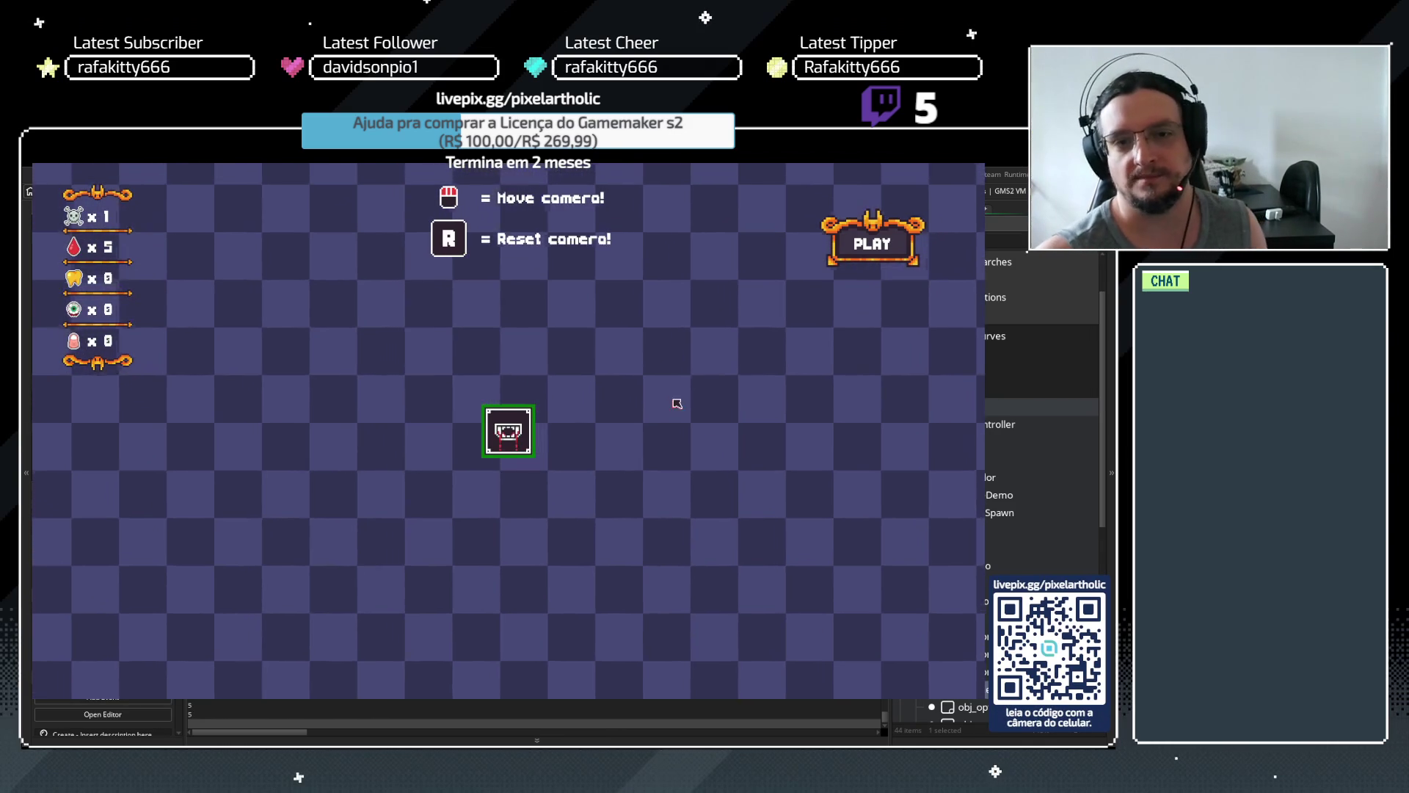
{"action": "left_click", "coordinate": [506, 431]}
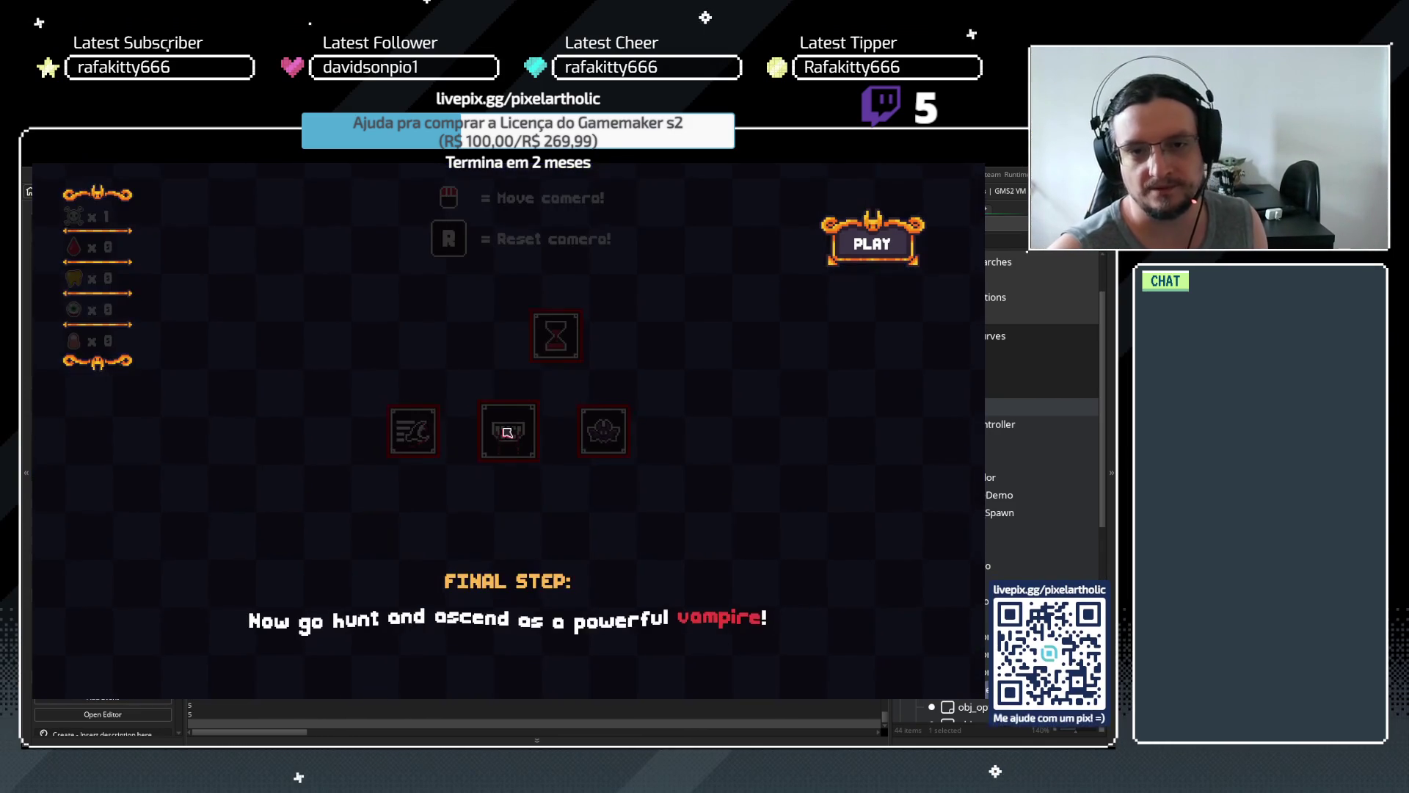
{"action": "key", "text": "space"}
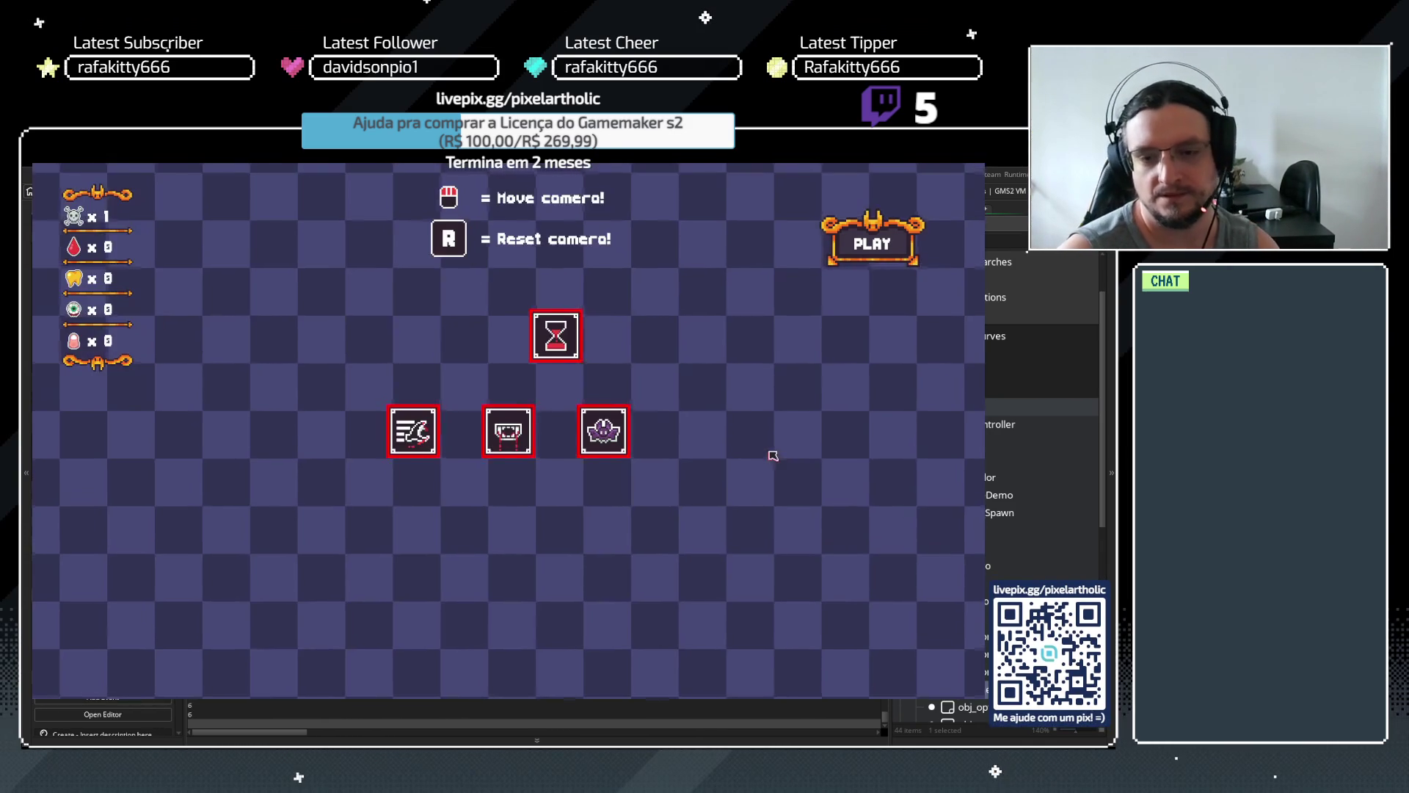
{"action": "key", "text": "Escape"}
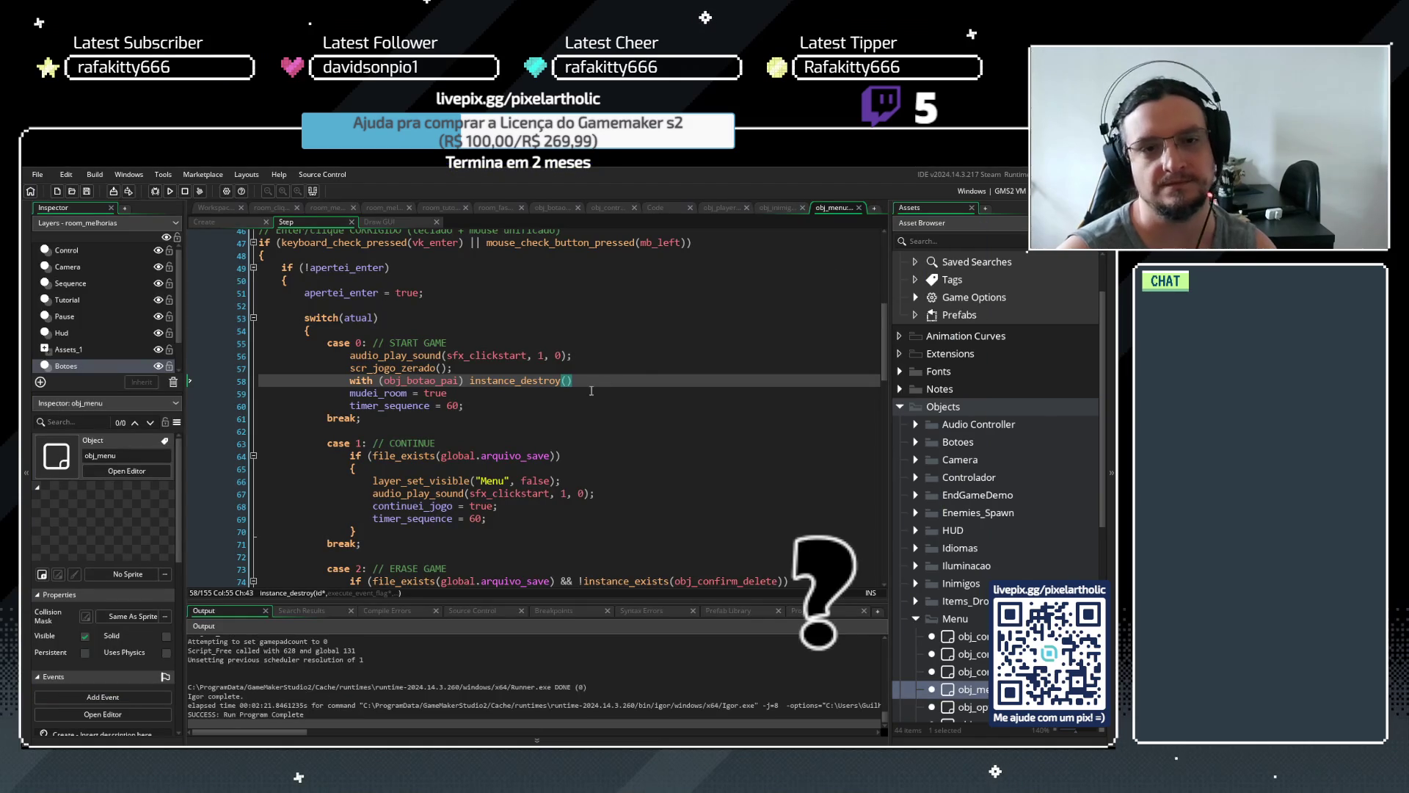
Add two Portuguese comments below scr_jogo_zerado() explaining the buttons are destroyed and recreated, then save
{"action": "left_click", "coordinate": [571, 367]}
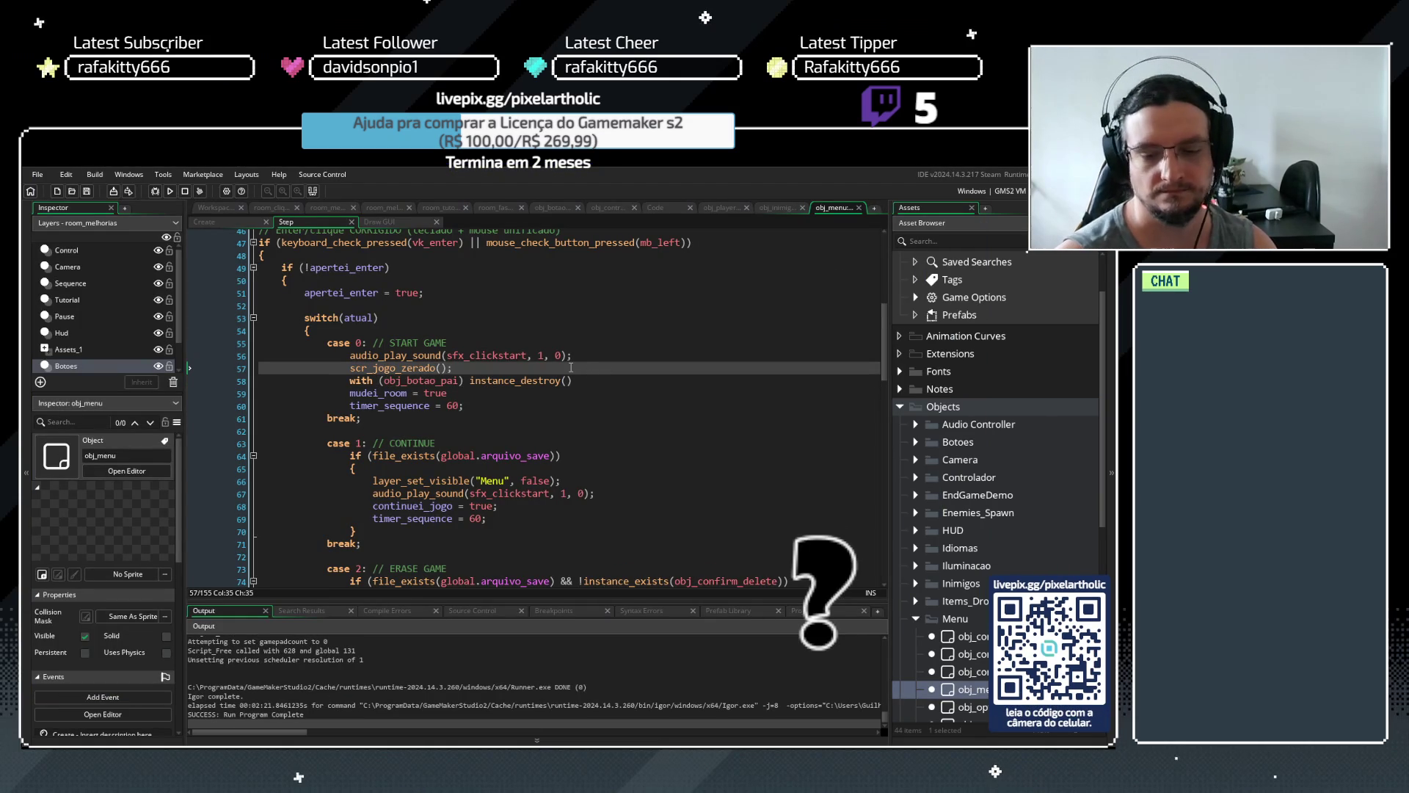
{"action": "key", "text": "Return"}
{"action": "type", "text": "//Essa linha funci"}
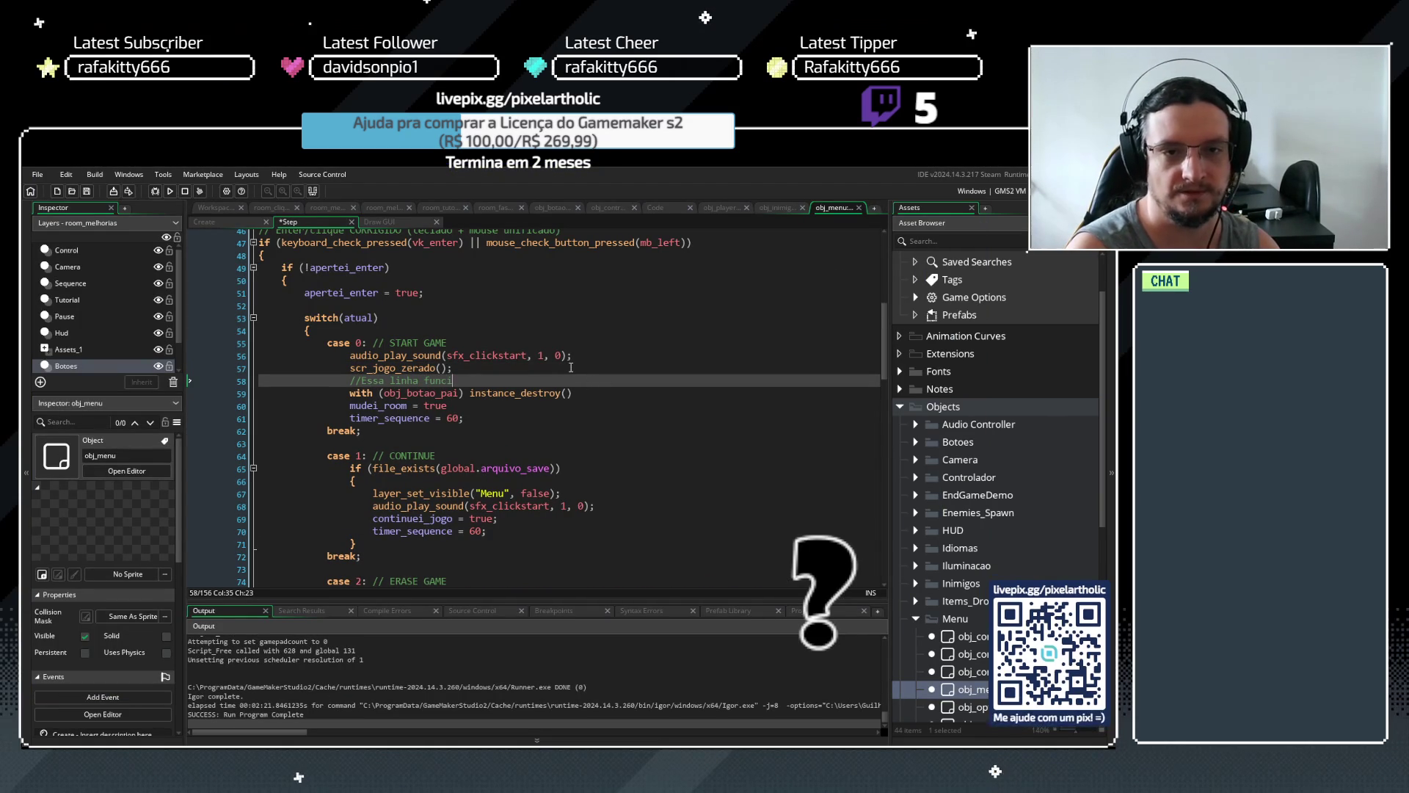
{"action": "type", "text": "onou "}
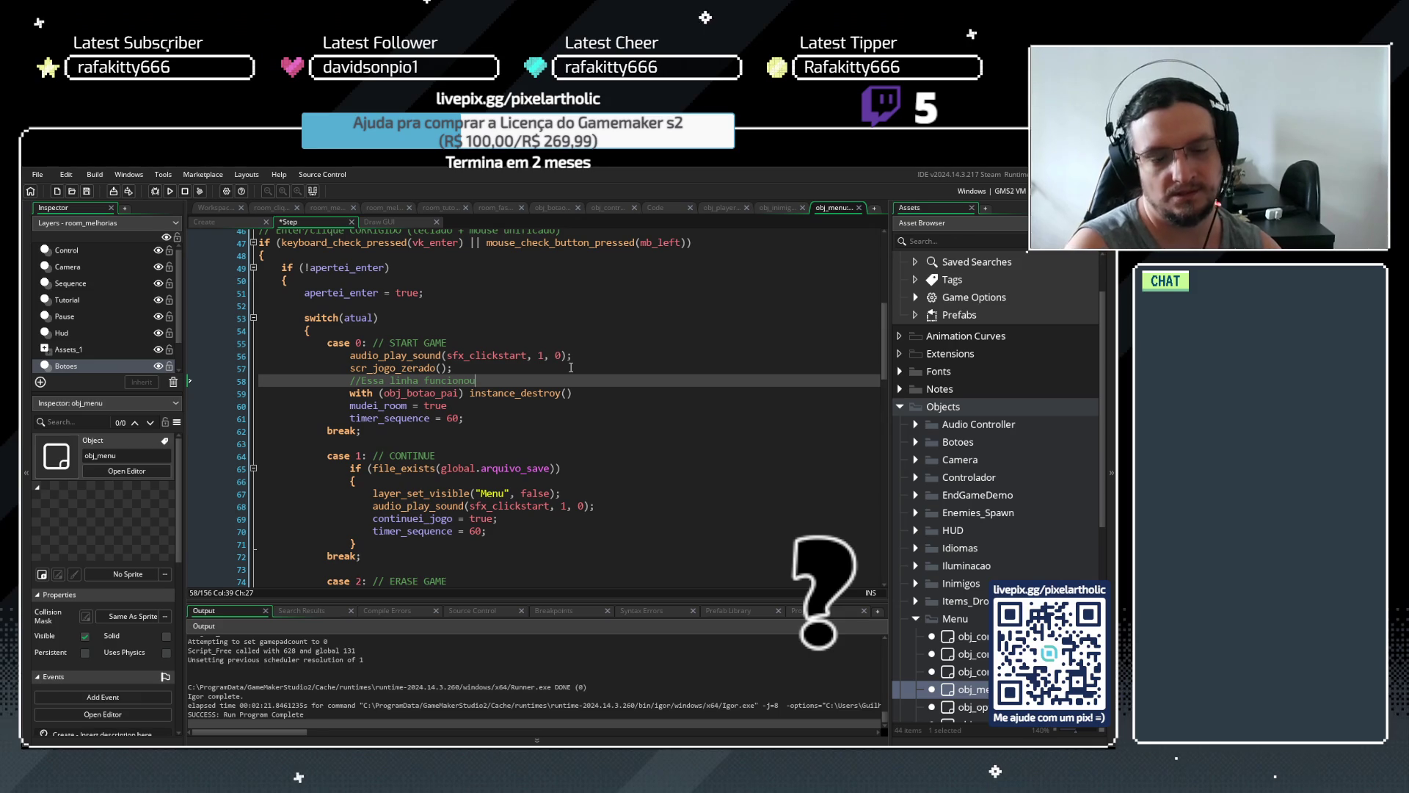
{"action": "type", "text": "para qnd começar um jogo do zero, os bot"}
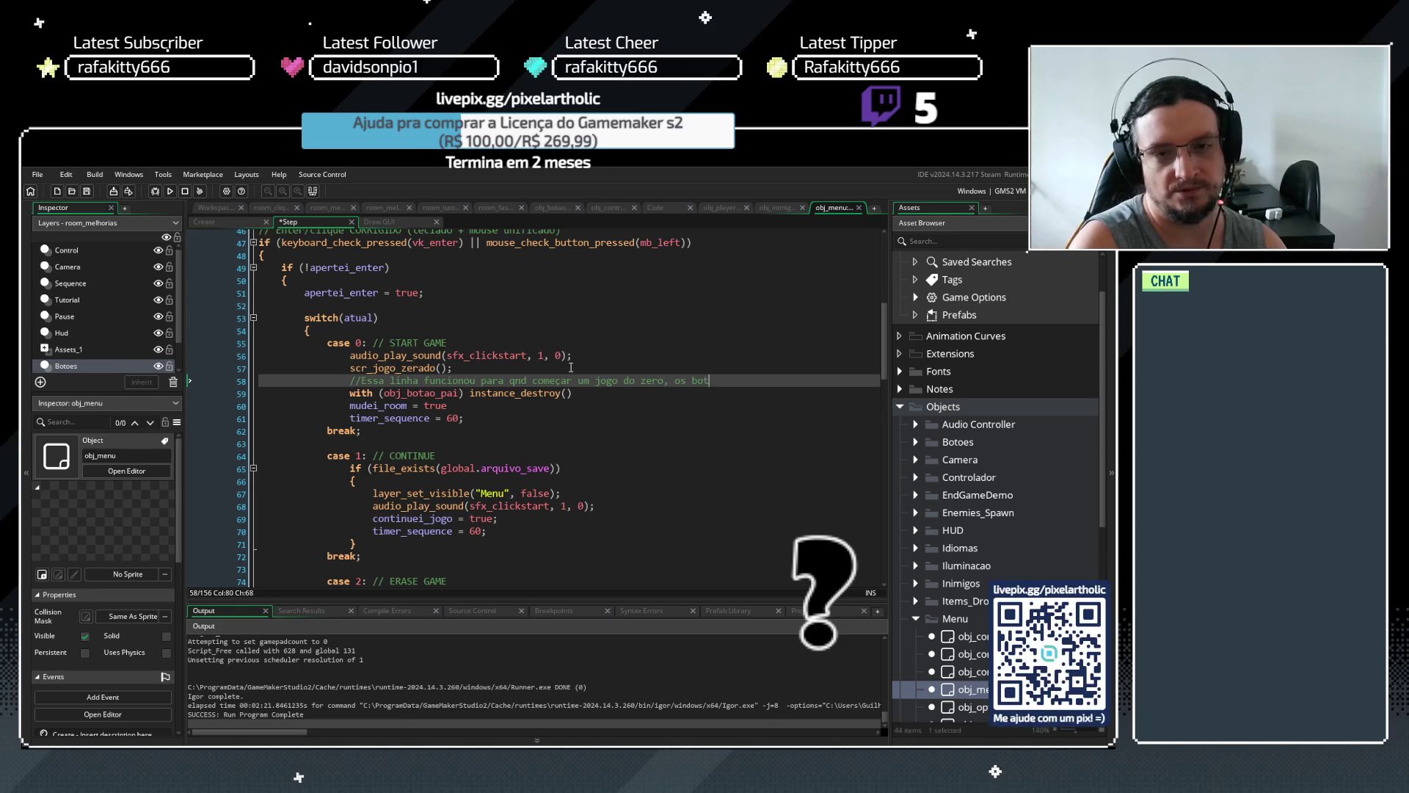
{"action": "type", "text": "ões estarem "}
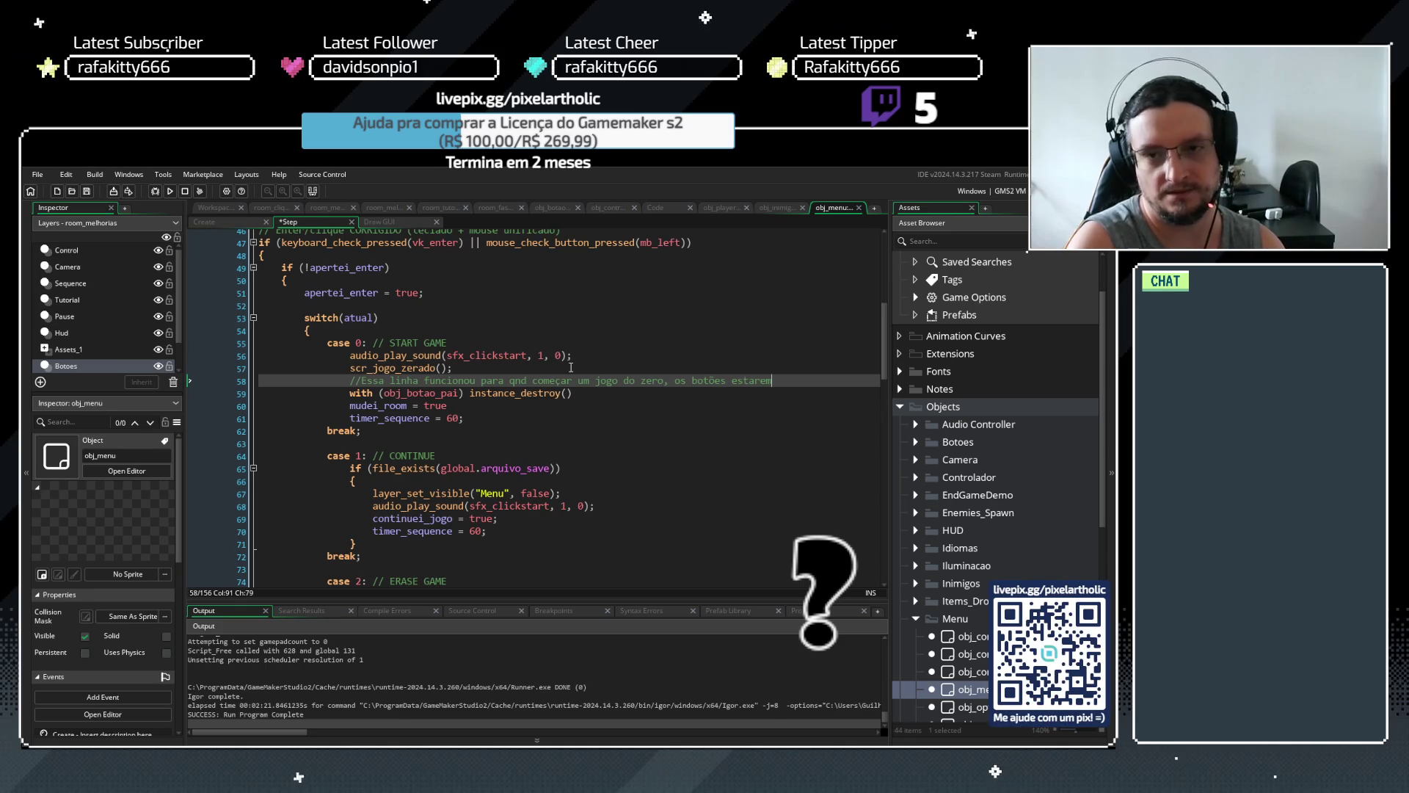
{"action": "type", "text": "resetados"}
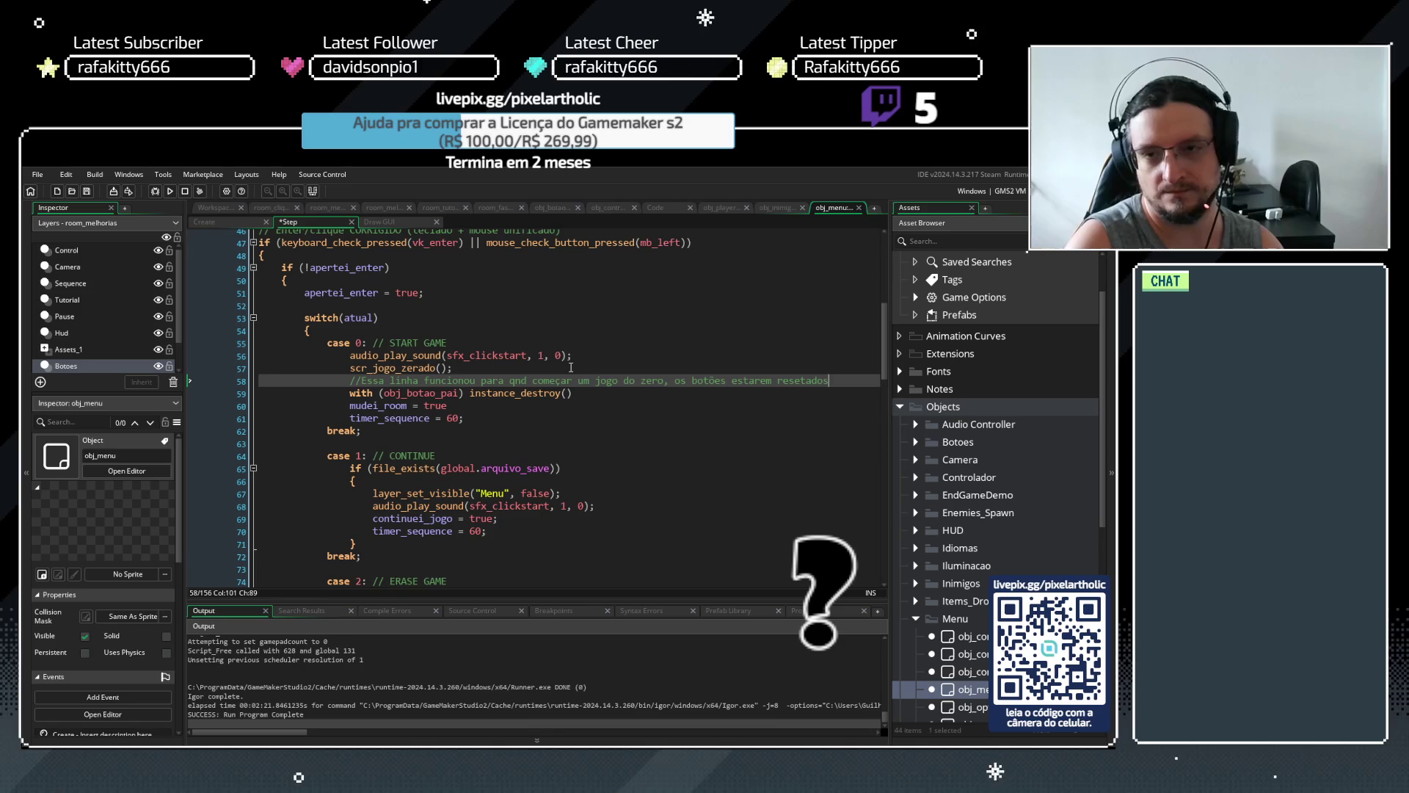
{"action": "key", "text": "Return"}
{"action": "type", "text": "//"}
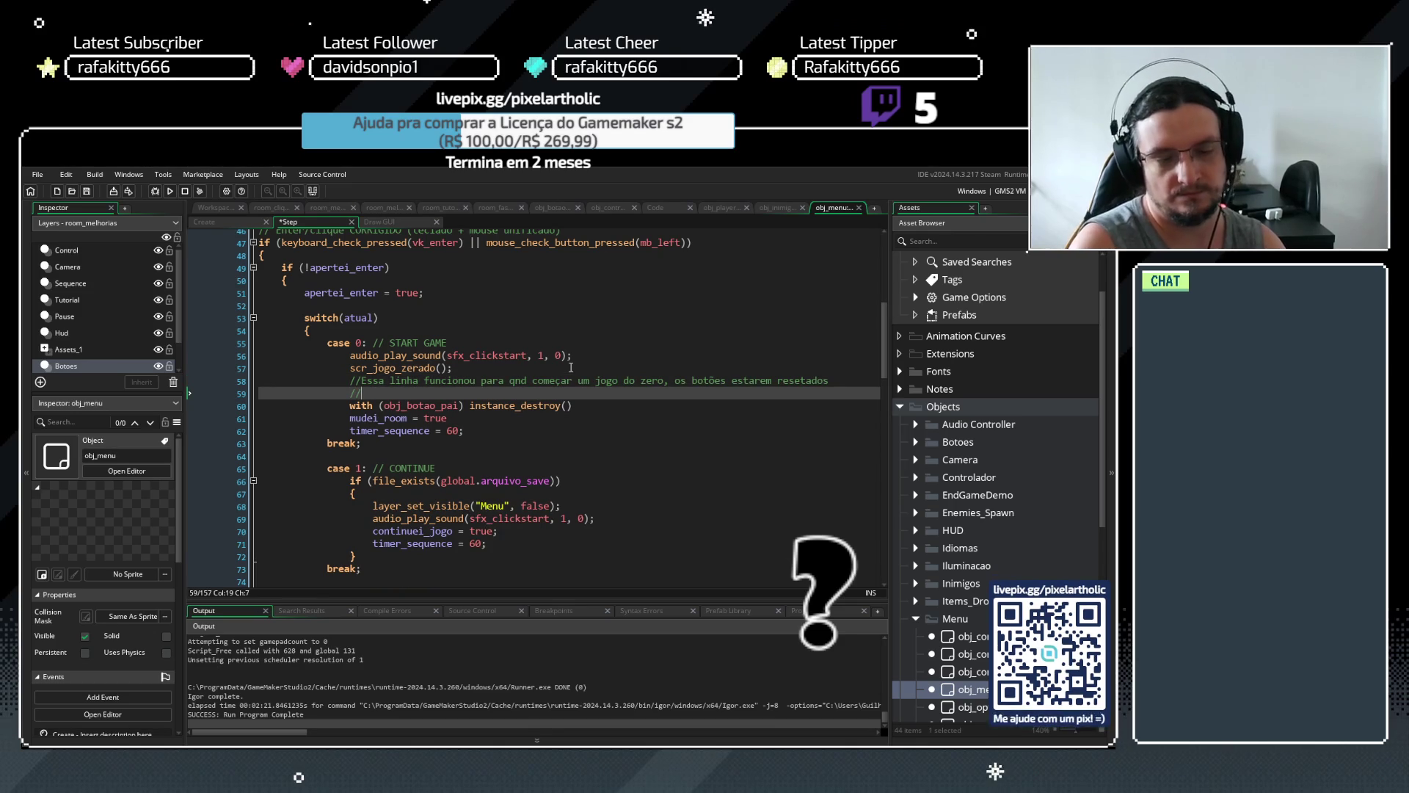
{"action": "type", "text": "porque "}
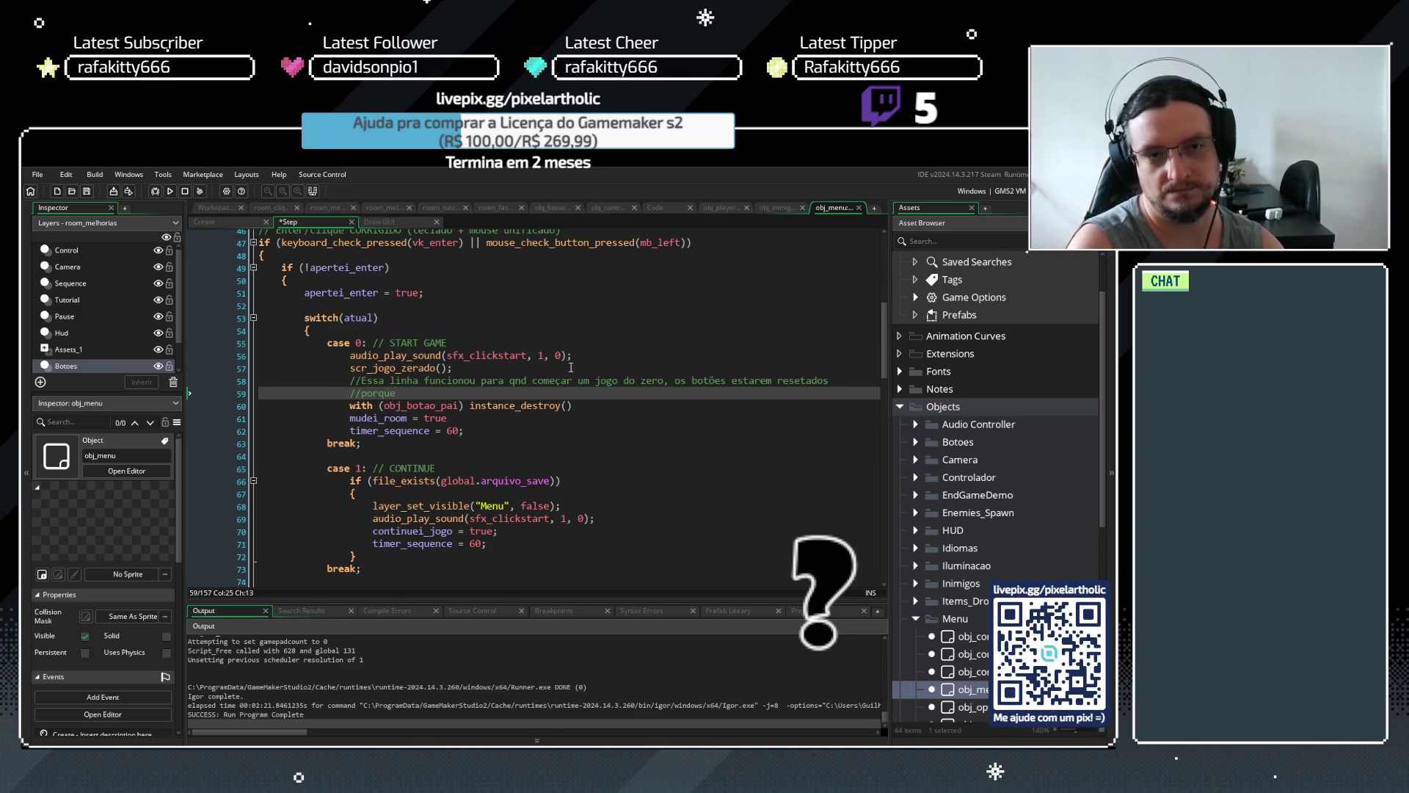
{"action": "type", "text": "eles "}
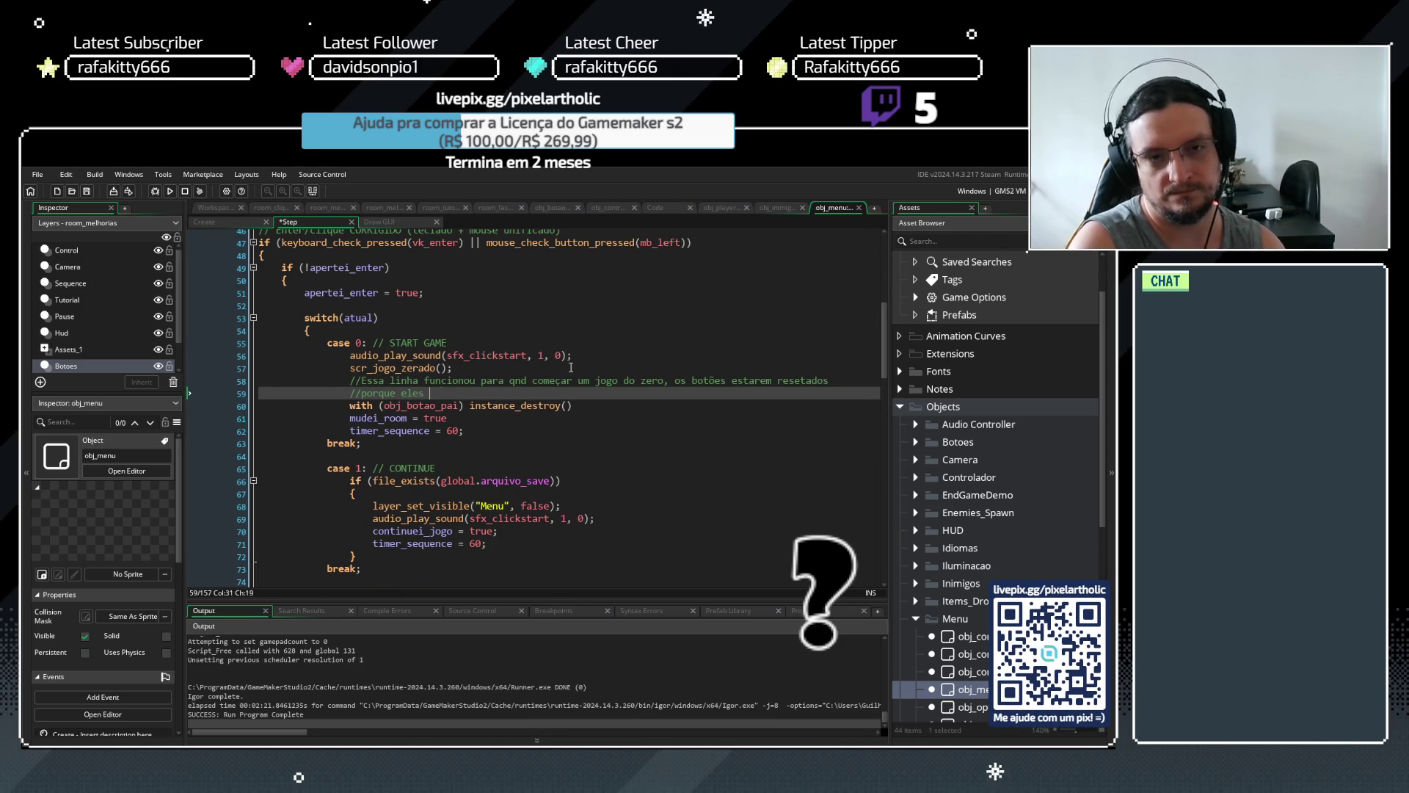
{"action": "type", "text": "serão destruídos e "}
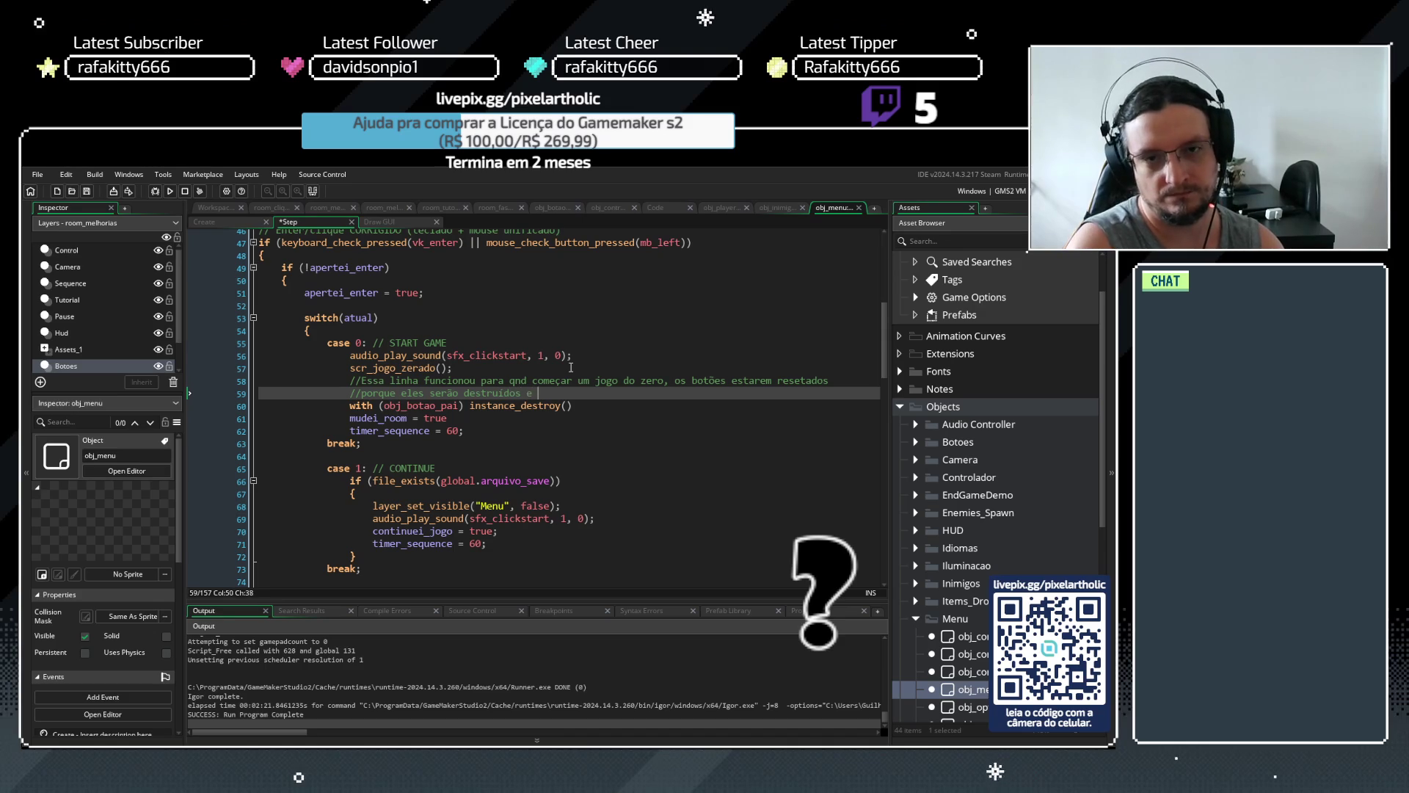
{"action": "type", "text": "criados depoi"}
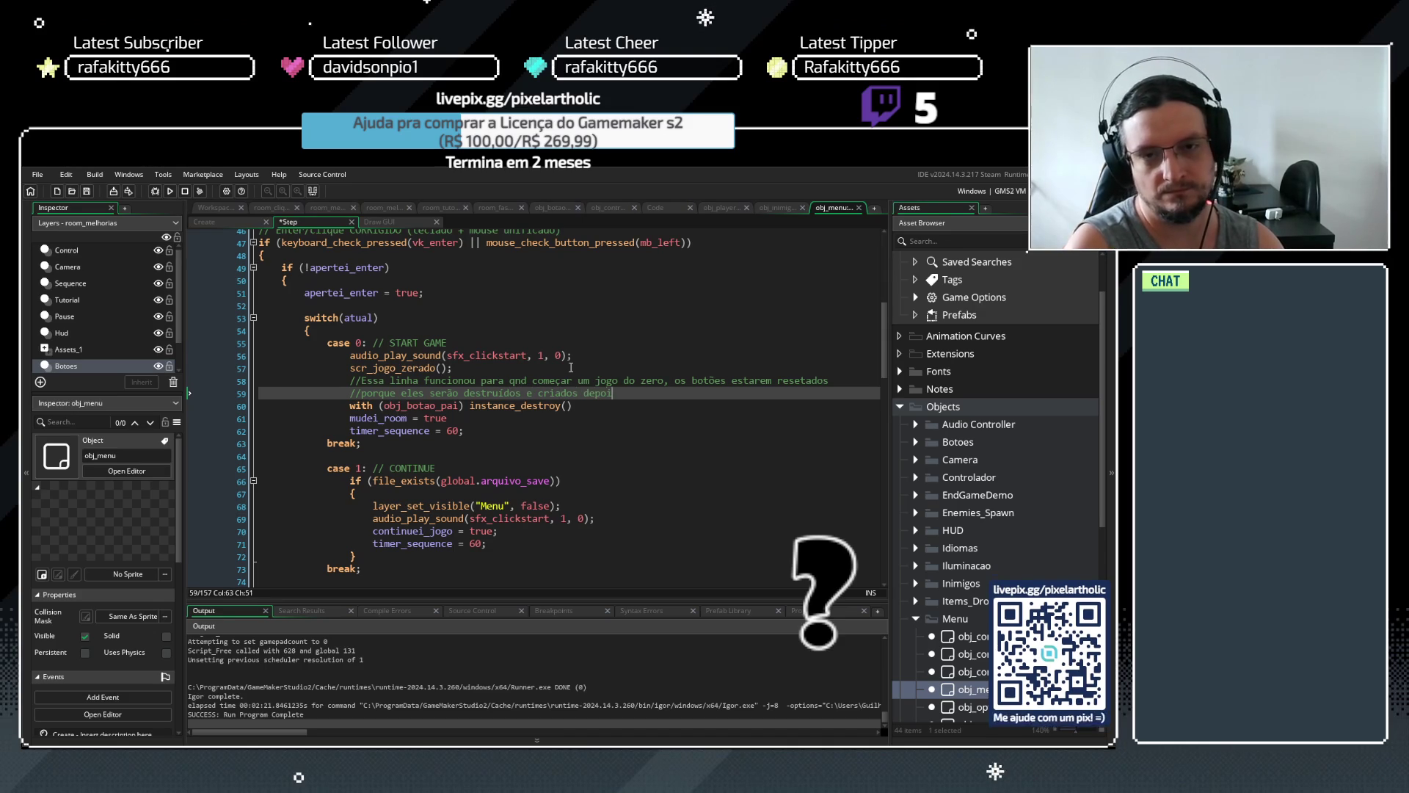
{"action": "type", "text": "s de novo do zero!"}
{"action": "key", "text": "ctrl+s"}
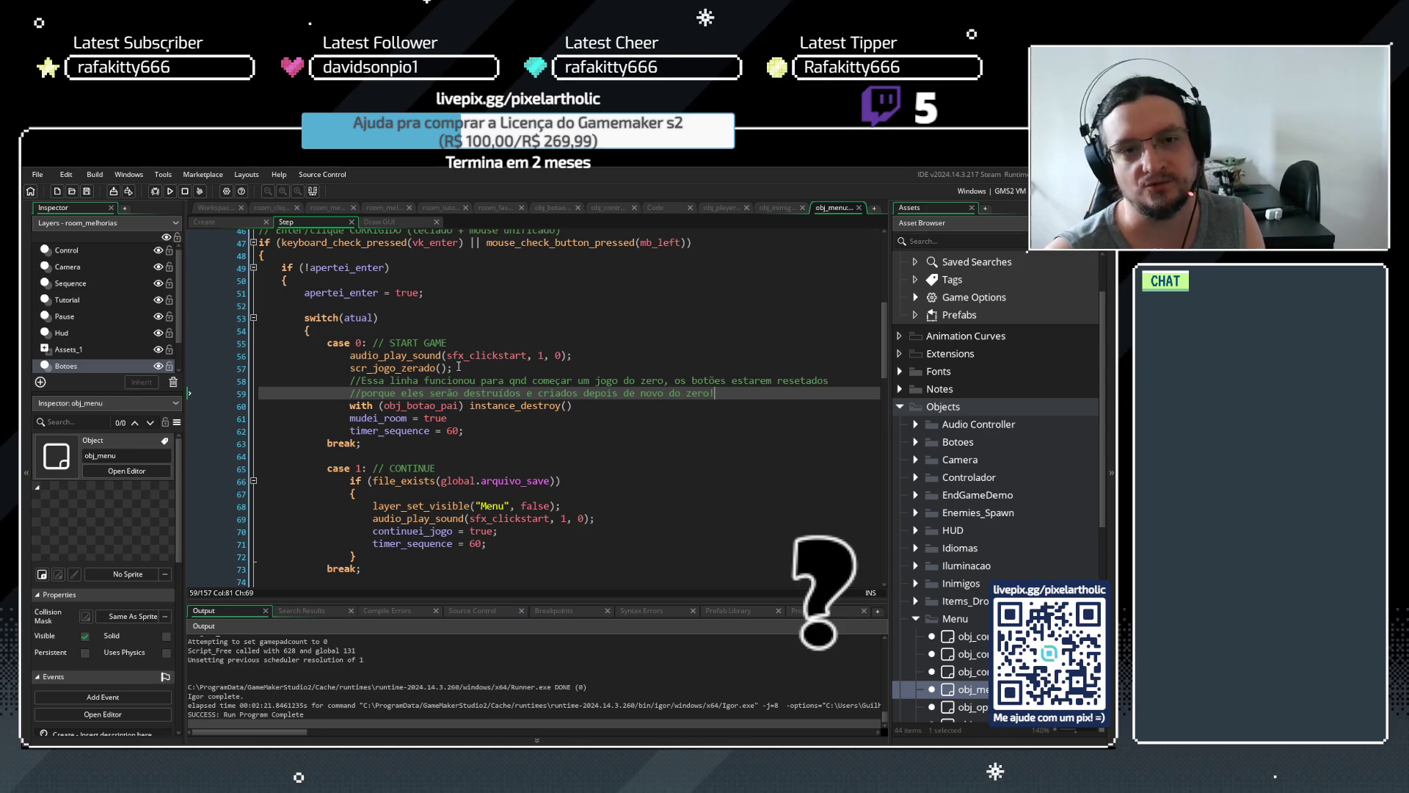
{"action": "left_click_drag", "start_coordinate": [470, 367], "coordinate": [351, 370]}
Highlight the scr_jogo_zerado line and the obj_botao_pai destroy line for review
{"action": "key", "text": "End"}
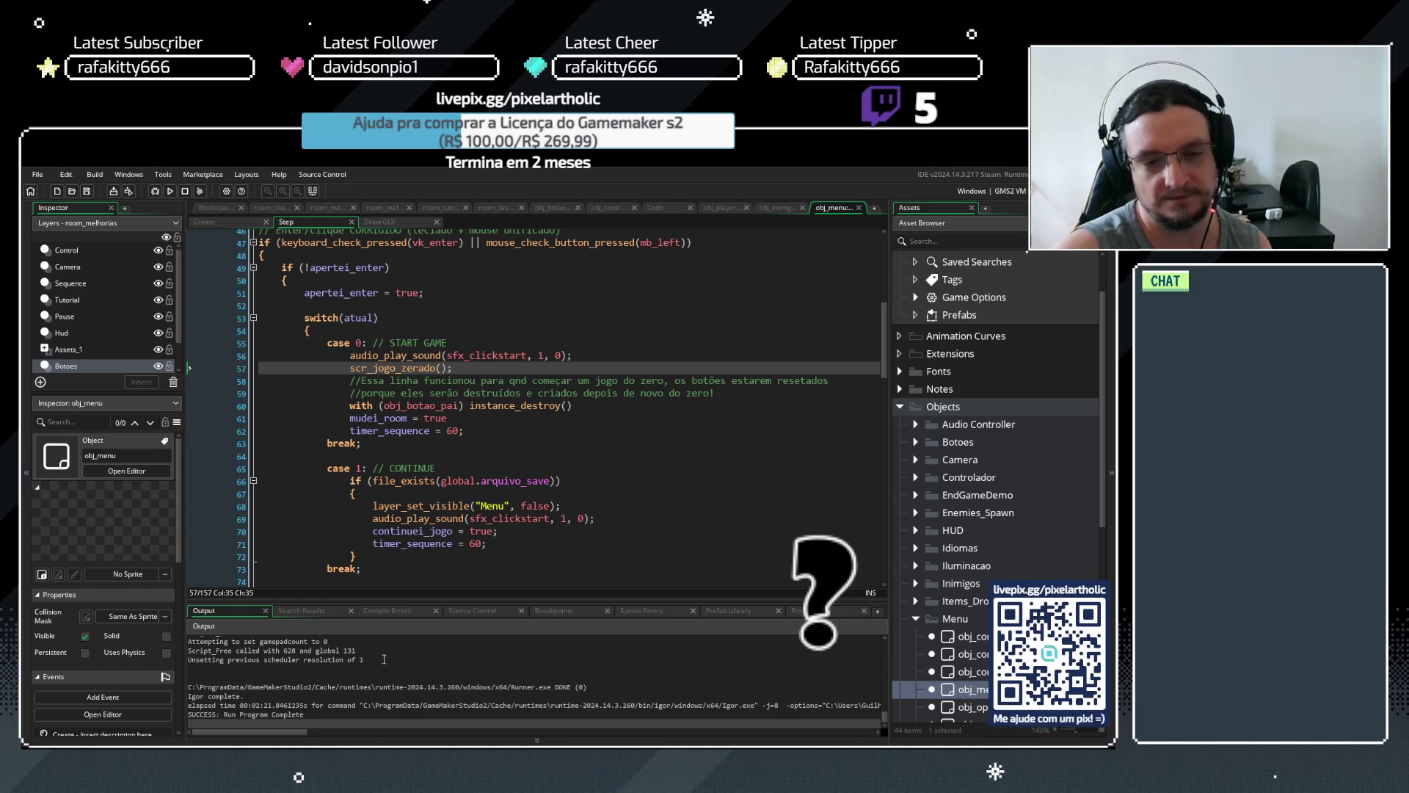
{"action": "left_click_drag", "start_coordinate": [573, 405], "coordinate": [349, 405]}
{"action": "left_click", "coordinate": [590, 409]}
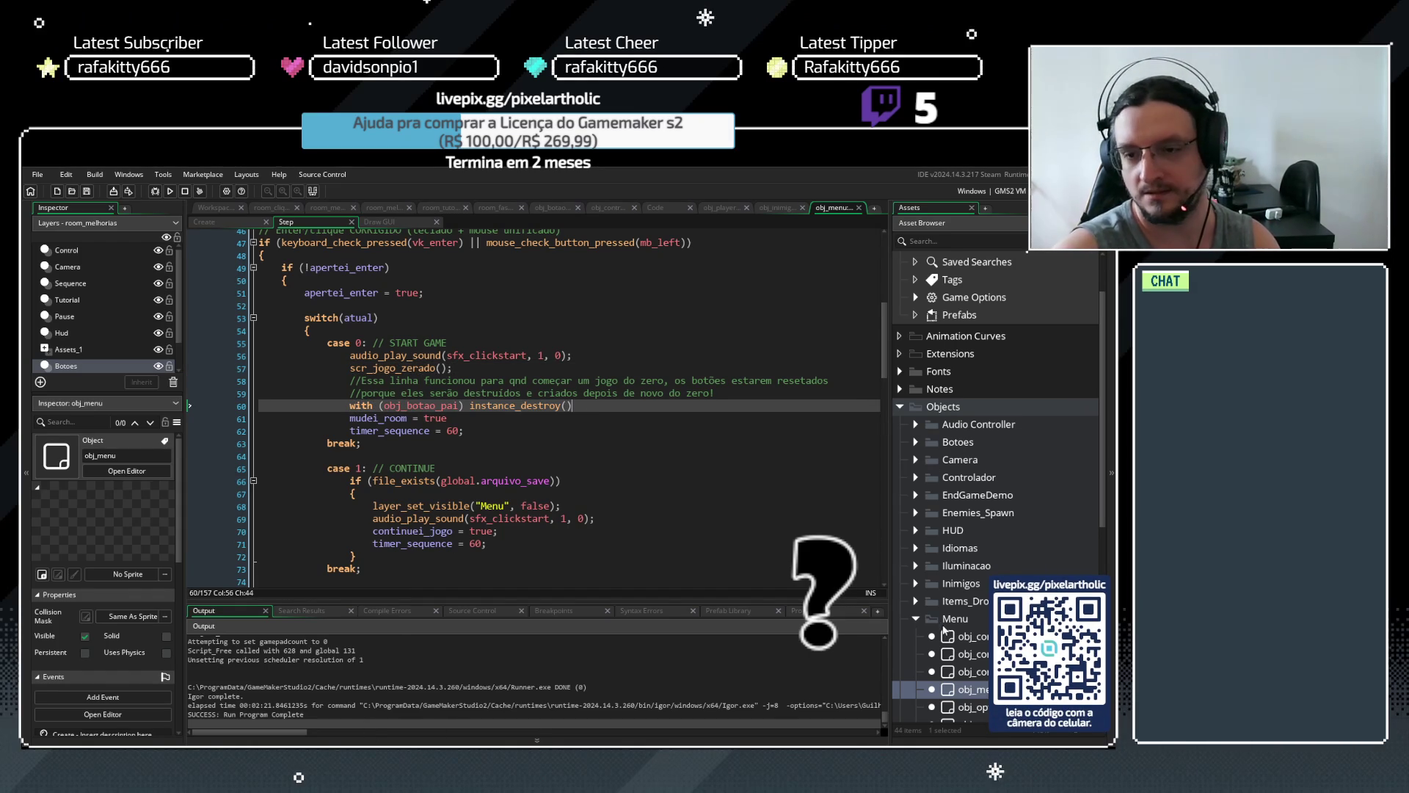
Swap the Menu folder for the Botoes folder, select obj_botao_1, and highlight the START GAME case
{"action": "left_click", "coordinate": [916, 620]}
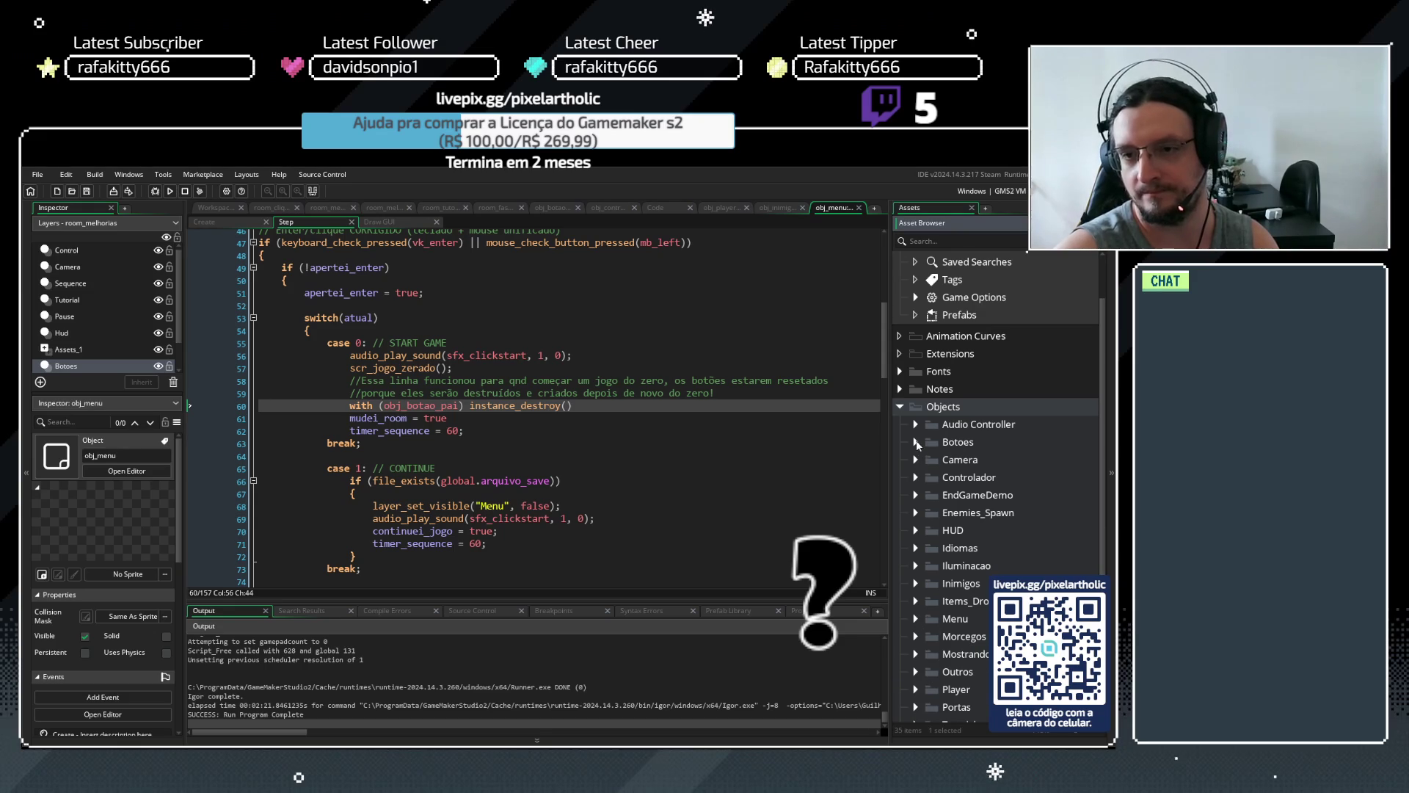
{"action": "left_click", "coordinate": [916, 441]}
{"action": "left_click", "coordinate": [953, 459]}
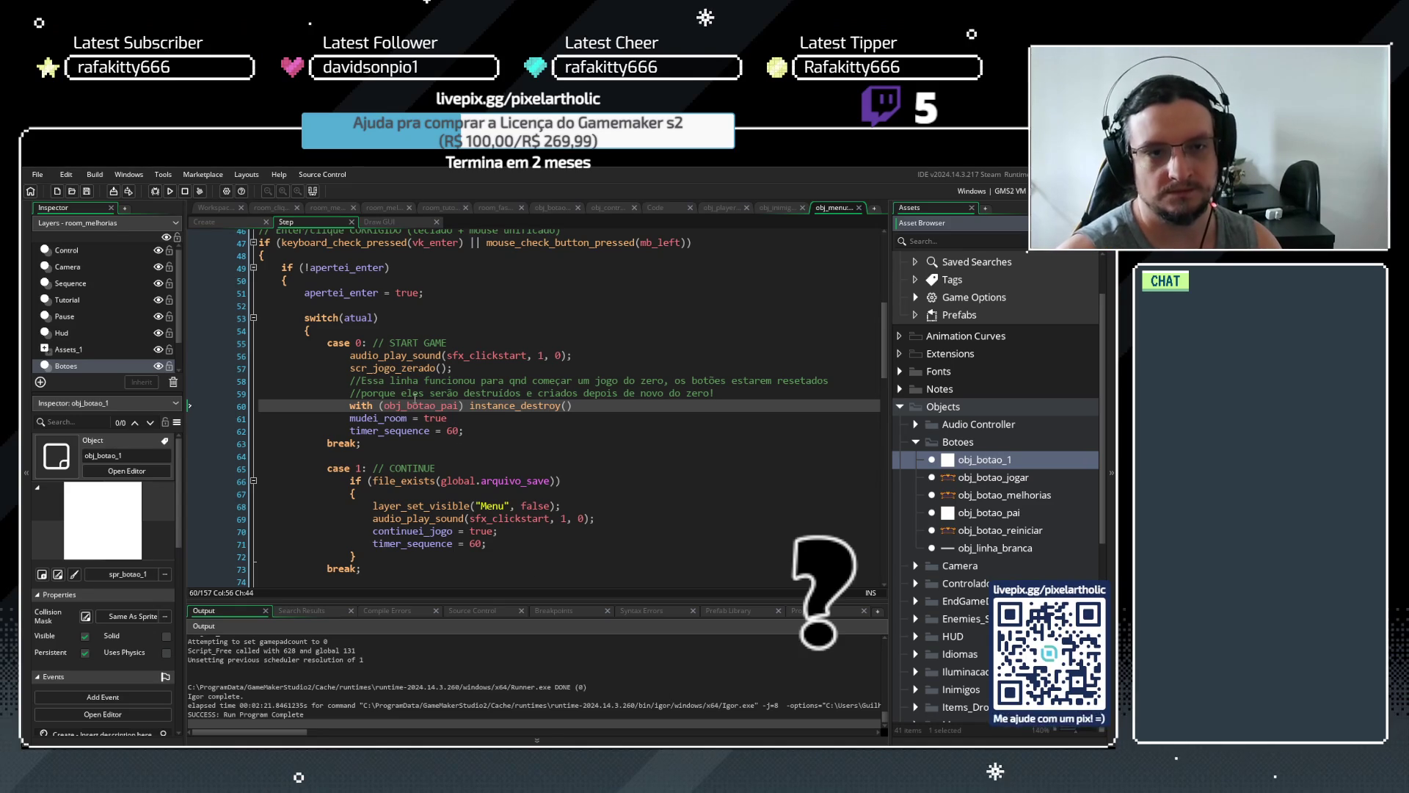
{"action": "left_click_drag", "start_coordinate": [327, 343], "coordinate": [374, 446]}
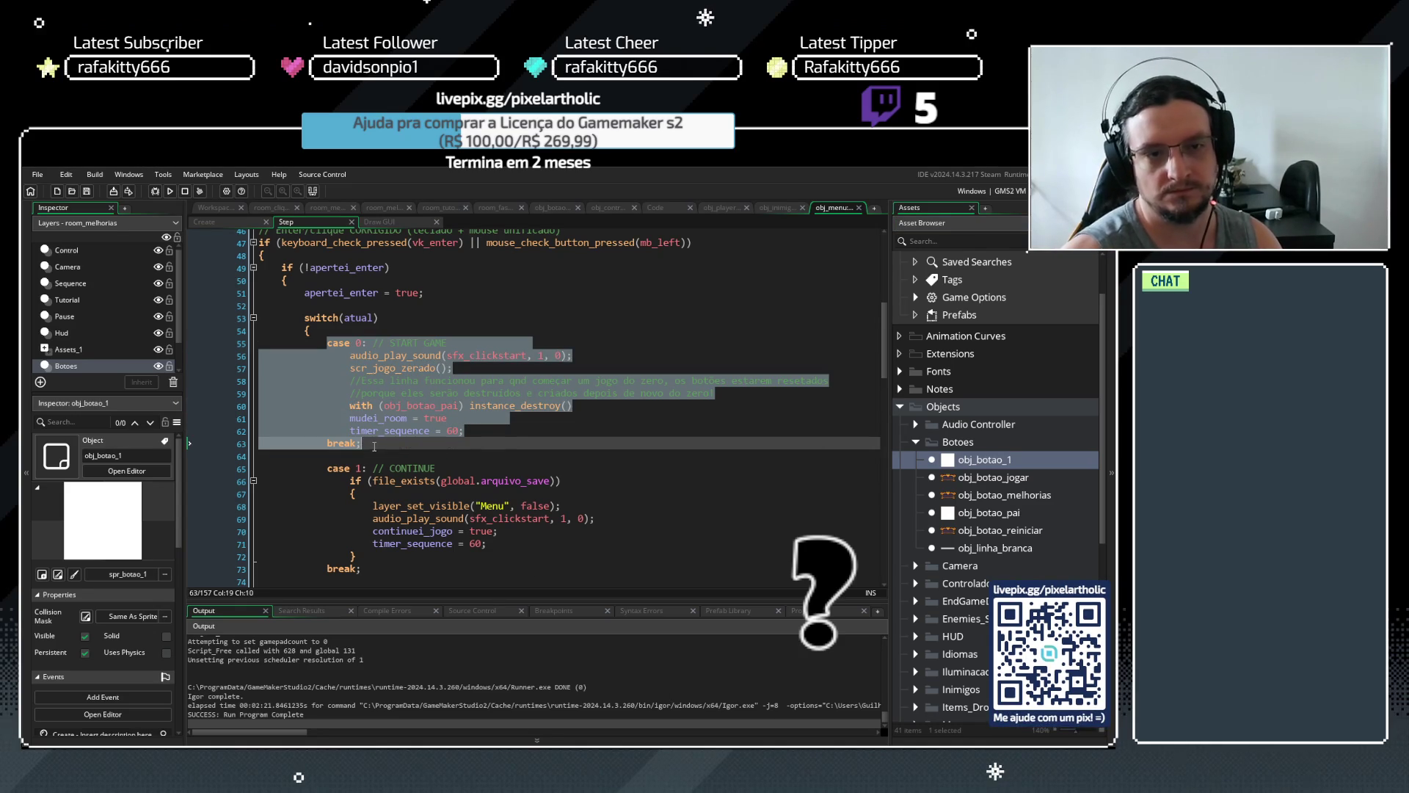
{"action": "left_click", "coordinate": [478, 431]}
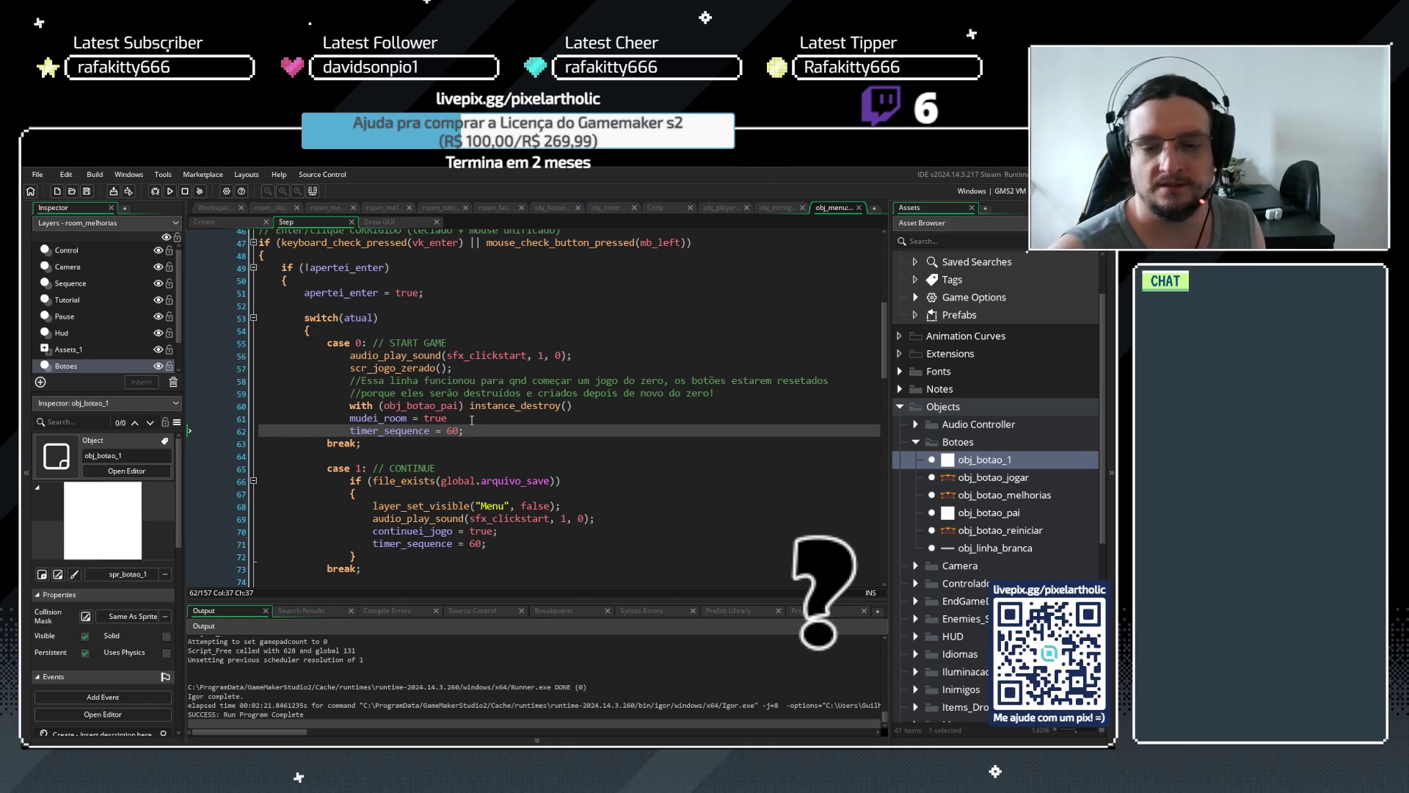
{"action": "scroll", "coordinate": [351, 384], "scroll_direction": "down", "scroll_amount": 3}
Delete the blank lines before the CONTINUE, ERASE GAME and OPTIONS cases
{"action": "left_click", "coordinate": [363, 453]}
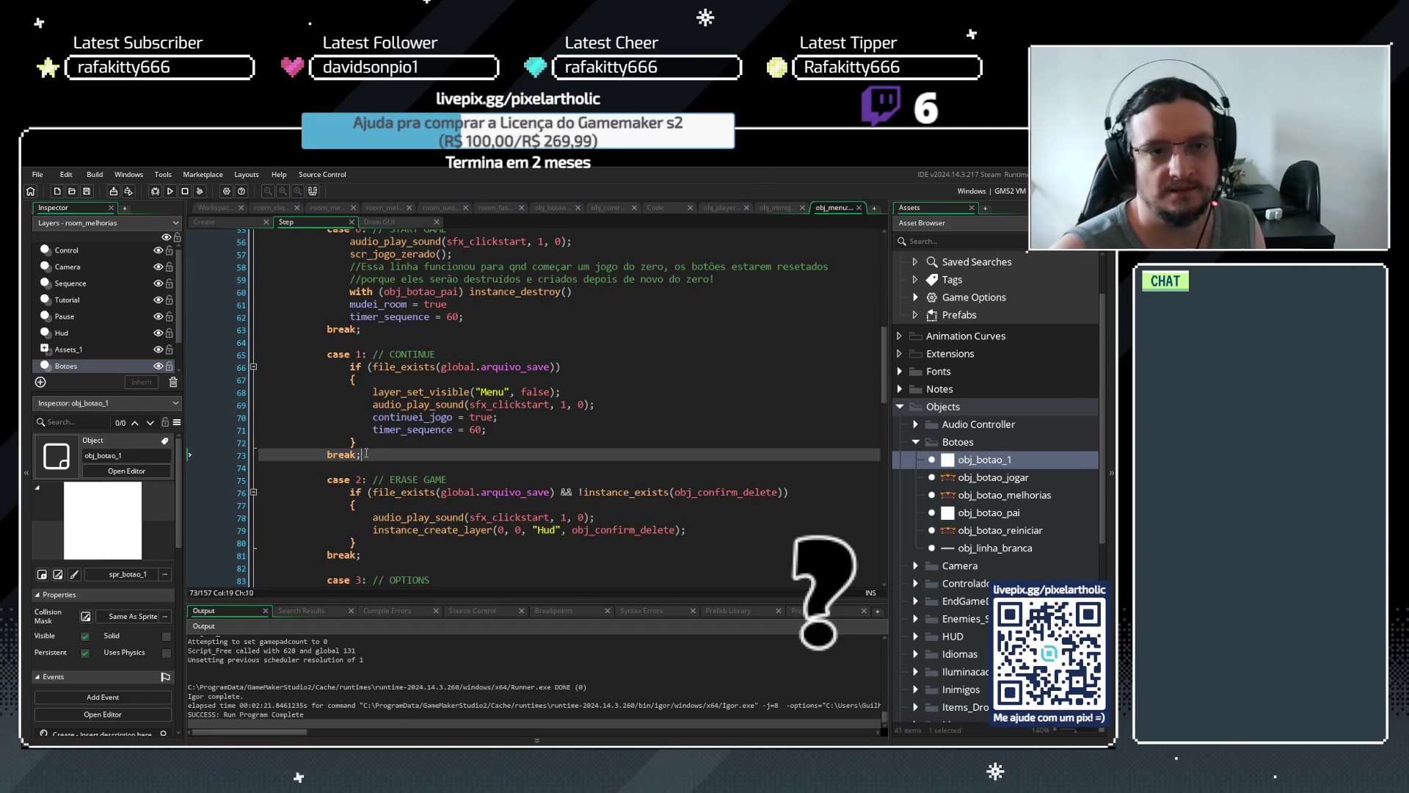
{"action": "left_click", "coordinate": [377, 332]}
{"action": "key", "text": "Delete"}
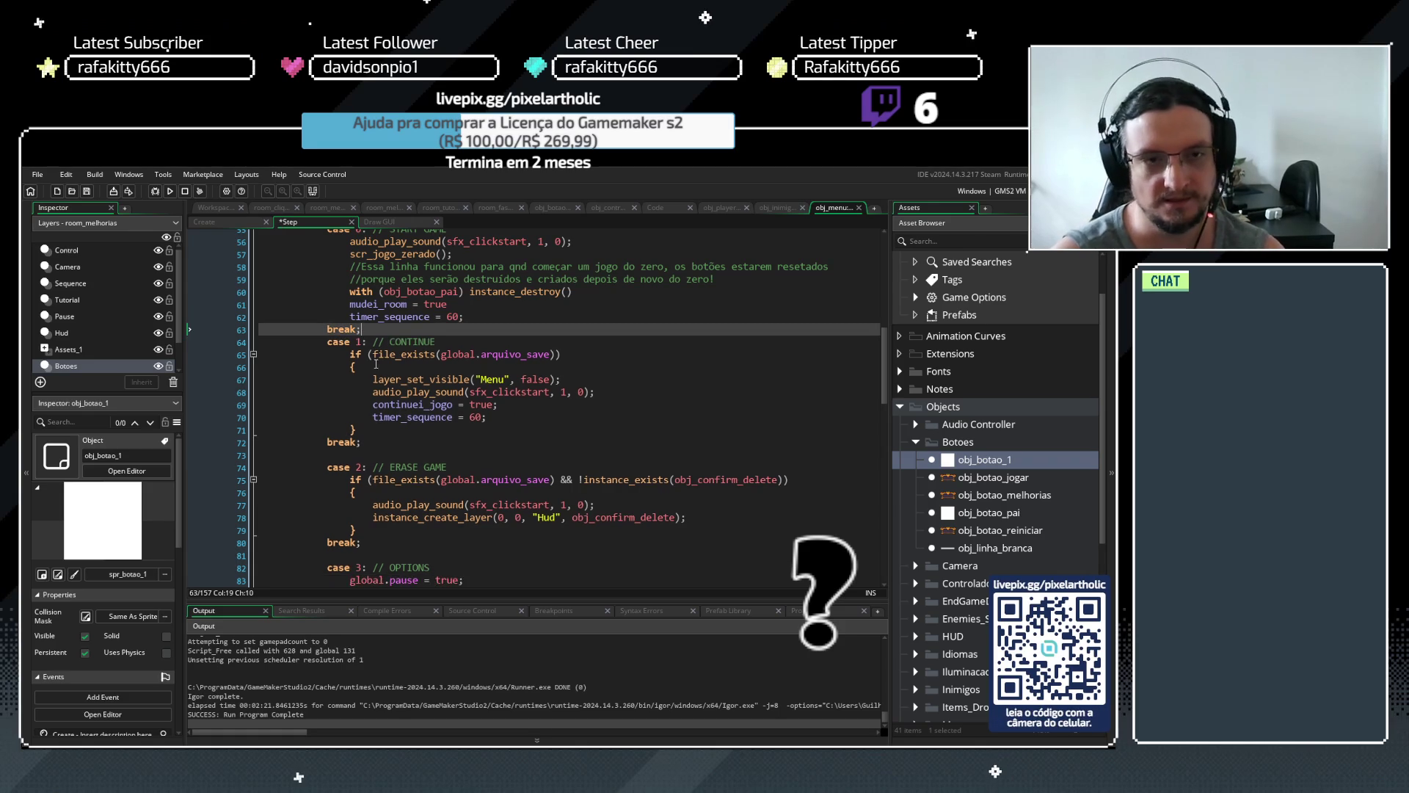
{"action": "left_click", "coordinate": [367, 440]}
{"action": "key", "text": "Delete"}
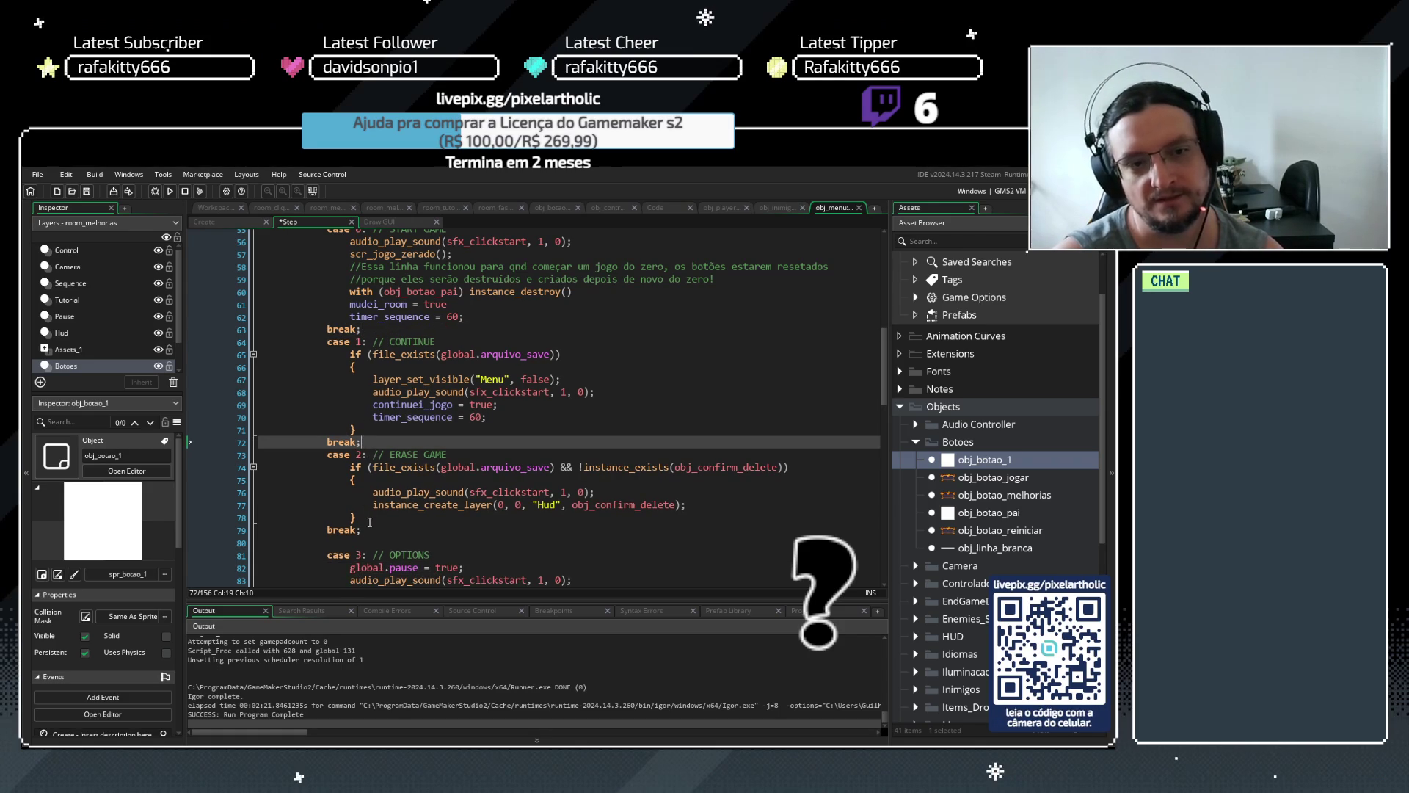
{"action": "left_click", "coordinate": [374, 528]}
{"action": "key", "text": "Delete"}
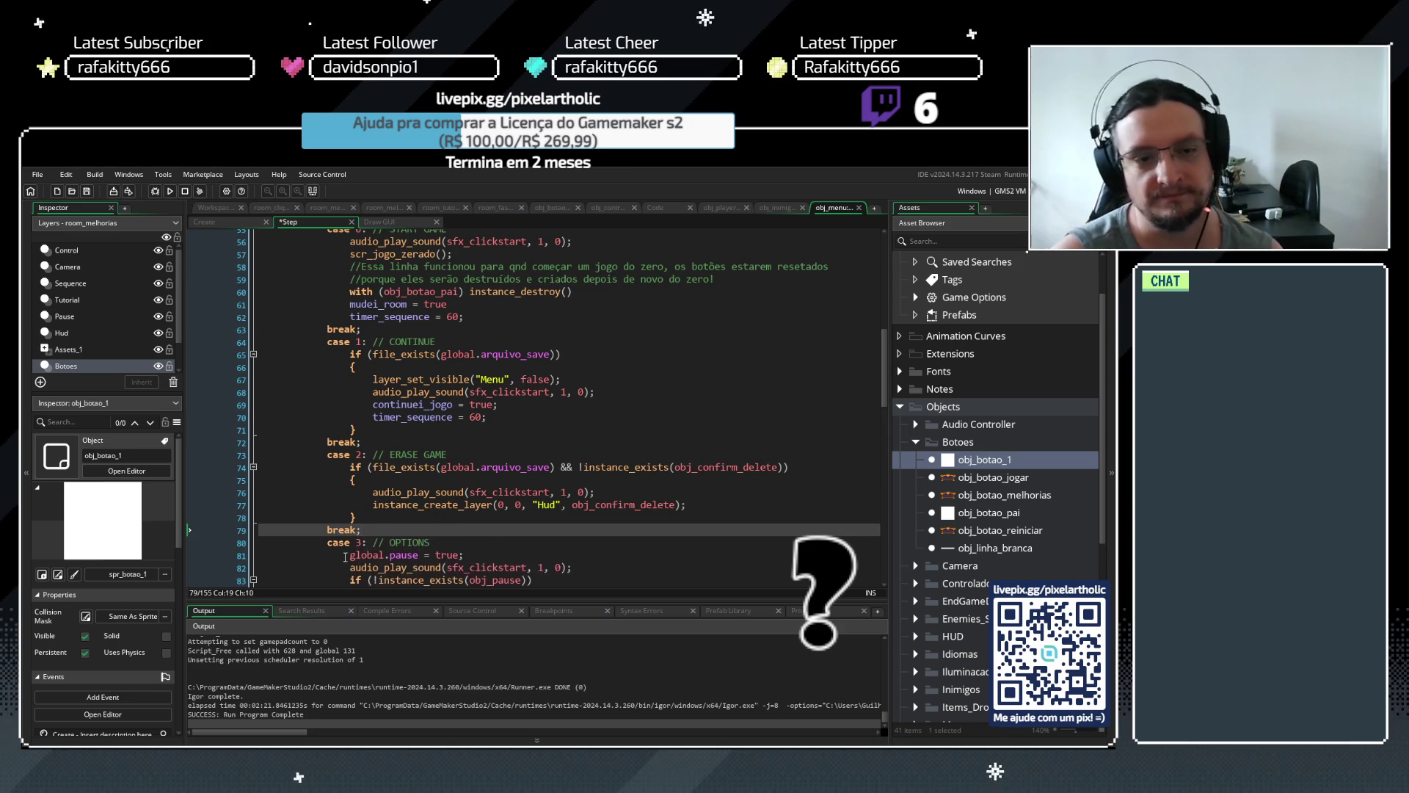
Delete the blank line before the QUIT case, then return to the apertei_enter line
{"action": "scroll", "coordinate": [360, 542], "scroll_direction": "down", "scroll_amount": 4}
{"action": "scroll", "coordinate": [359, 542], "scroll_direction": "down", "scroll_amount": 1}
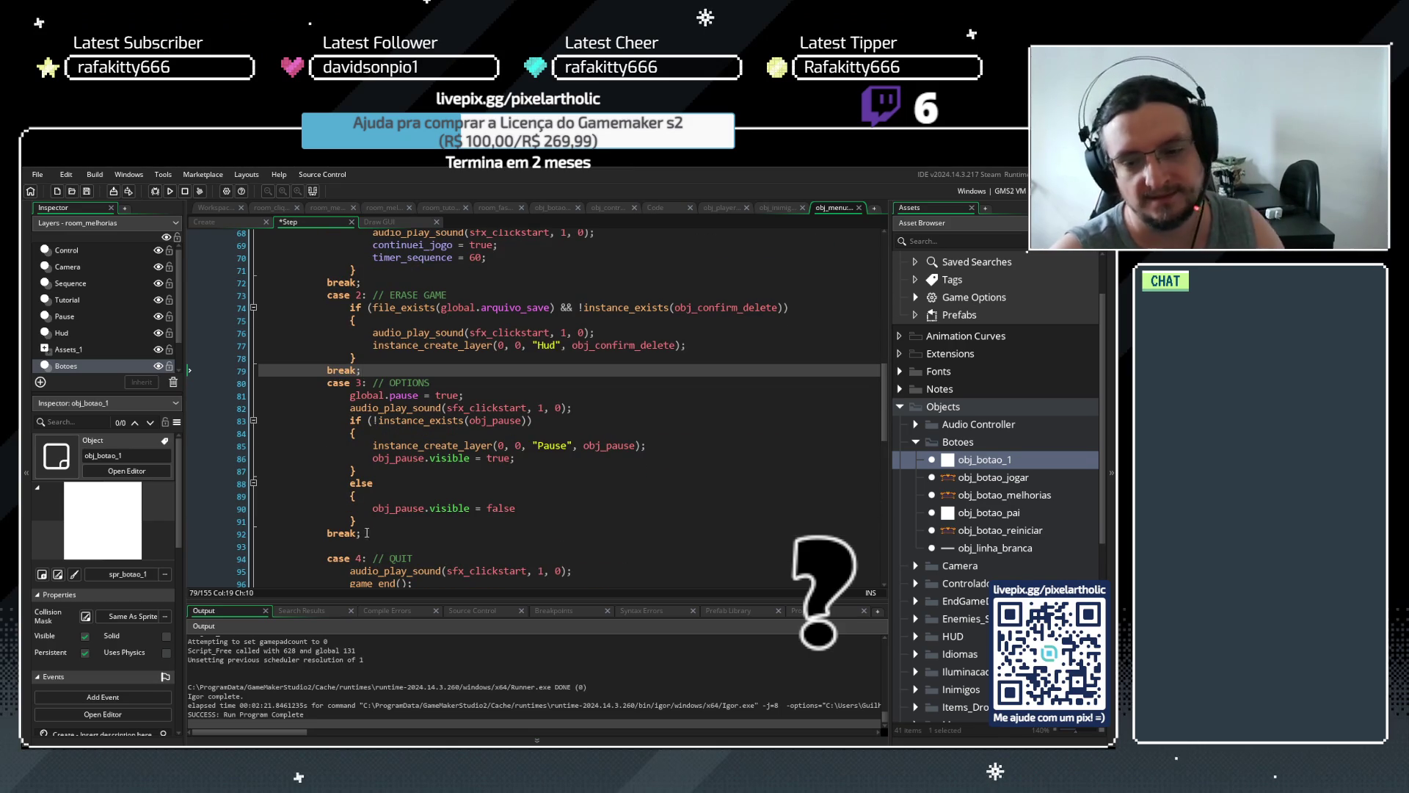
{"action": "left_click", "coordinate": [367, 533]}
{"action": "key", "text": "Delete"}
{"action": "scroll", "coordinate": [371, 529], "scroll_direction": "down", "scroll_amount": 5}
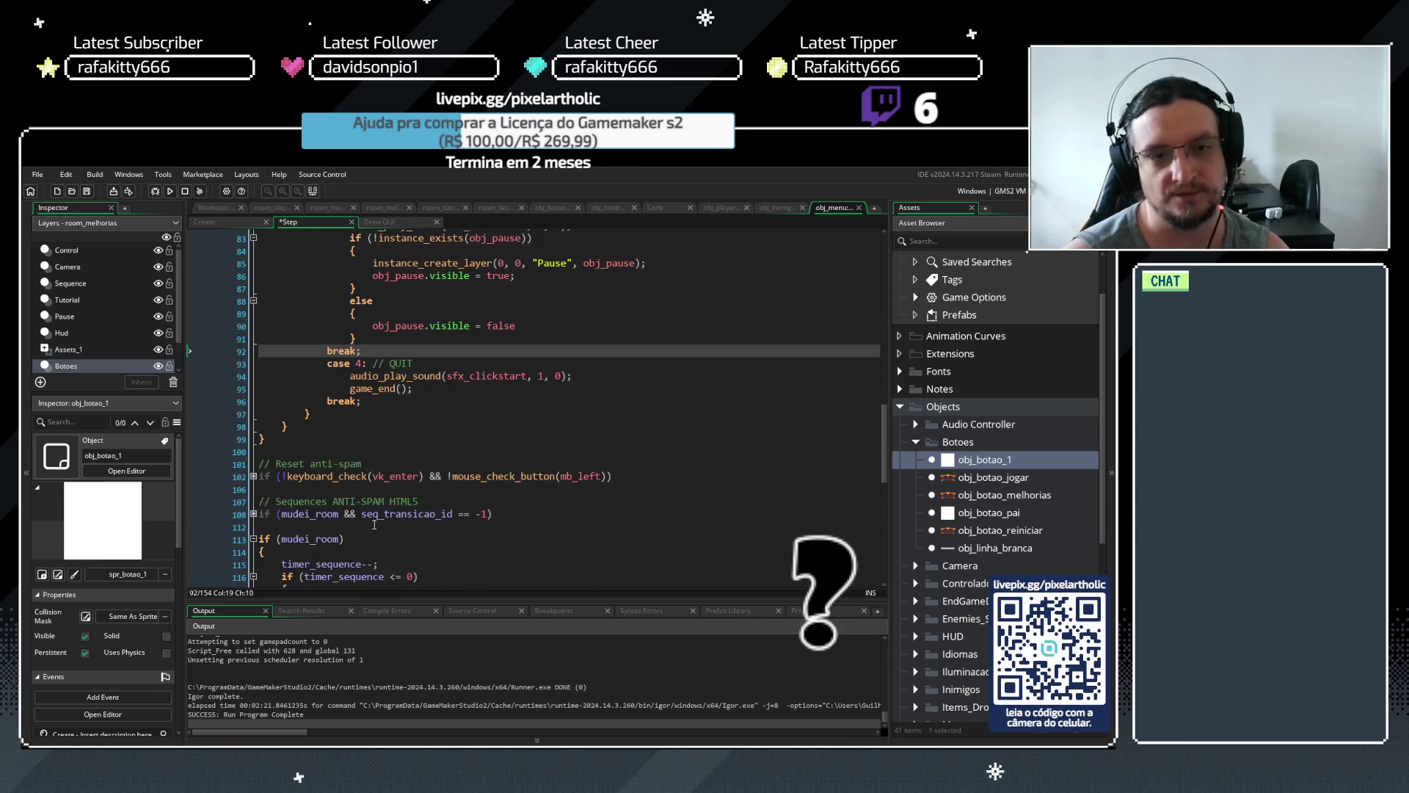
{"action": "scroll", "coordinate": [334, 432], "scroll_direction": "up", "scroll_amount": 14}
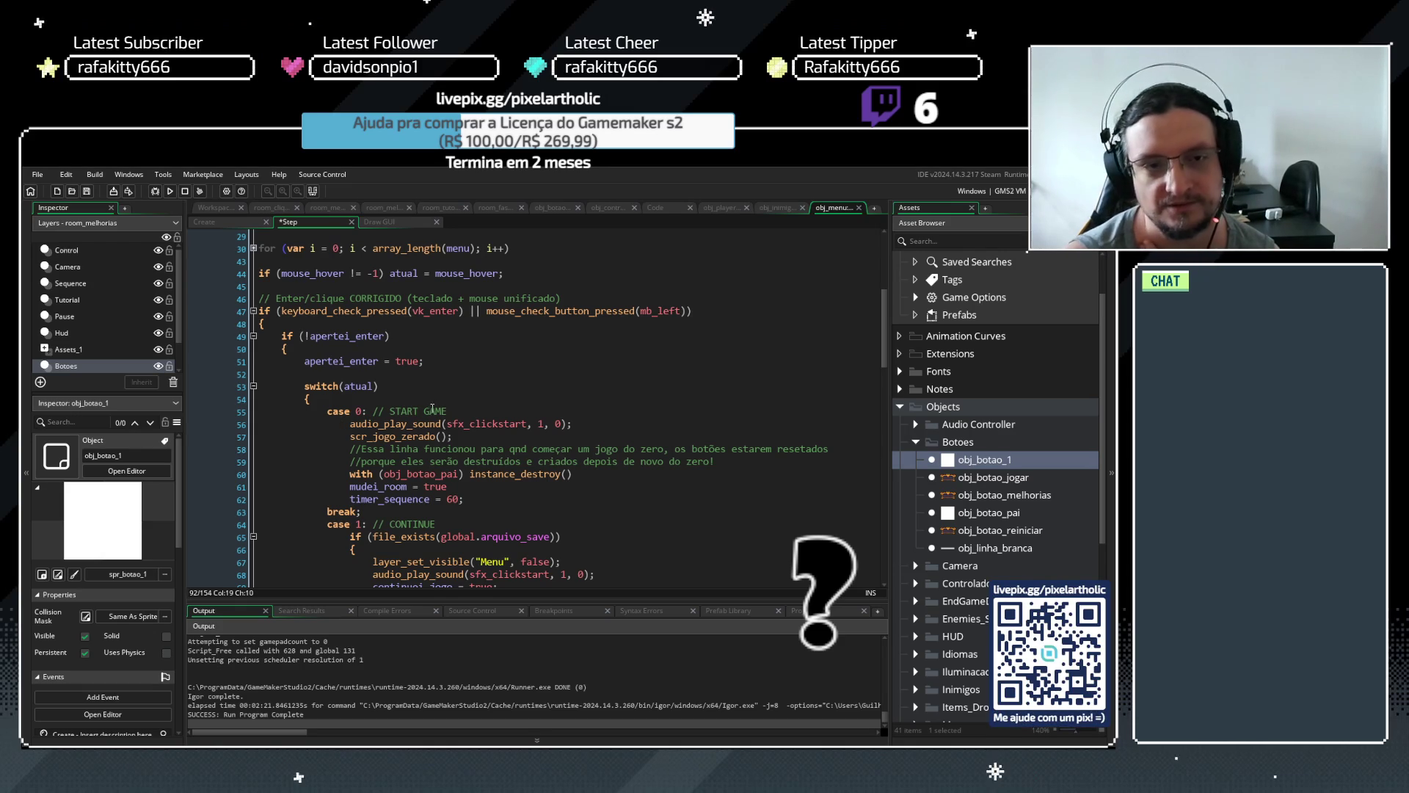
{"action": "left_click", "coordinate": [431, 361]}
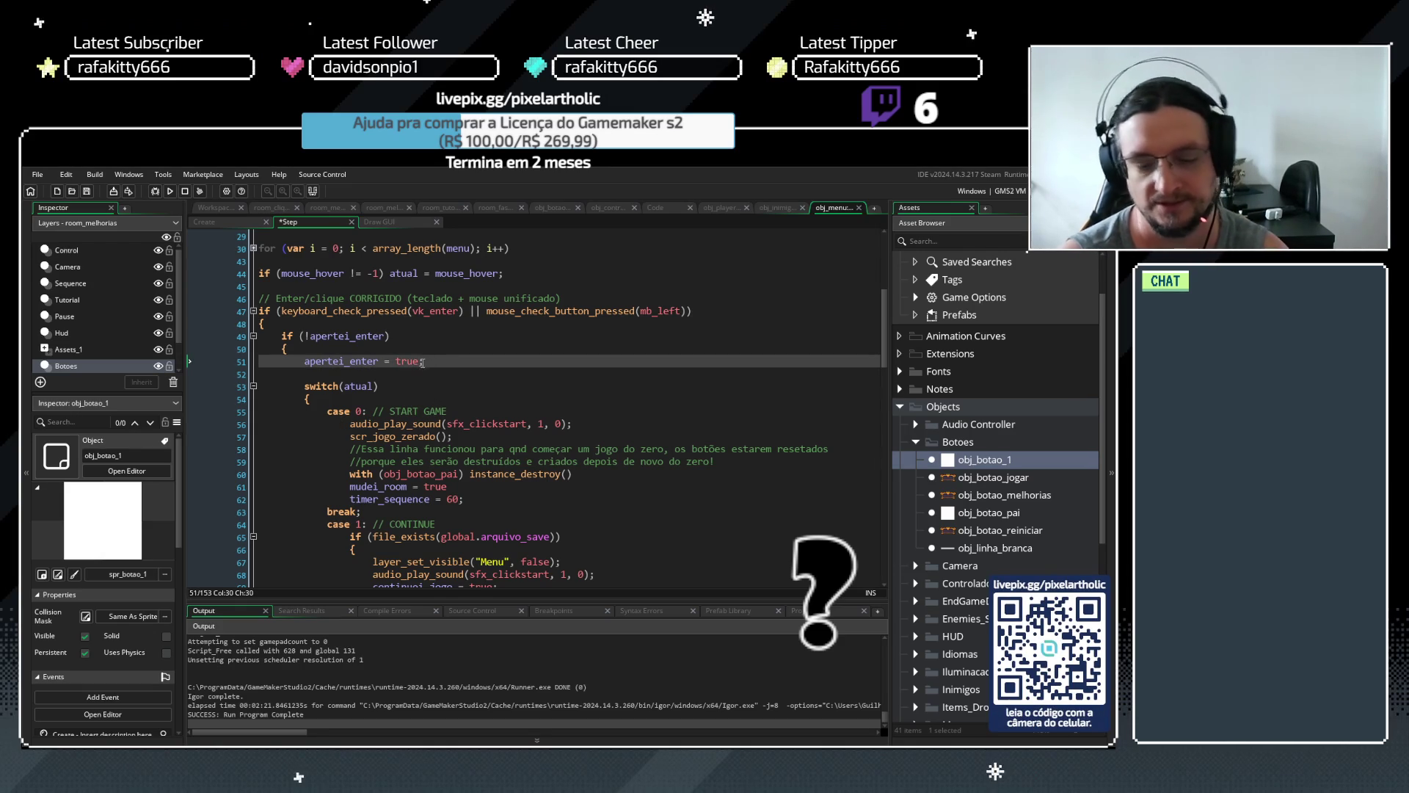
Keep the blank line above switch(atual) and review the CONTINUE, ERASE GAME and OPTIONS cases
{"action": "key", "text": "Delete"}
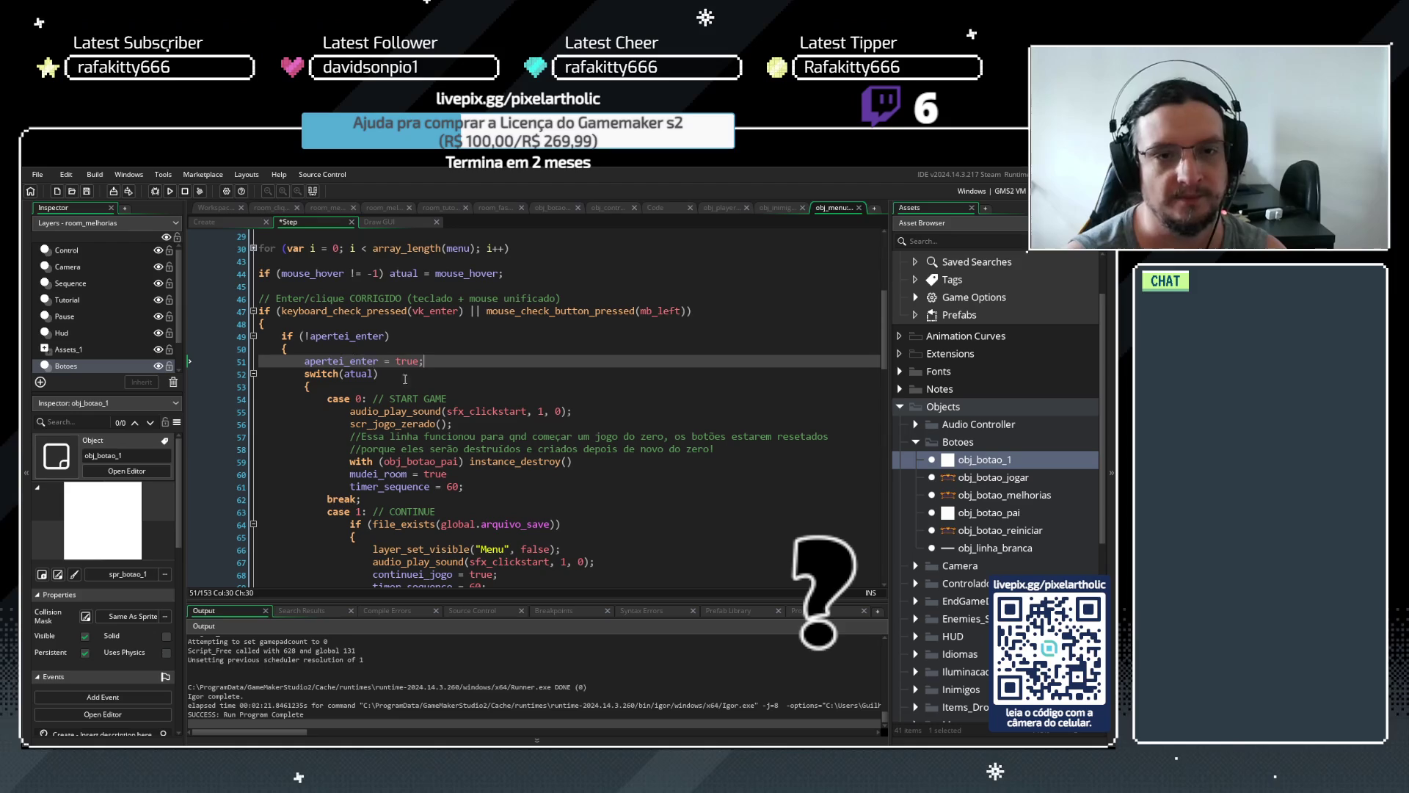
{"action": "key", "text": "Return"}
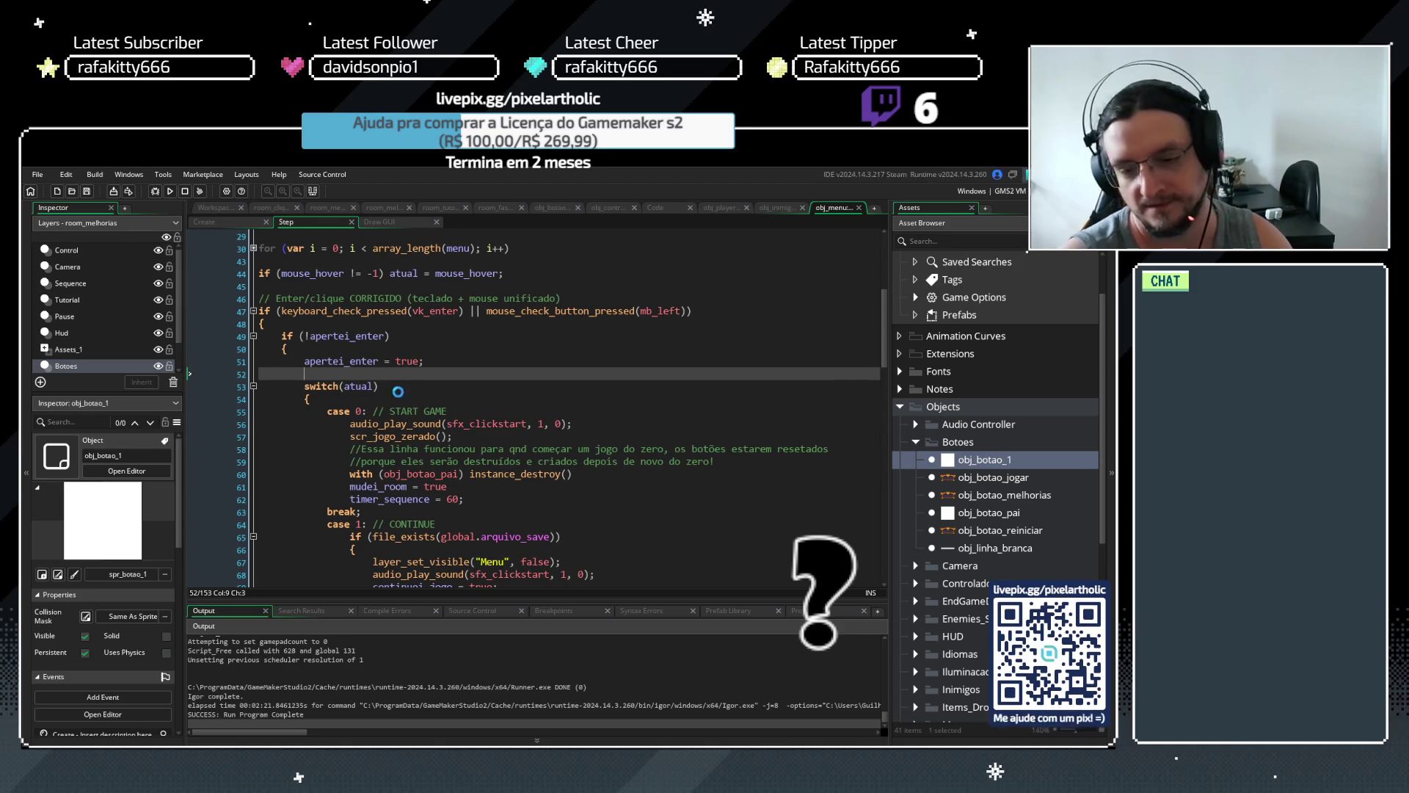
{"action": "scroll", "coordinate": [701, 342], "scroll_direction": "down", "scroll_amount": 2}
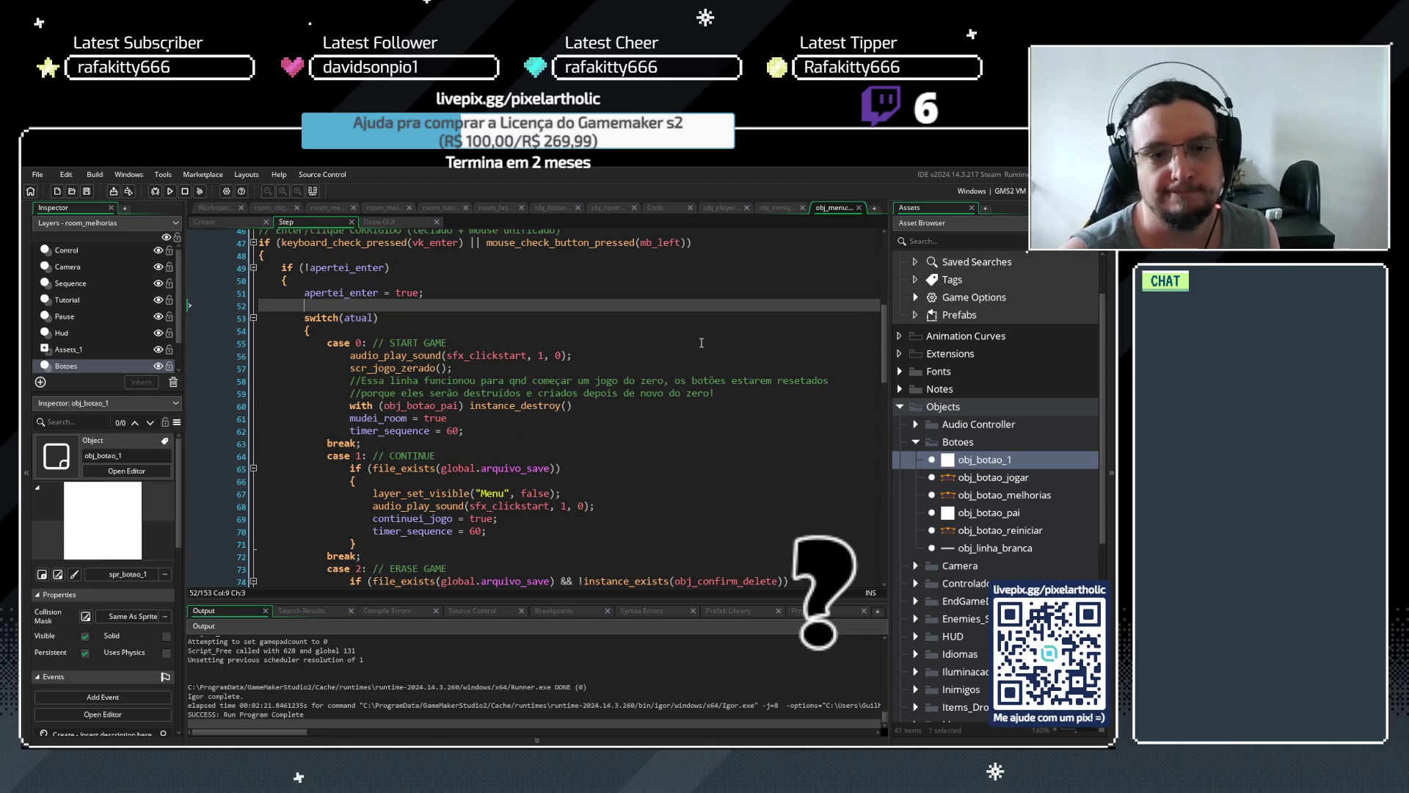
{"action": "scroll", "coordinate": [701, 343], "scroll_direction": "down", "scroll_amount": 5}
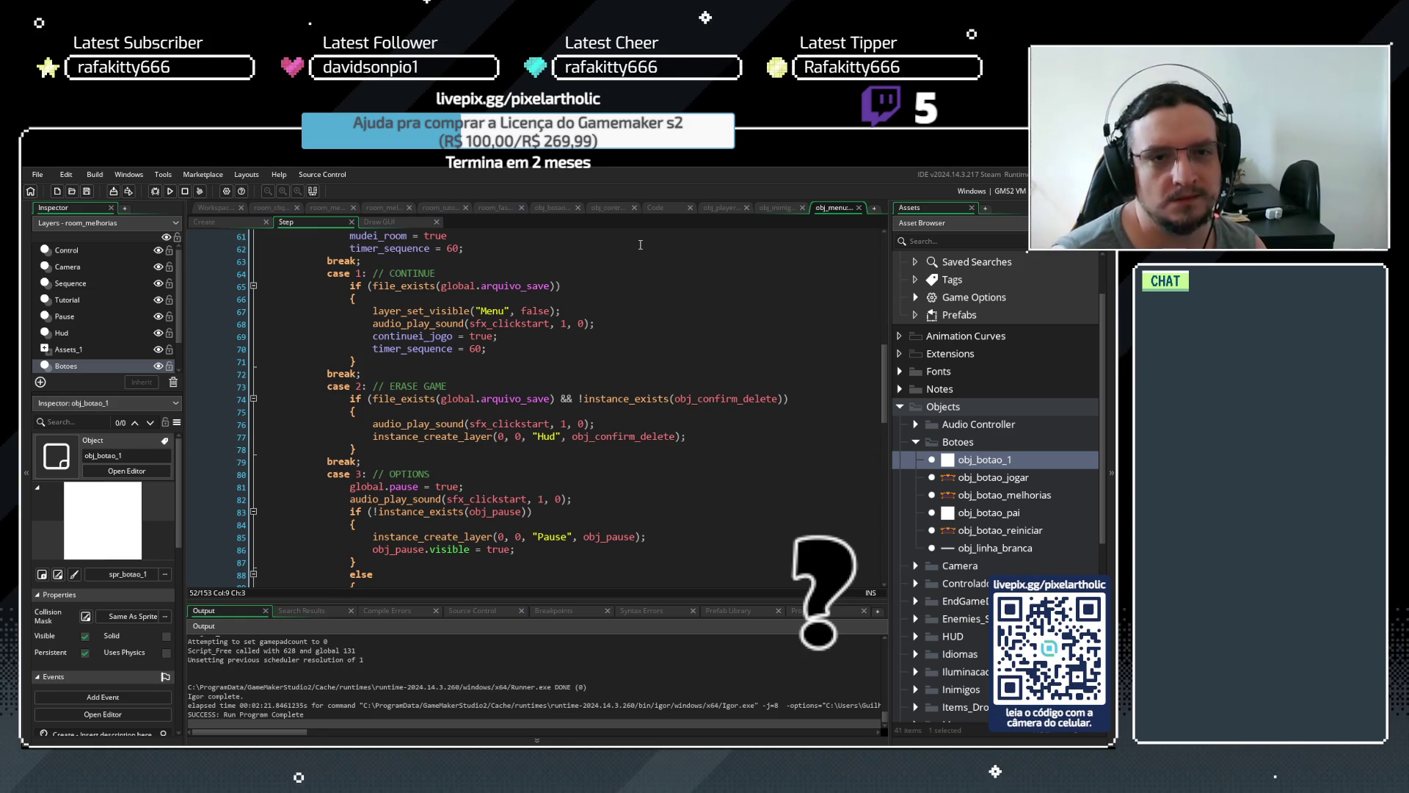
Look back over the START GAME comments, then view obj_inimigo_pai's flash and stretch event code
{"action": "scroll", "coordinate": [572, 341], "scroll_direction": "up", "scroll_amount": 4}
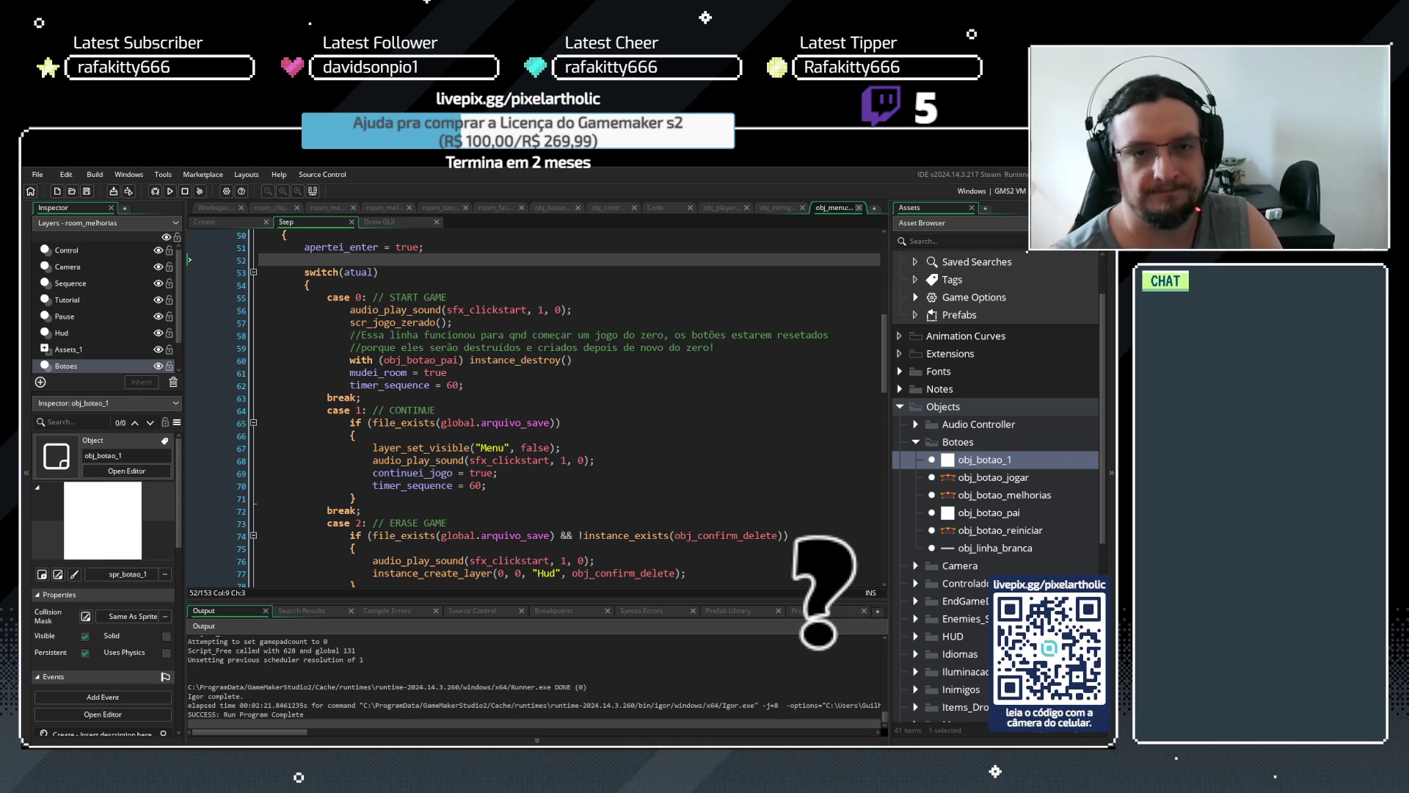
{"action": "left_click", "coordinate": [775, 209]}
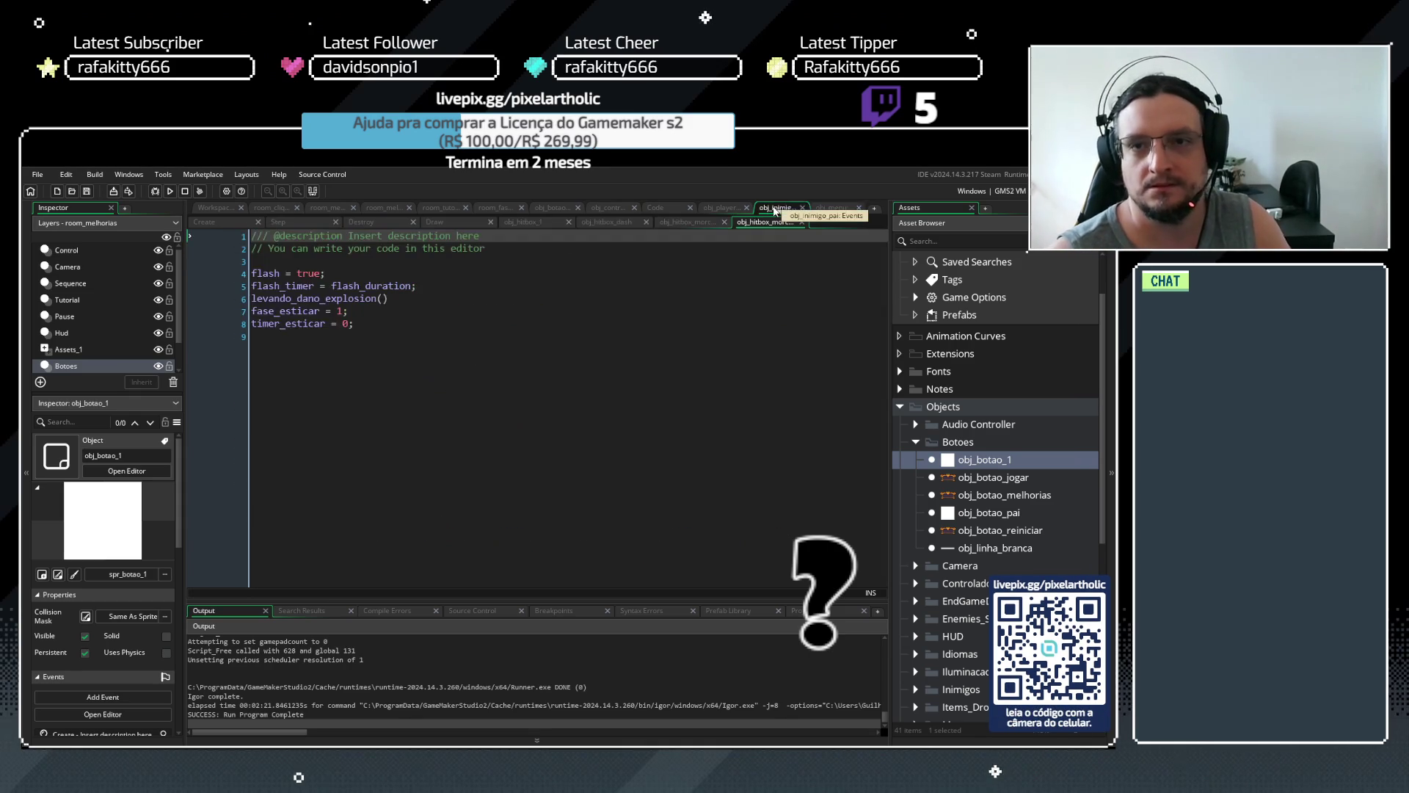
Go back to the obj_menu Step code, showing its top lines from the NOVO header comment
{"action": "left_click", "coordinate": [838, 208]}
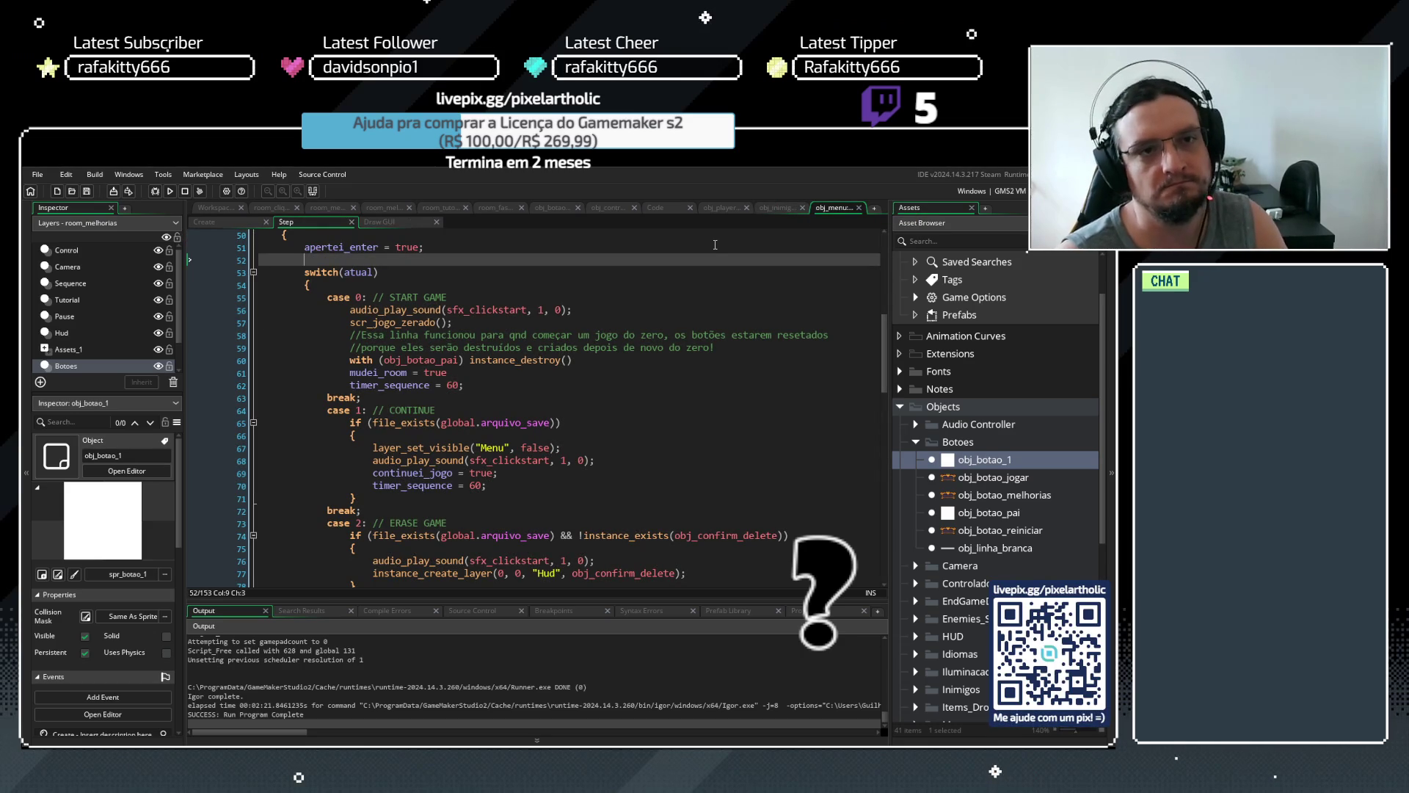
{"action": "scroll", "coordinate": [827, 331], "scroll_direction": "up", "scroll_amount": 2}
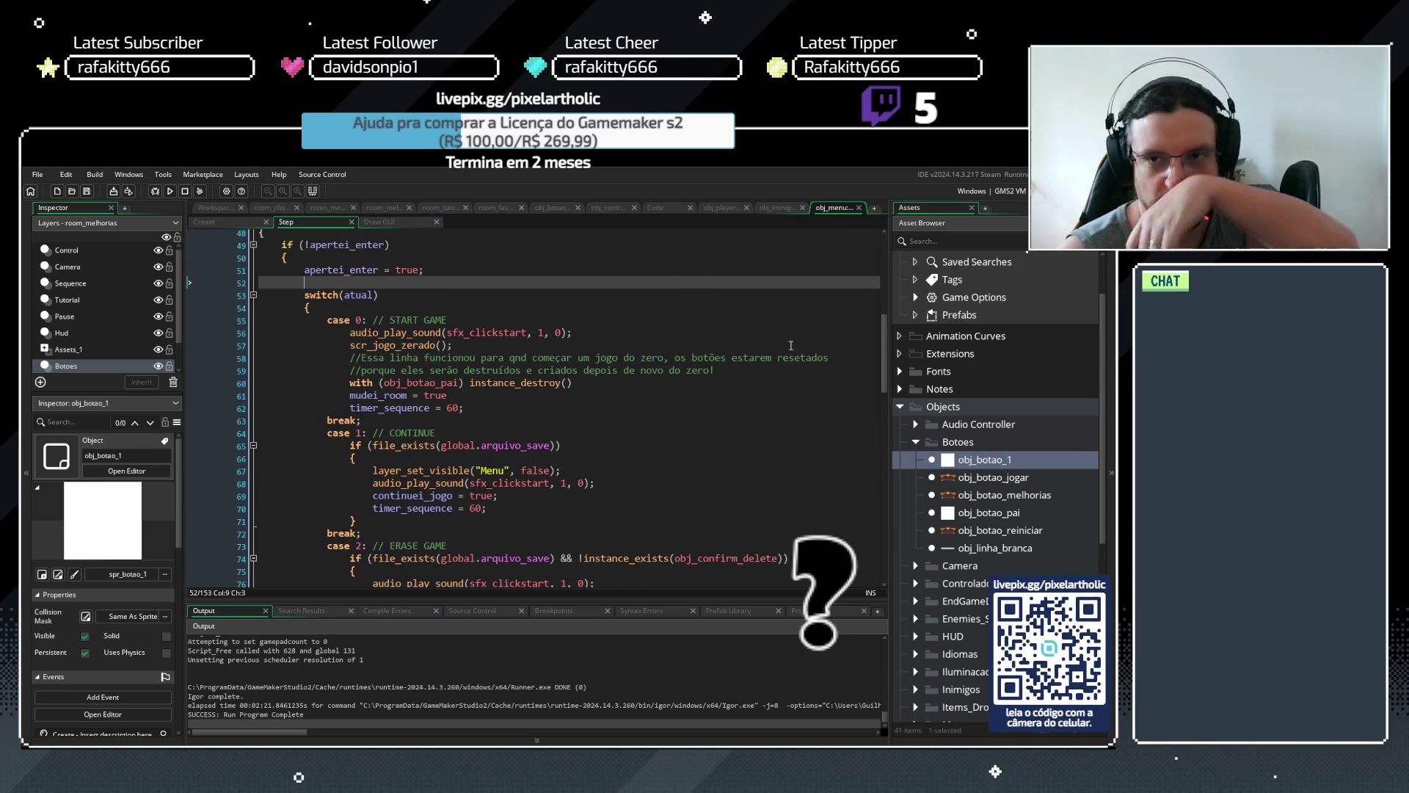
{"action": "scroll", "coordinate": [828, 332], "scroll_direction": "up", "scroll_amount": 15}
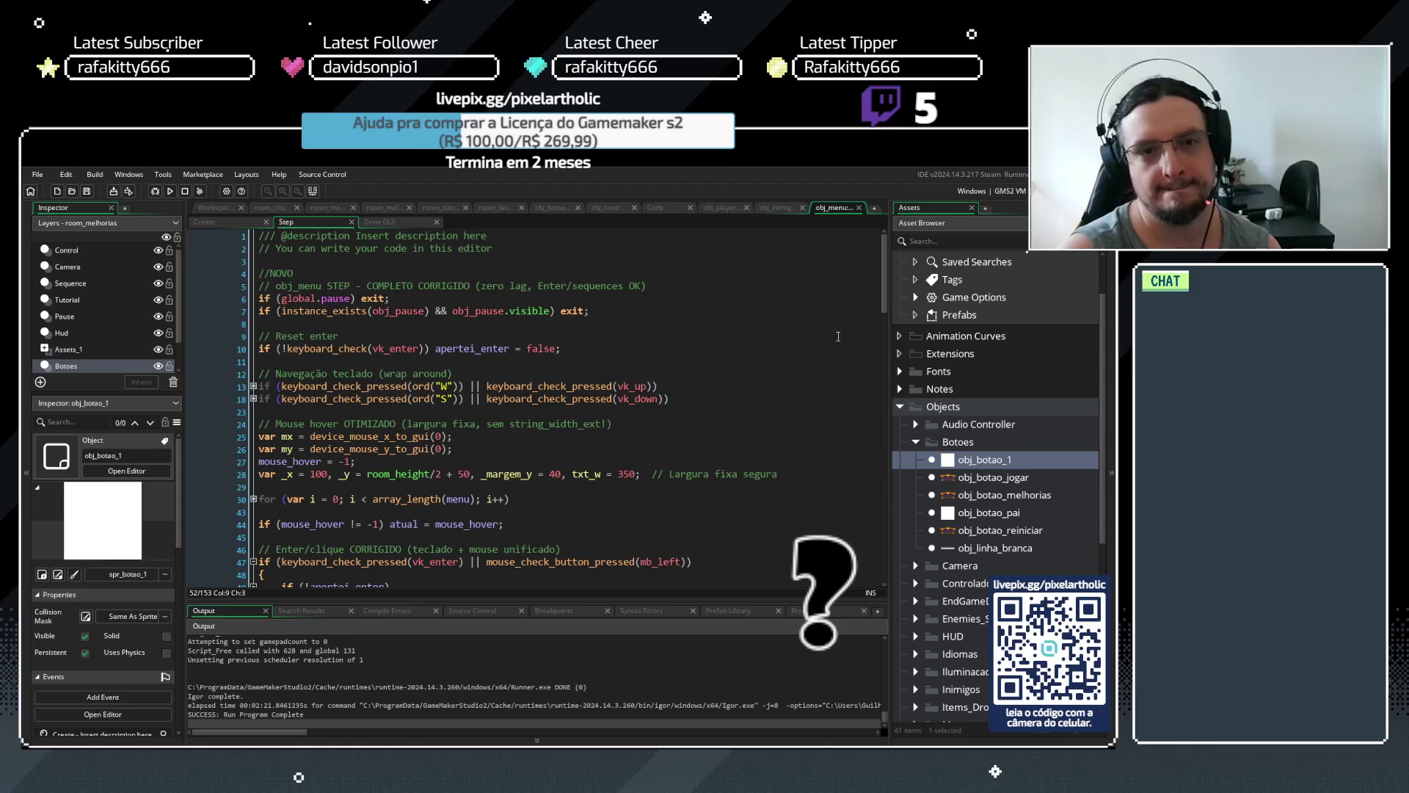